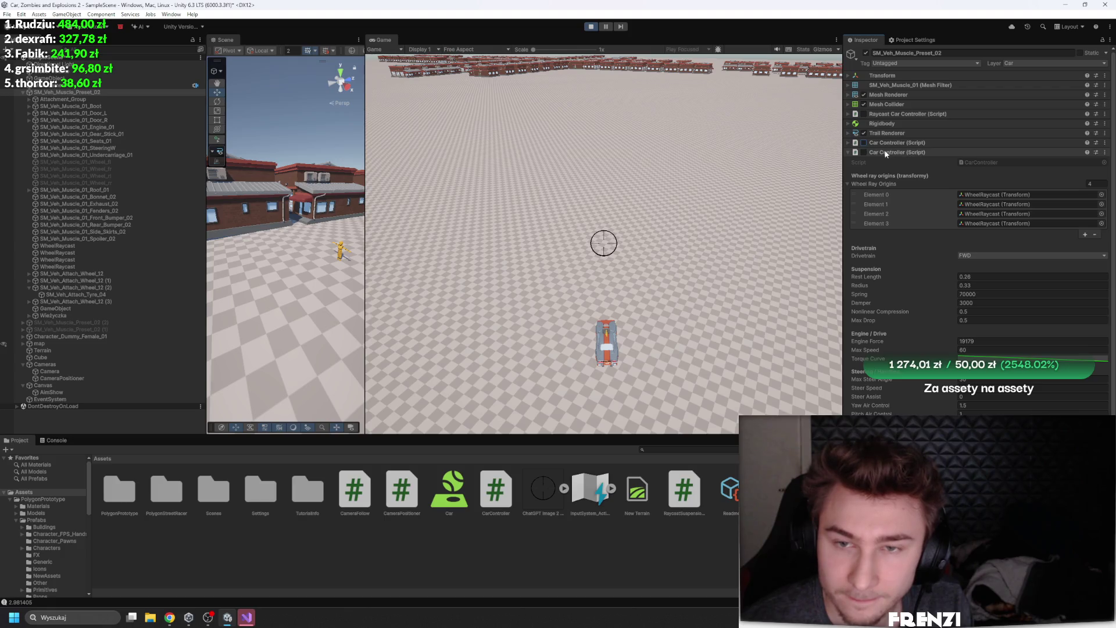
Enable both Car Controller components and set the second controller's drivetrain to AWD
left_click(858, 153)
left_click(864, 151)
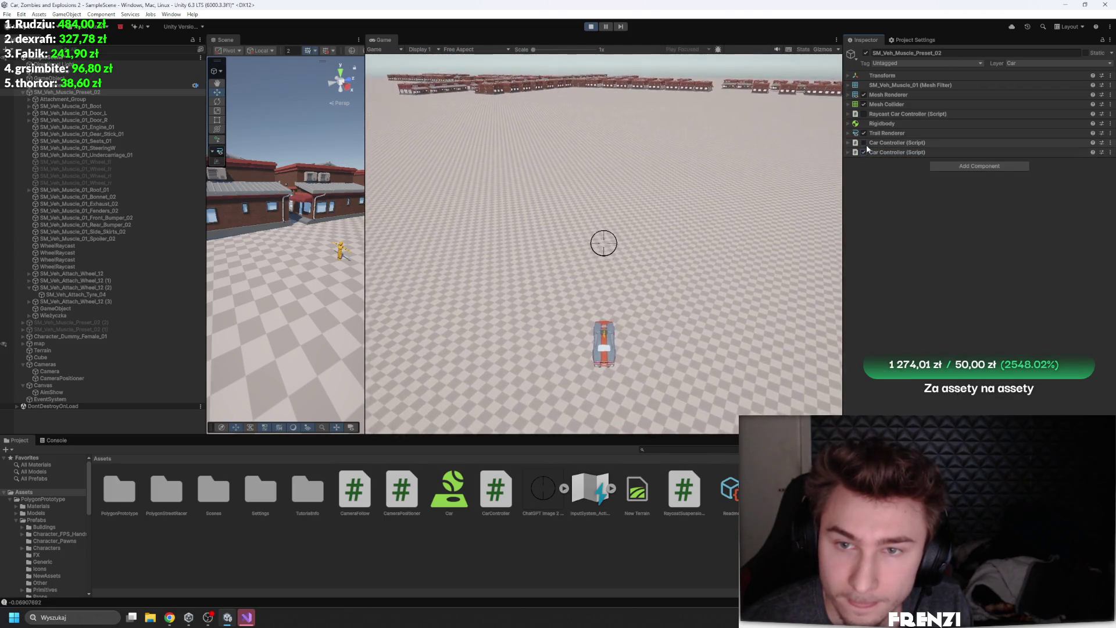
left_click(864, 143)
left_click(893, 152)
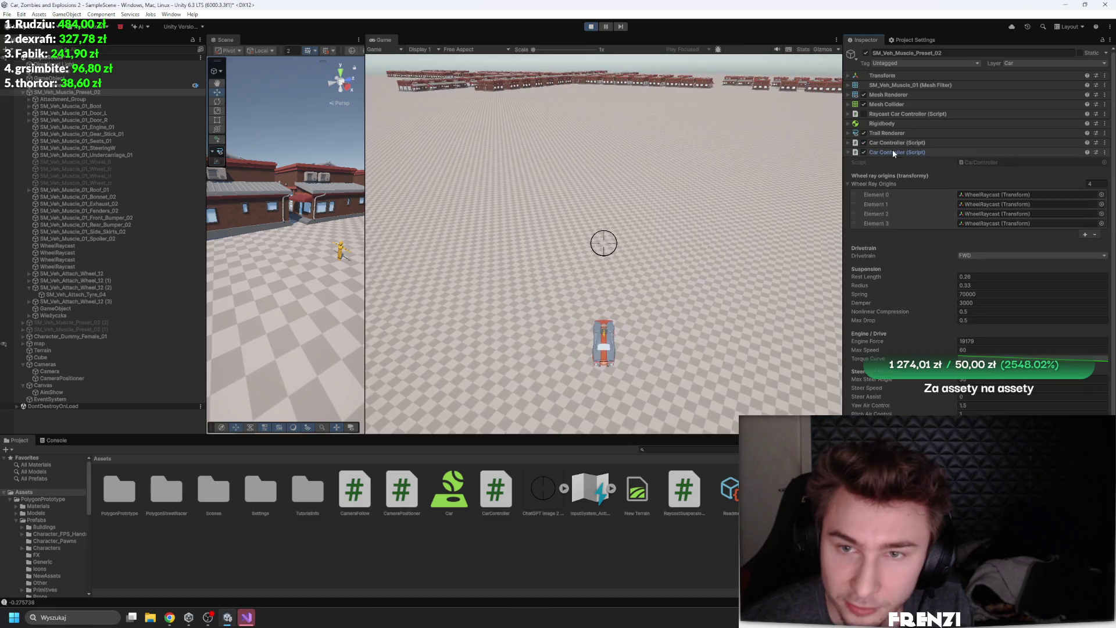
left_click(986, 255)
left_click(988, 266)
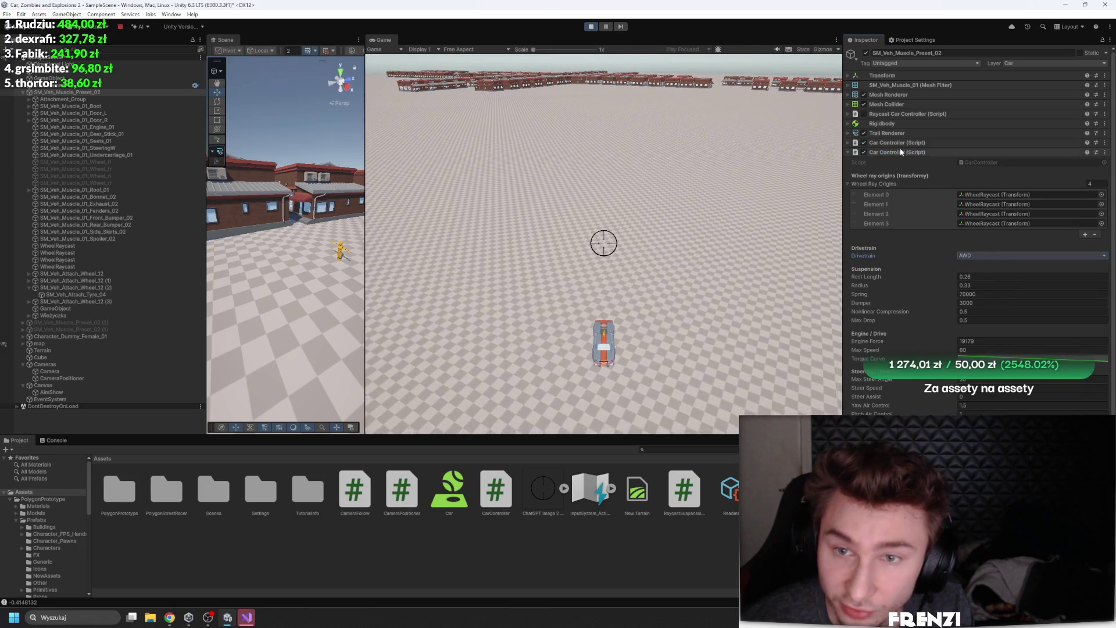
Set the first Car Controller's drivetrain to AWD as well
left_click(889, 144)
left_click(984, 244)
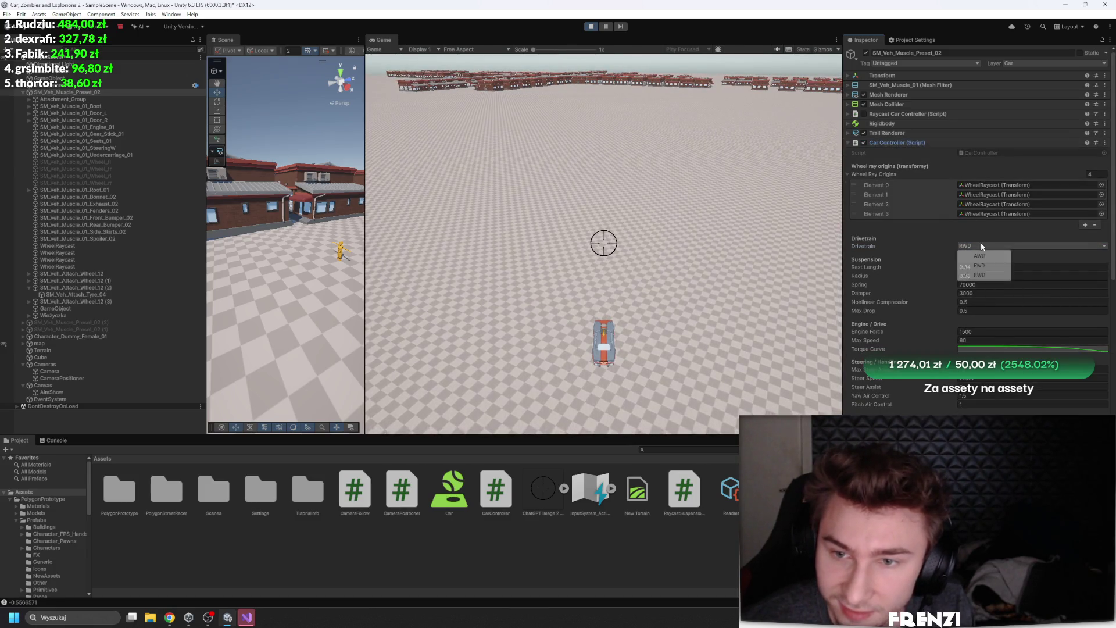
left_click(982, 271)
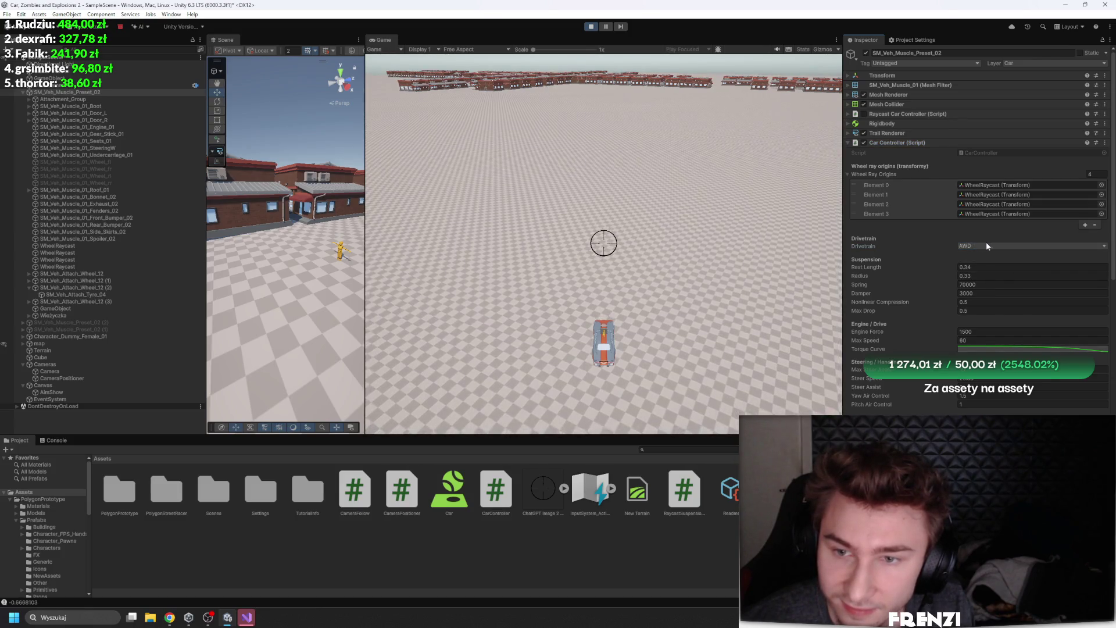
left_click(895, 144)
Verify the first controller's drivetrain is still AWD, leaving the second controller expanded
left_click(896, 155)
left_click(895, 154)
left_click(900, 145)
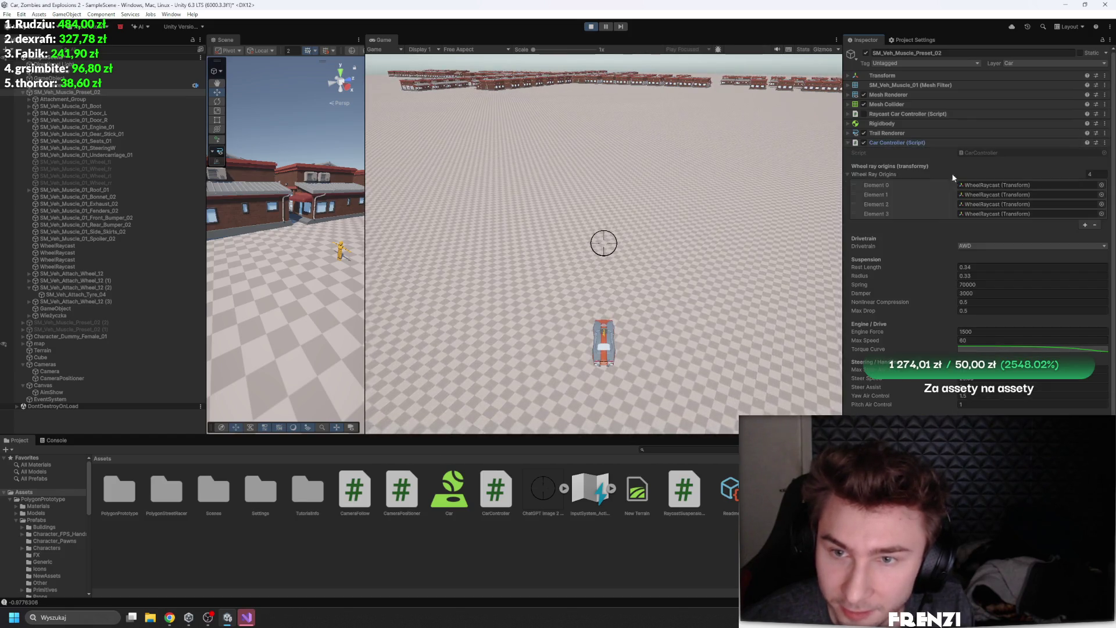
left_click(994, 246)
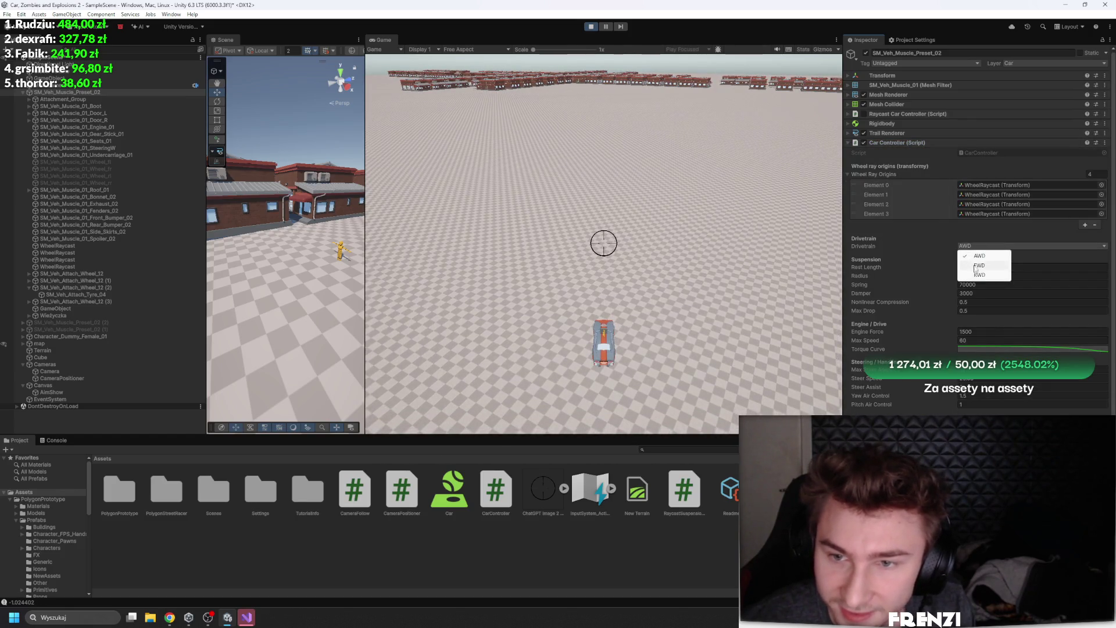
left_click(982, 265)
left_click(924, 142)
left_click(897, 153)
left_click(891, 152)
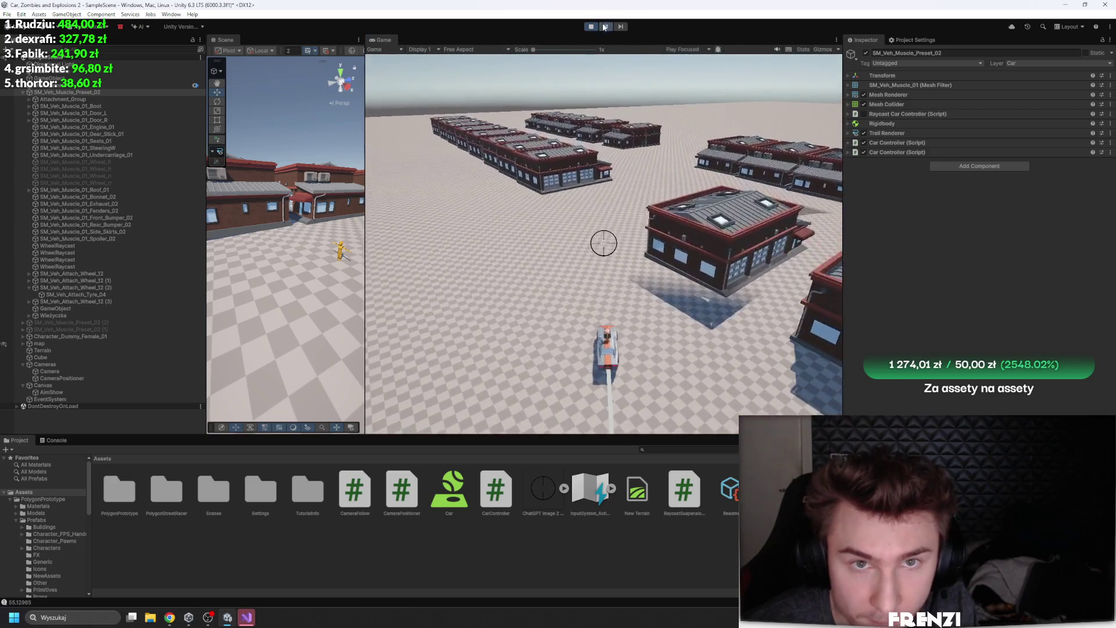
Drive the car in Play mode with the Game view maximized, then restore the editor layout
key("shift+space")
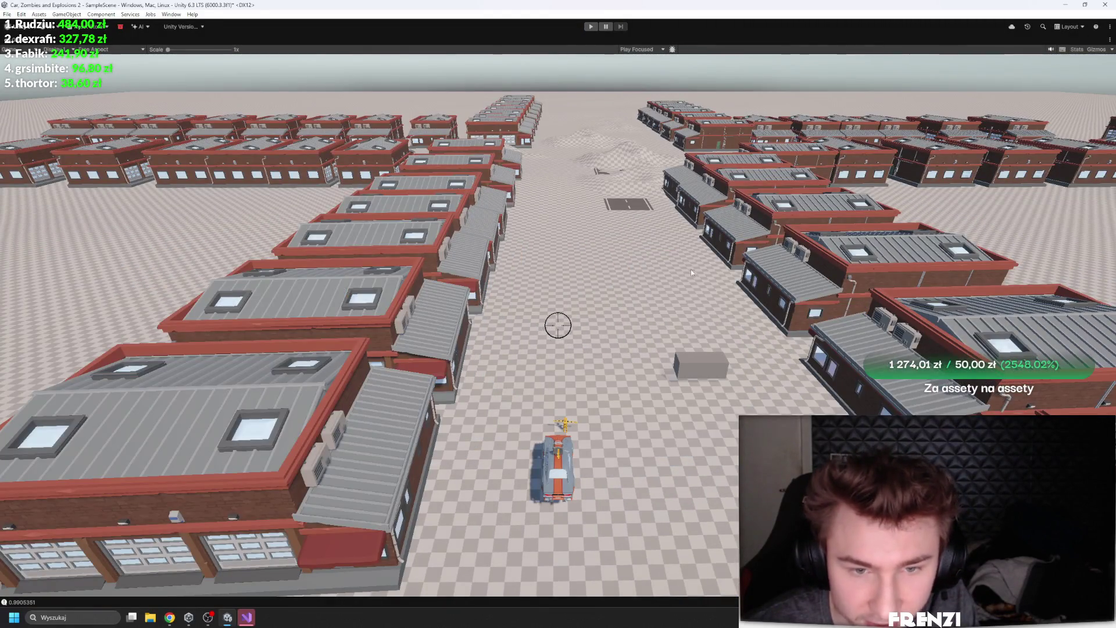
key("shift+space")
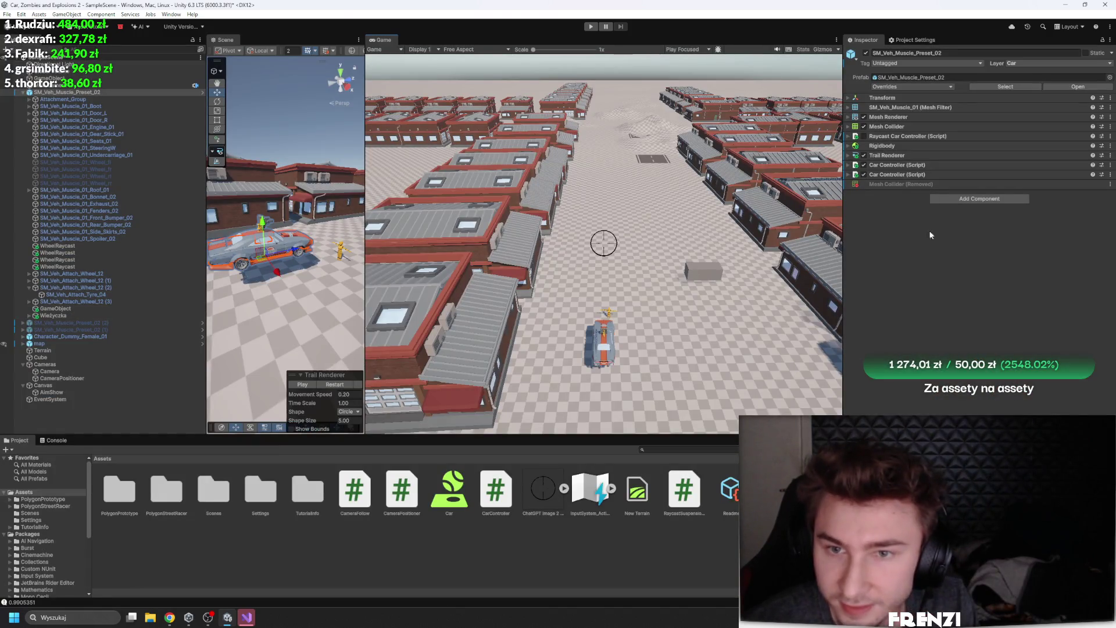
Add a new TouretteController script to the muscle car, saving TouretteController.cs in Assets
left_click(967, 201)
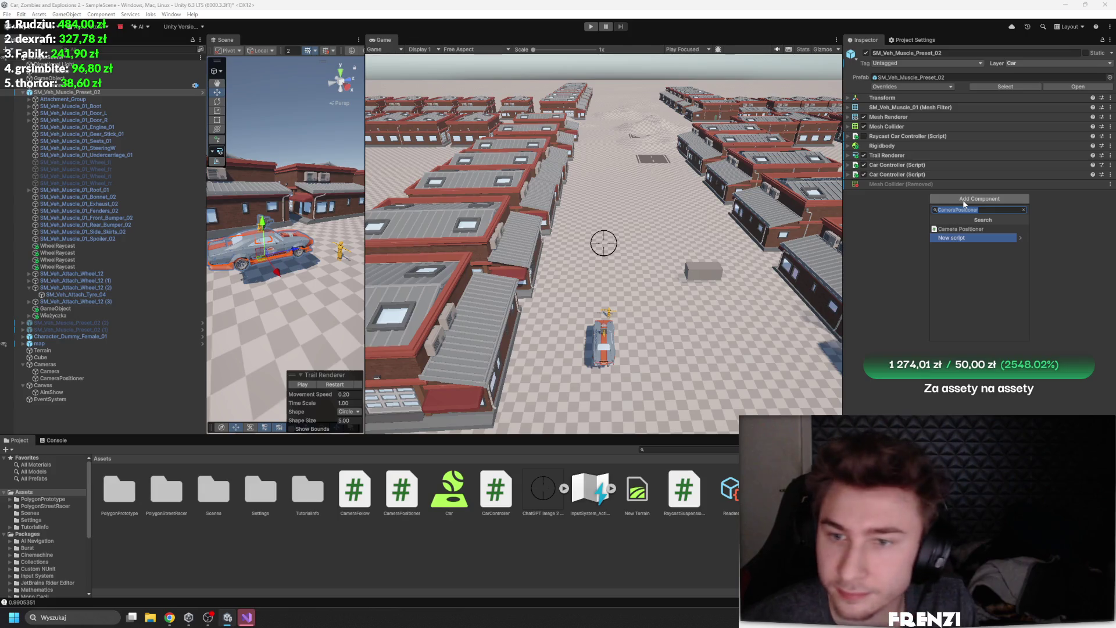
type("To")
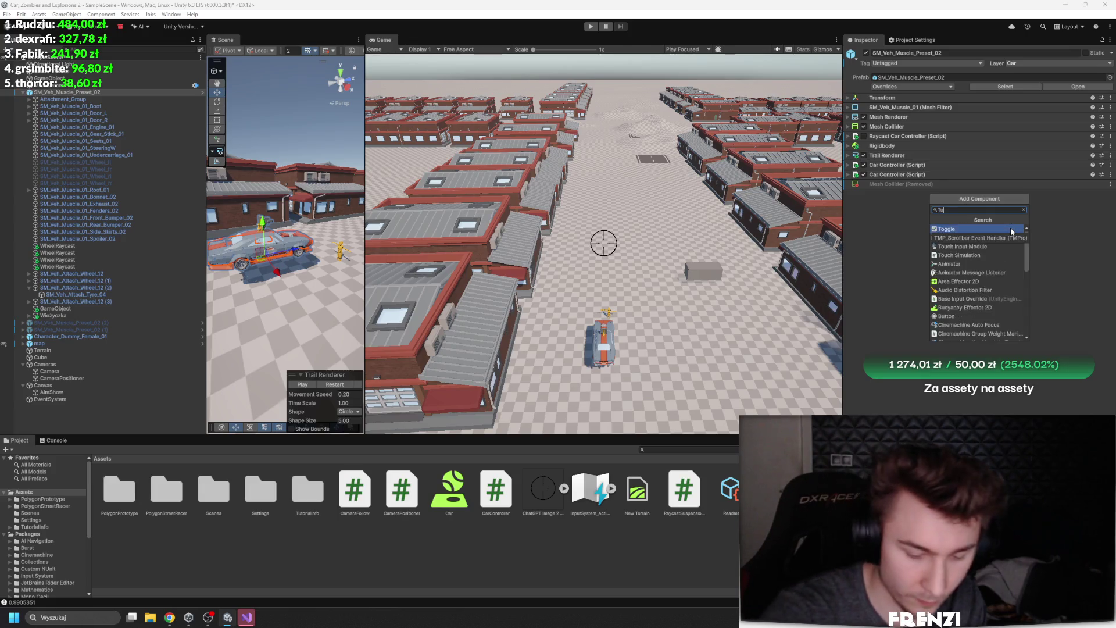
type("uretteC")
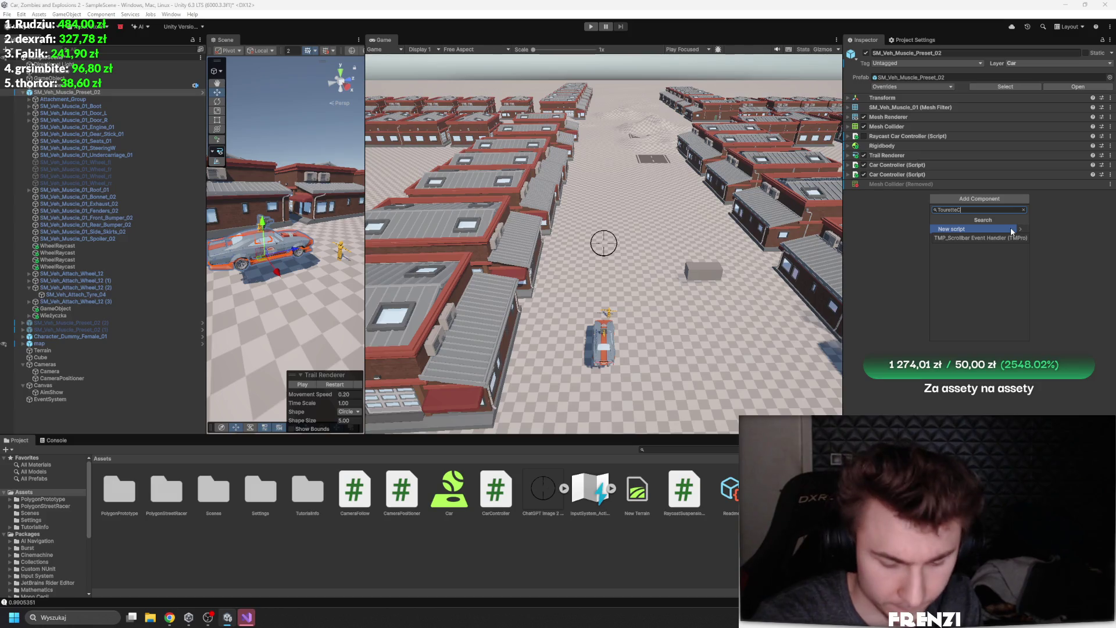
type("ontroller")
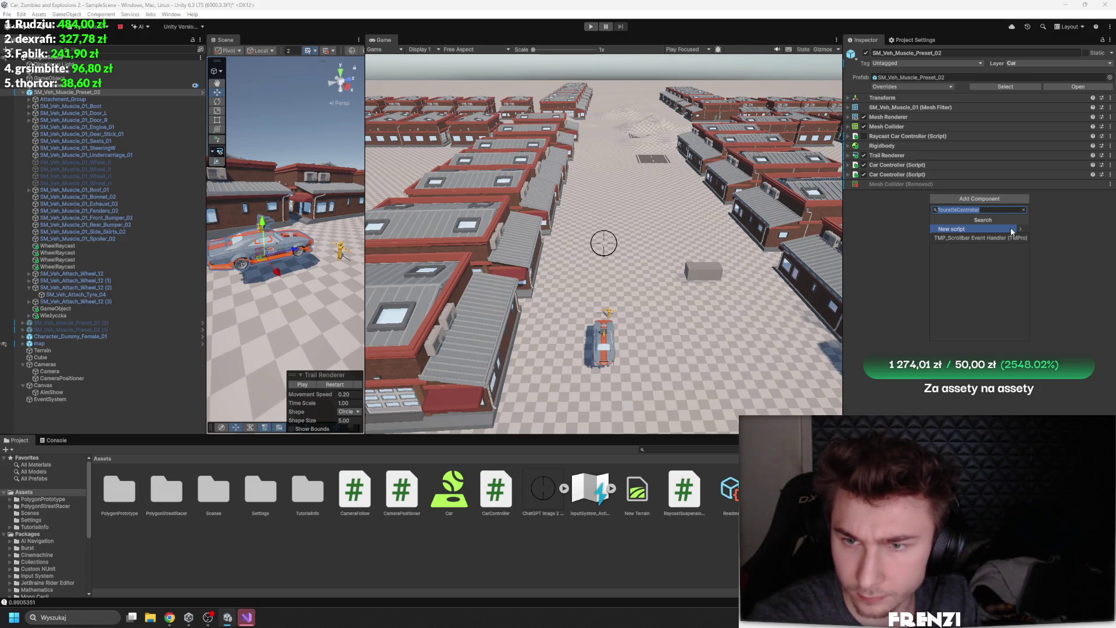
left_click(1010, 229)
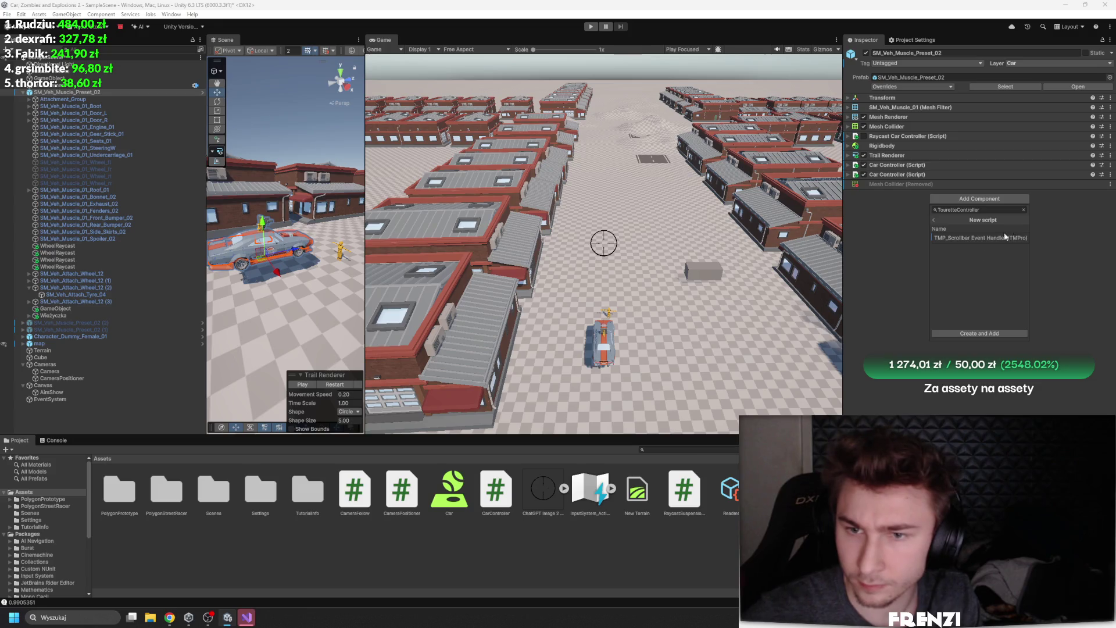
left_click(967, 334)
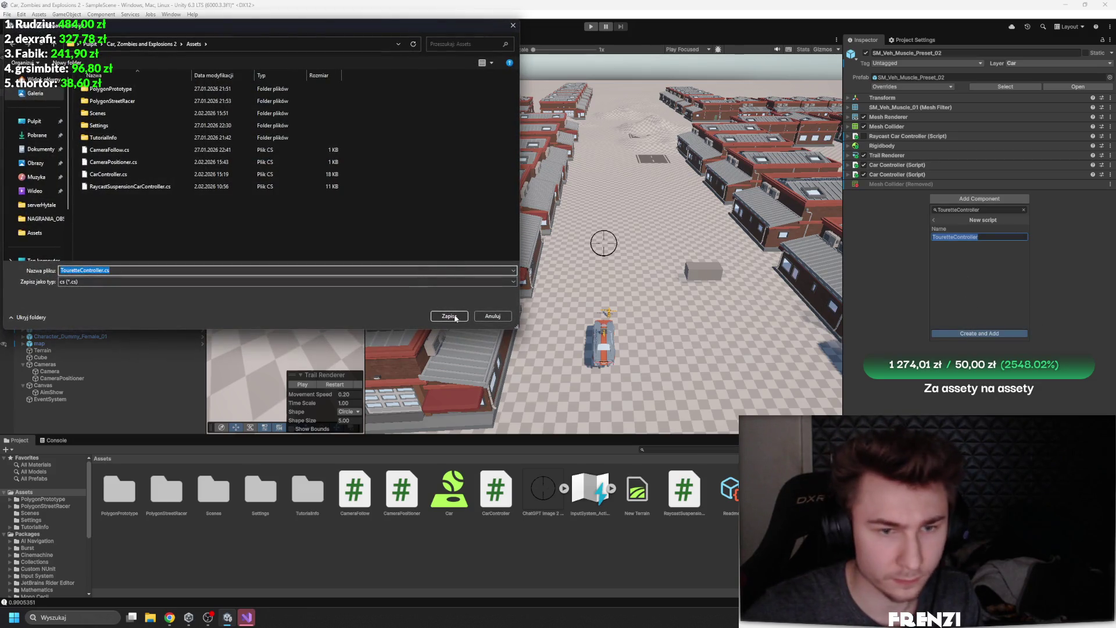
left_click(449, 317)
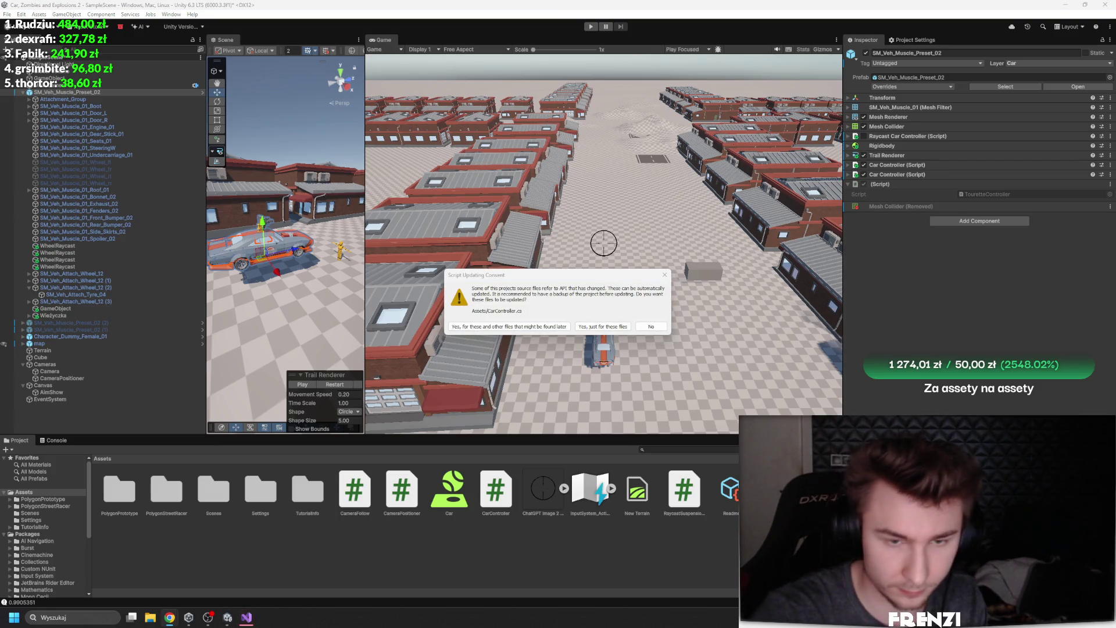
key("Return")
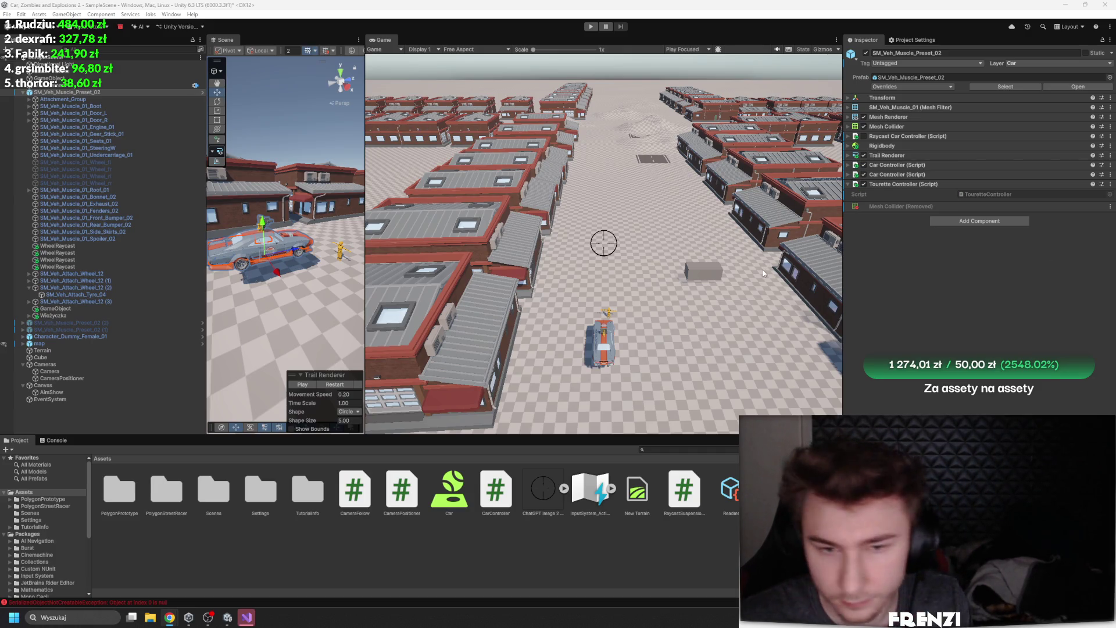
Add a new AimCoursor script to AimShow and decline the API update prompt
left_click(79, 393)
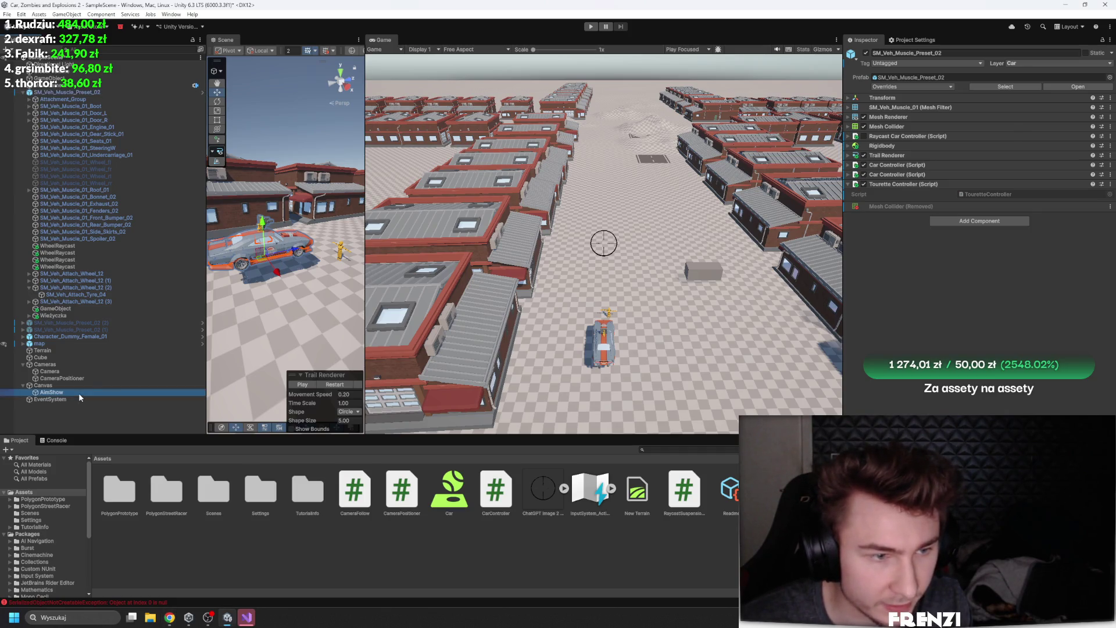
left_click(886, 185)
left_click(979, 226)
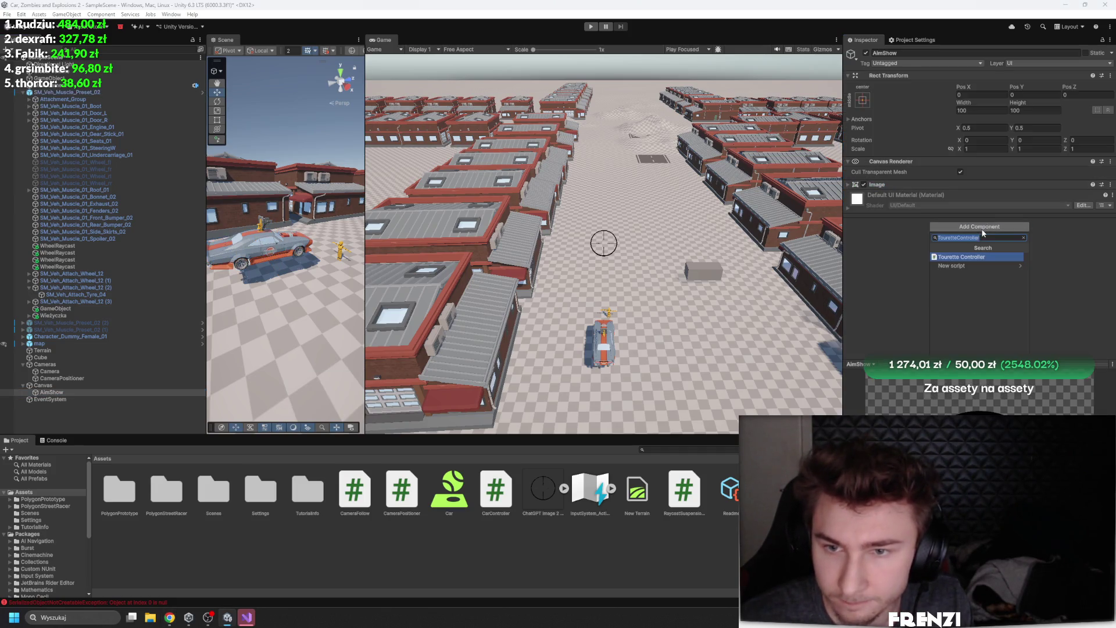
type("Aim")
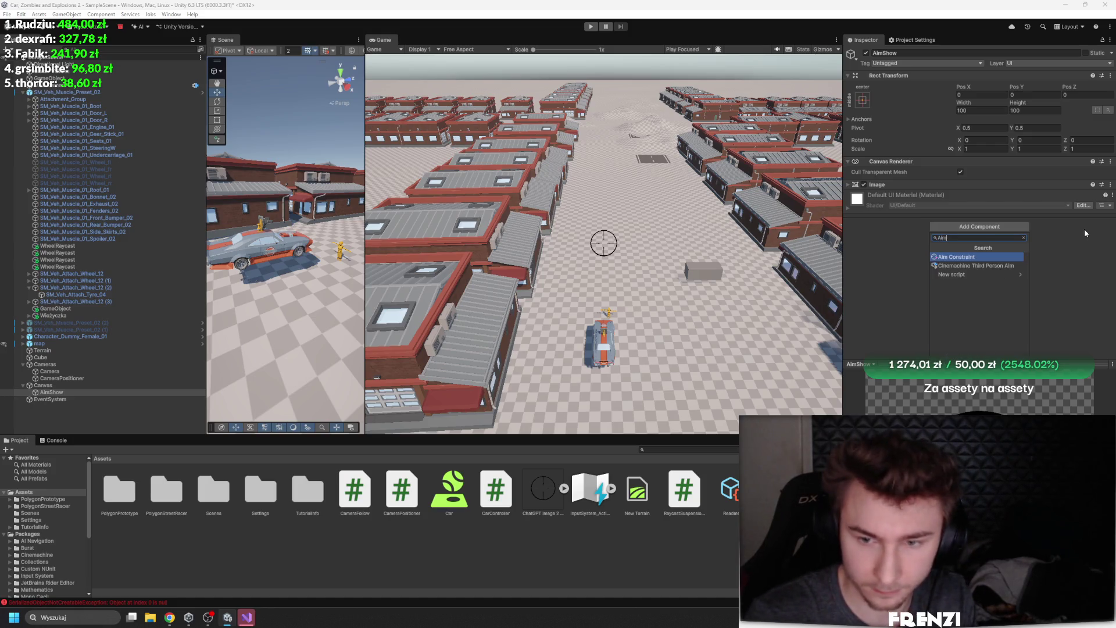
type("Coursor")
key("Return")
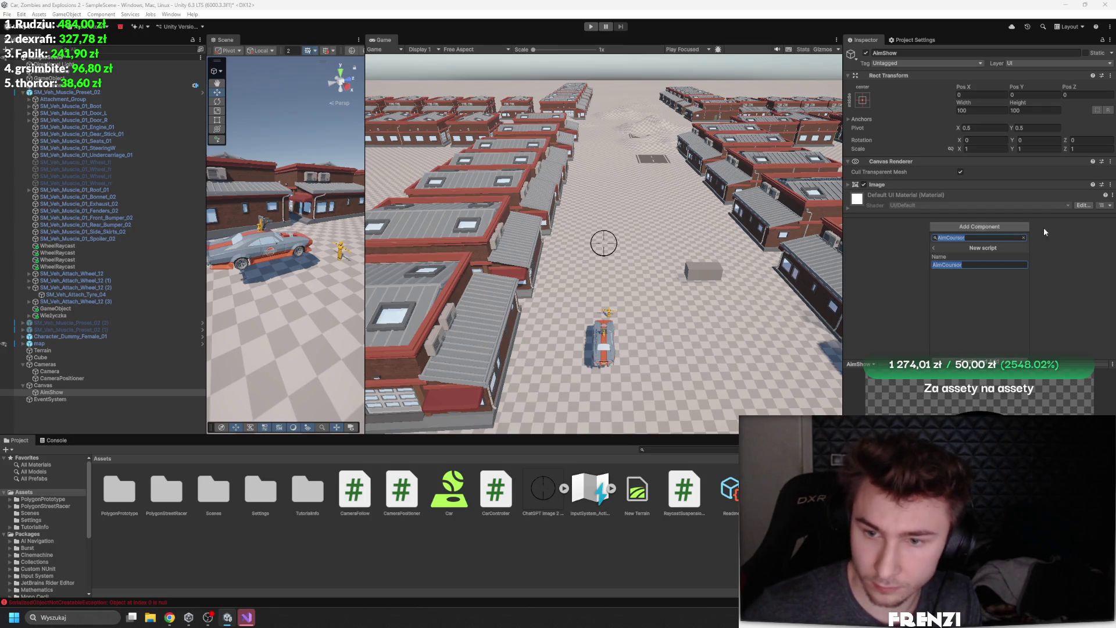
key("Return")
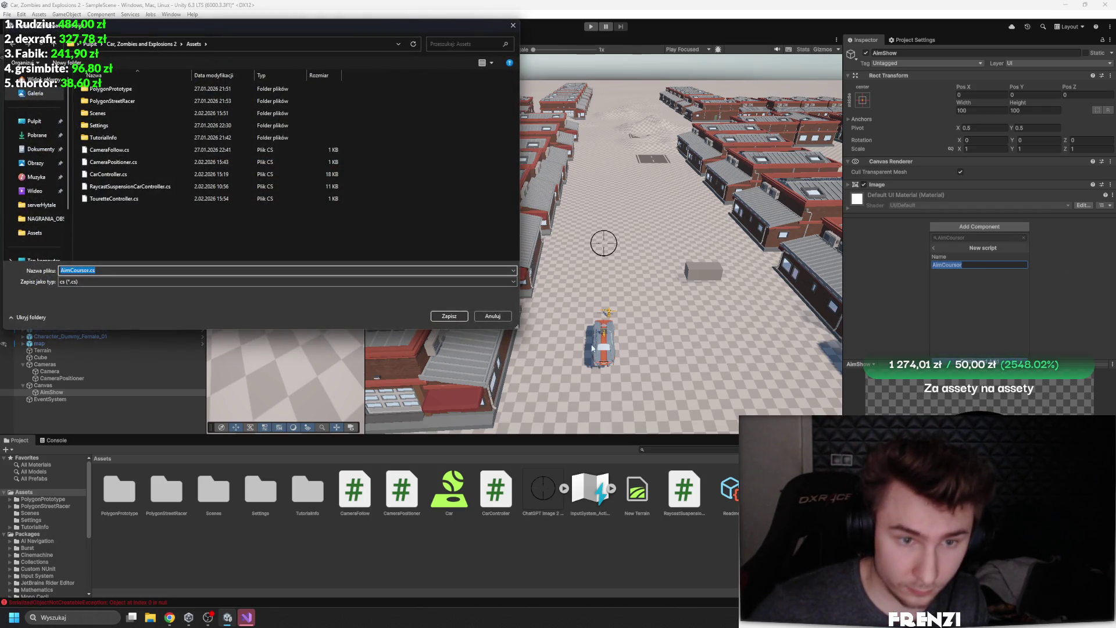
key("Return")
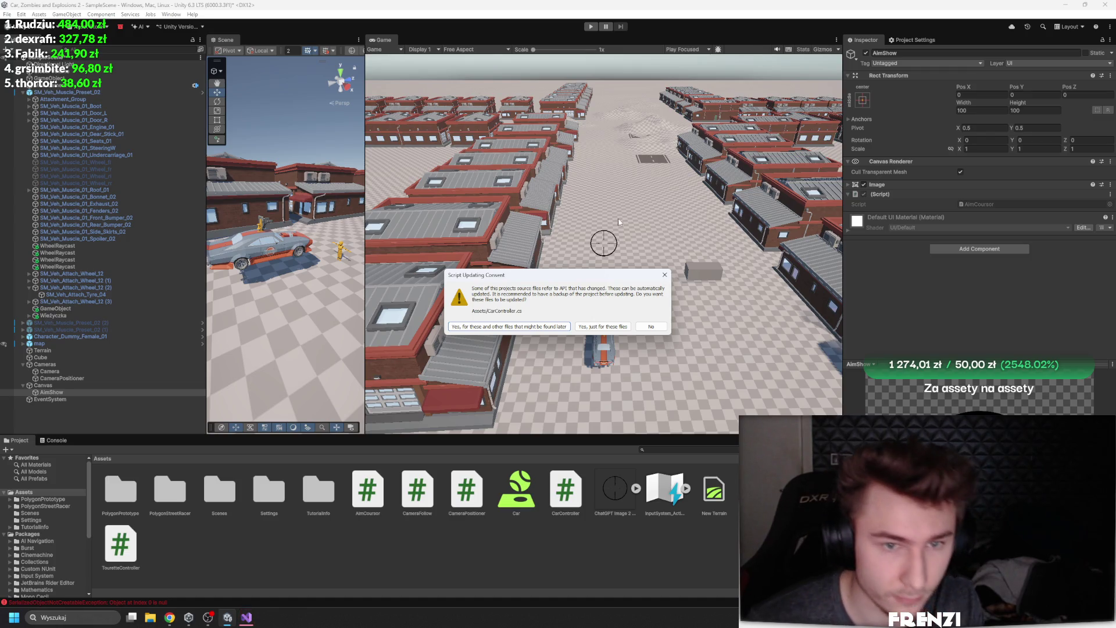
left_click(658, 327)
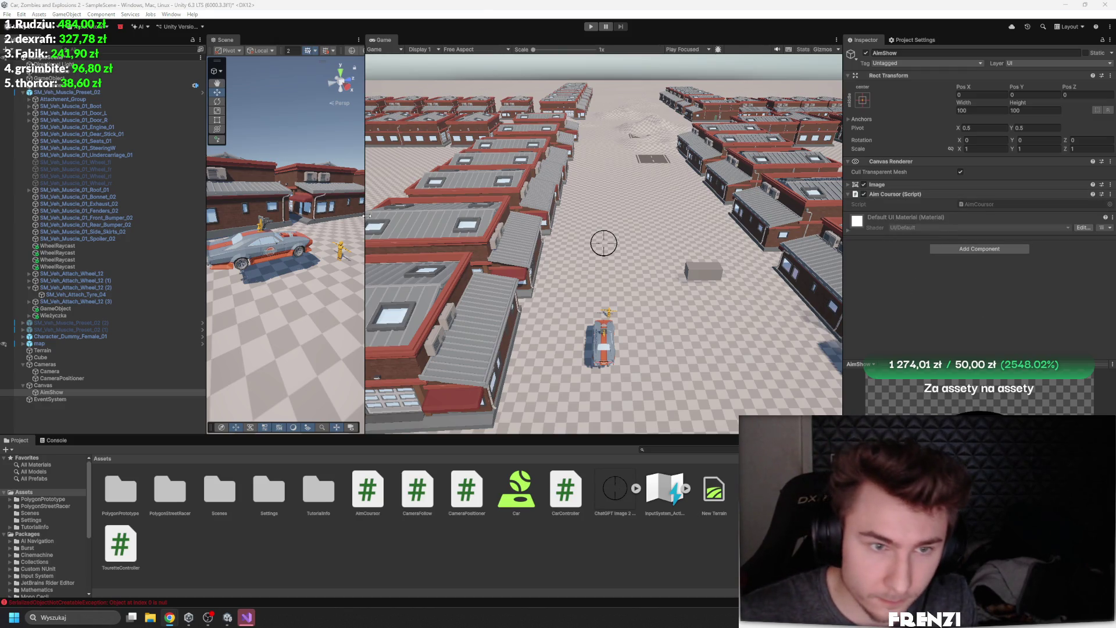
Widen the Scene view, zoom toward the car's turret, and open AimCoursor for editing
left_click_drag(367, 216, 556, 217)
mouse_move(376, 221)
left_mouse_down()
mouse_move(196, 221)
mouse_move(325, 233)
left_mouse_up()
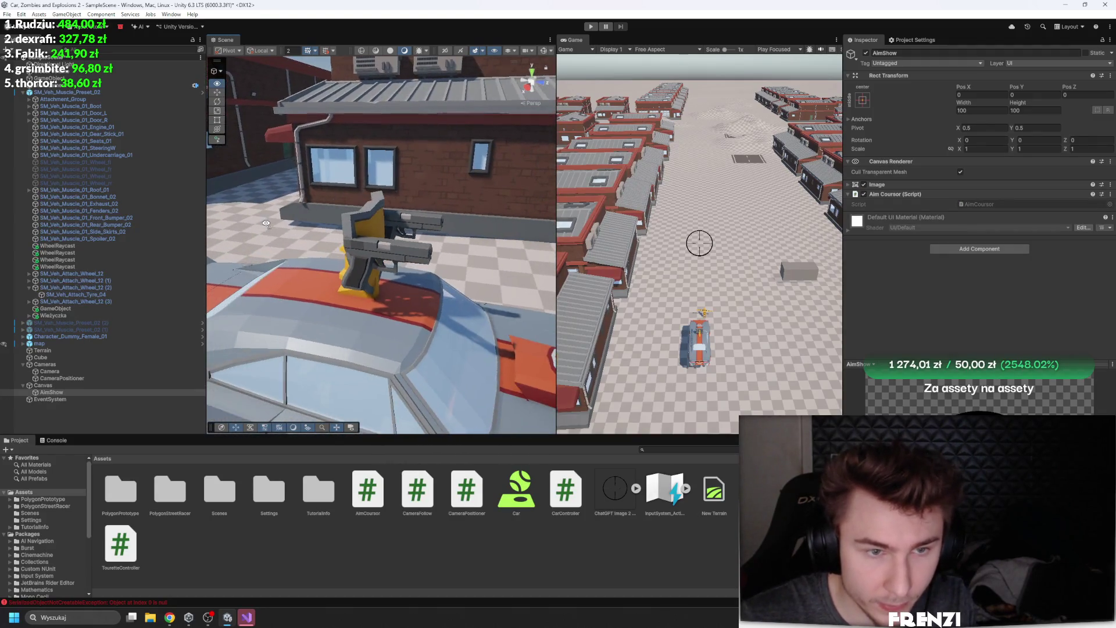
double_click(999, 205)
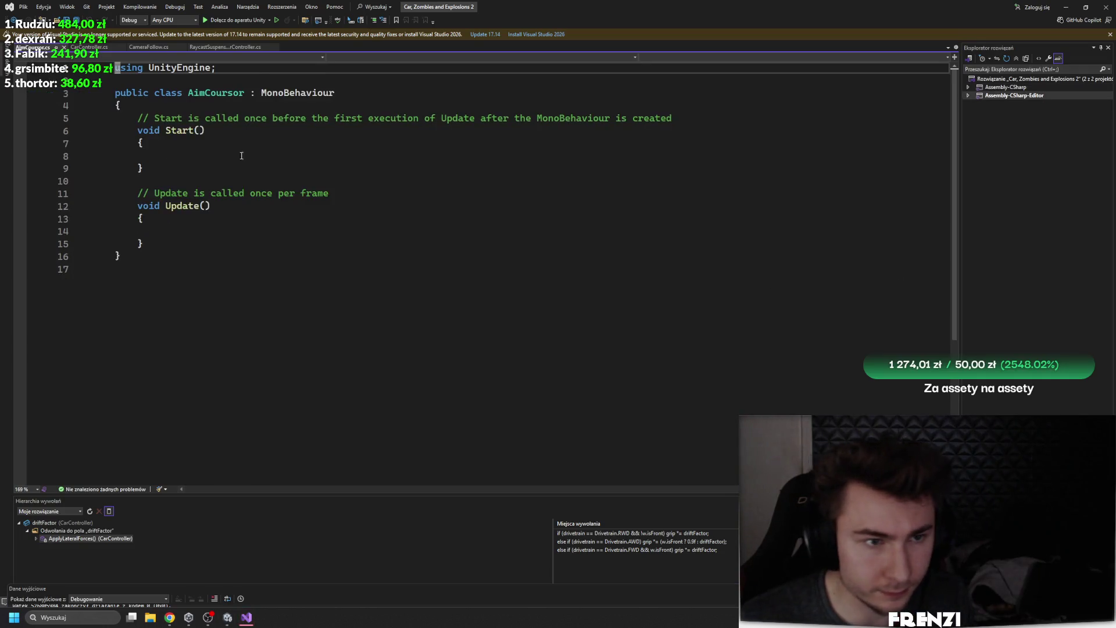
Declare a 'RectTransform cursor;' field in the AimCoursor class
left_click(218, 115)
key("Return")
type("rectTra")
key("ctrl+BackSpace")
type("rec")
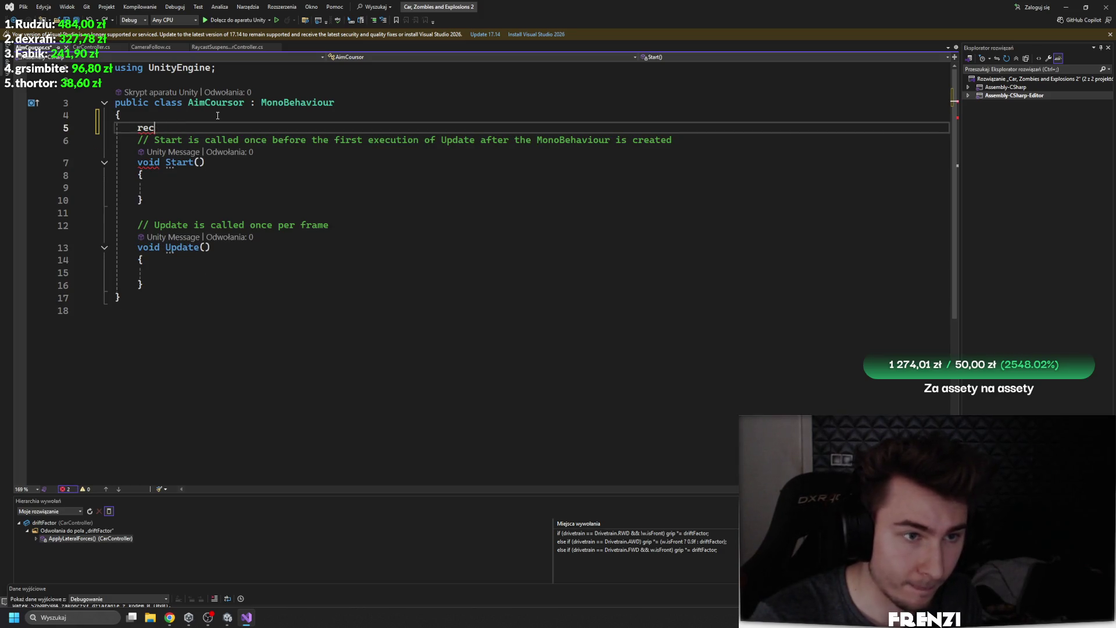
type("ttarectt")
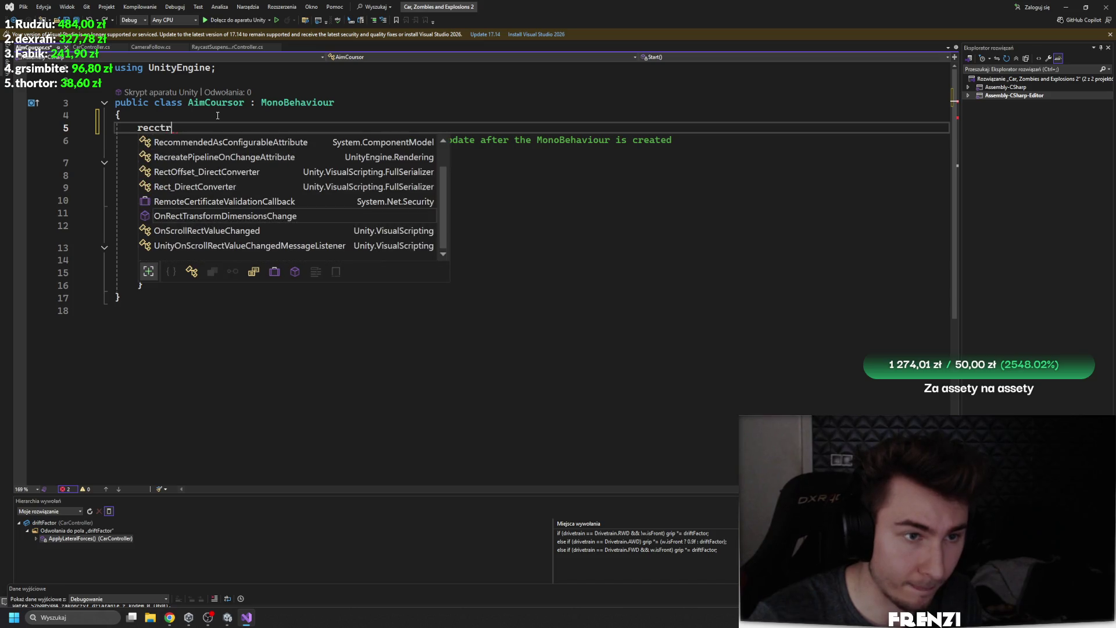
key("ctrl+BackSpace")
type("rectTransform")
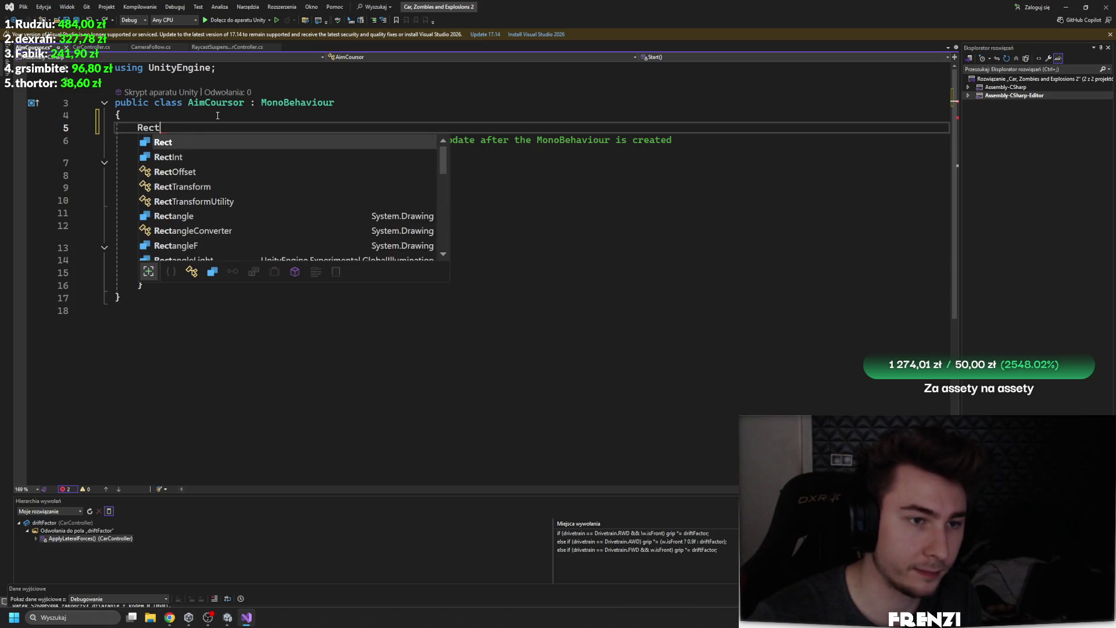
left_click(217, 115)
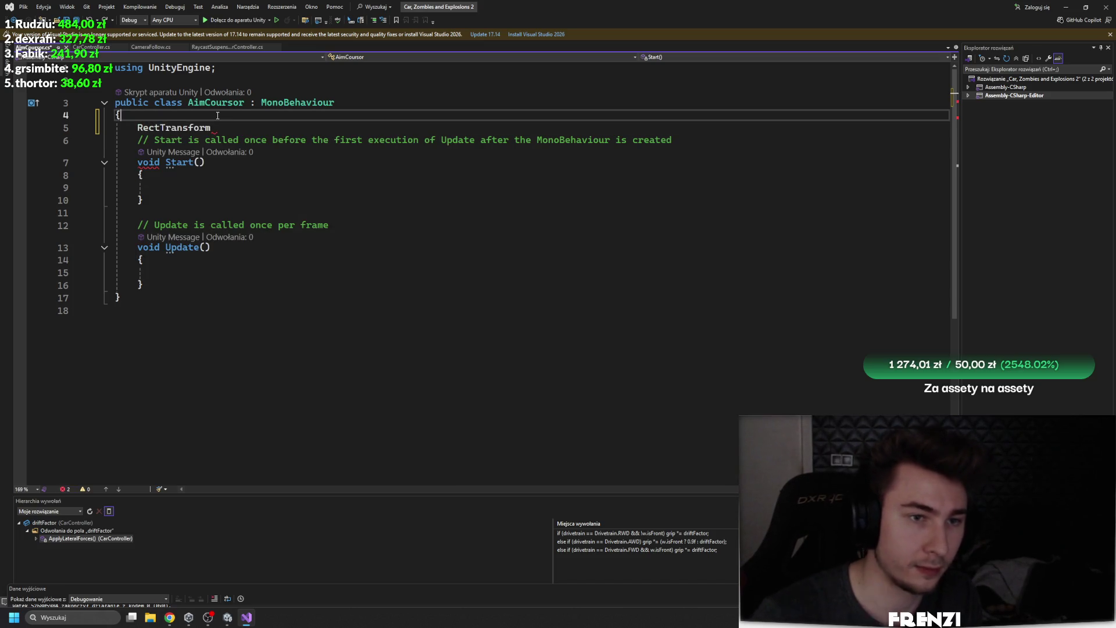
left_click(247, 125)
type("cursor")
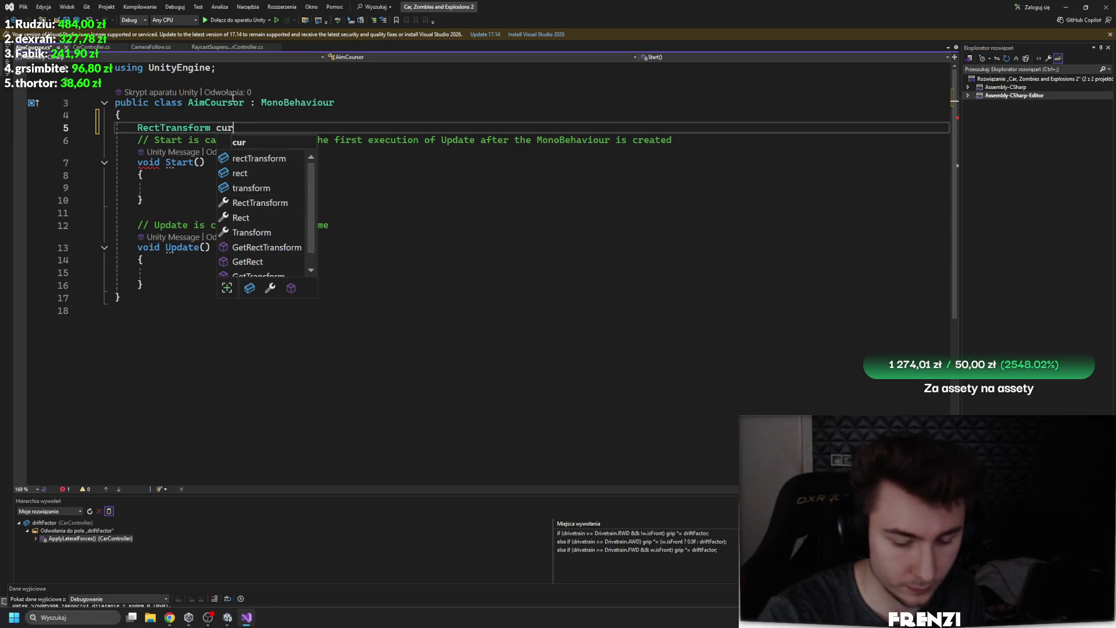
type(";")
Write 'cursor.transform.position = Input.mousePosition' in Update() and save
left_click(356, 181)
left_click(192, 273)
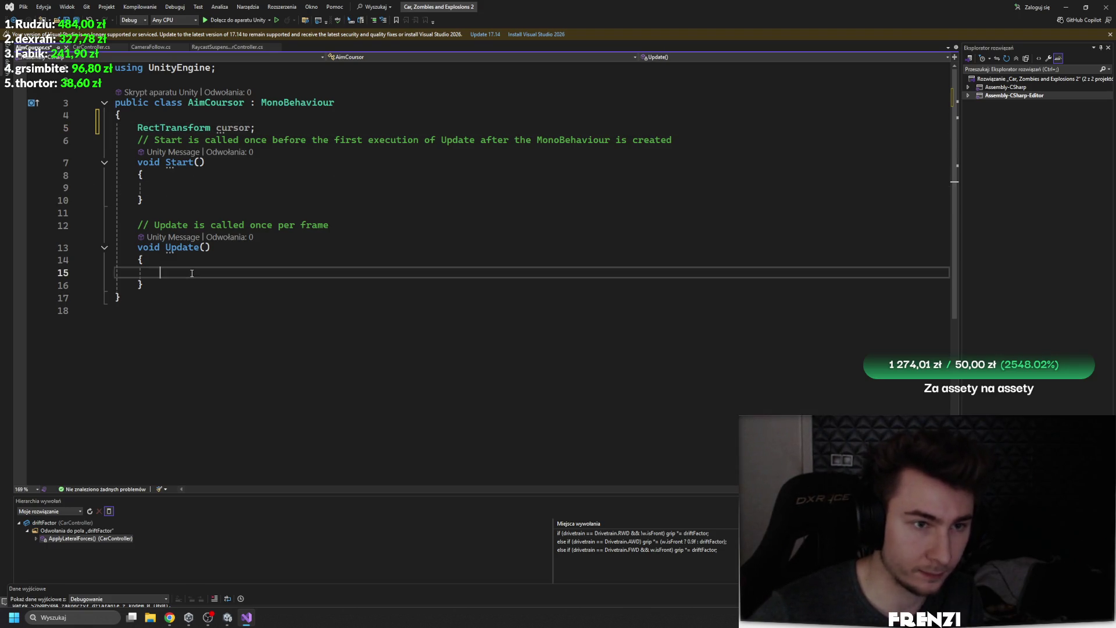
type("cursor.transform.")
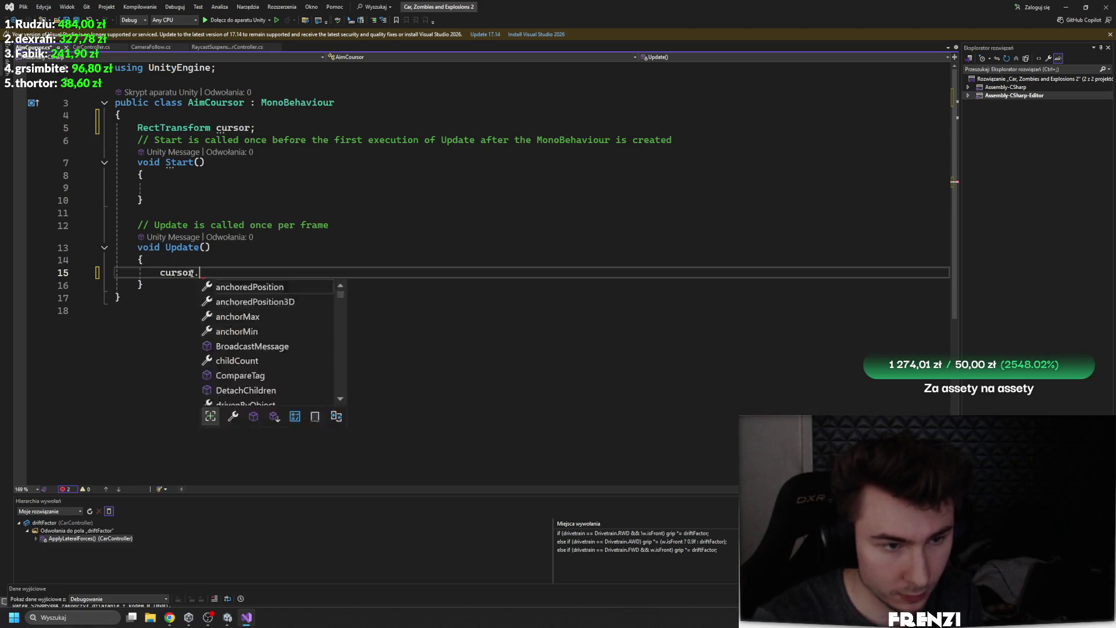
type("position ")
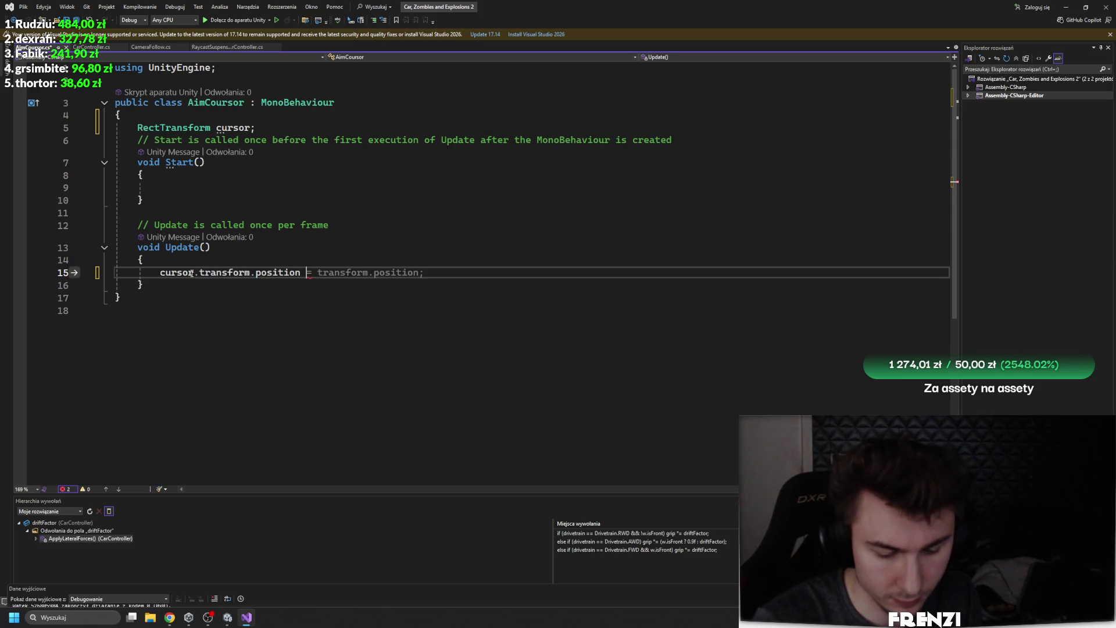
type("= Input.")
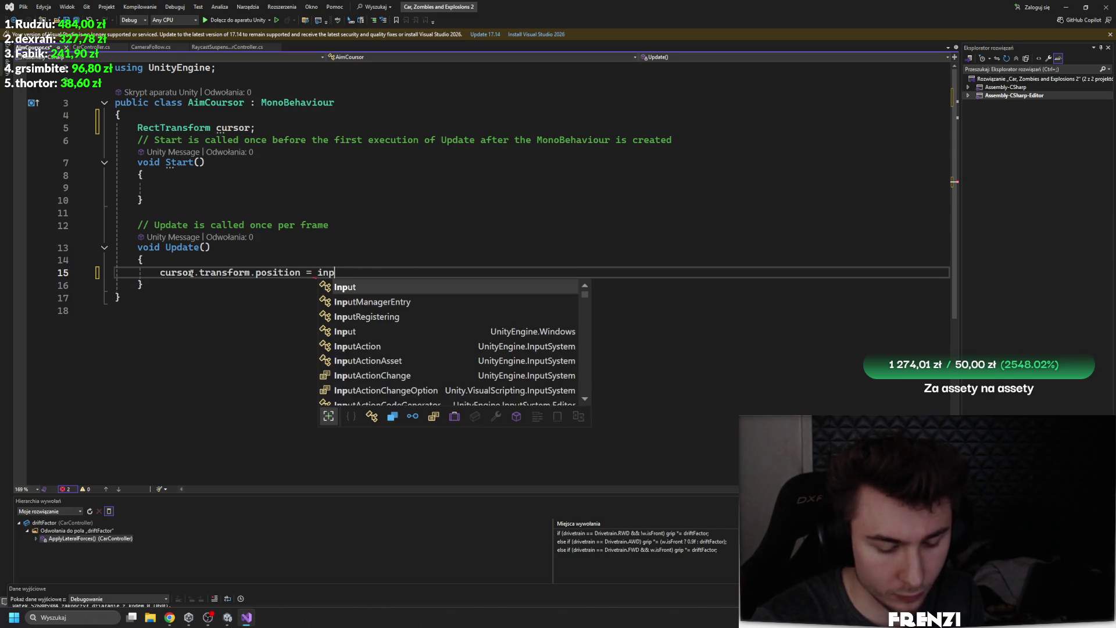
key("Tab")
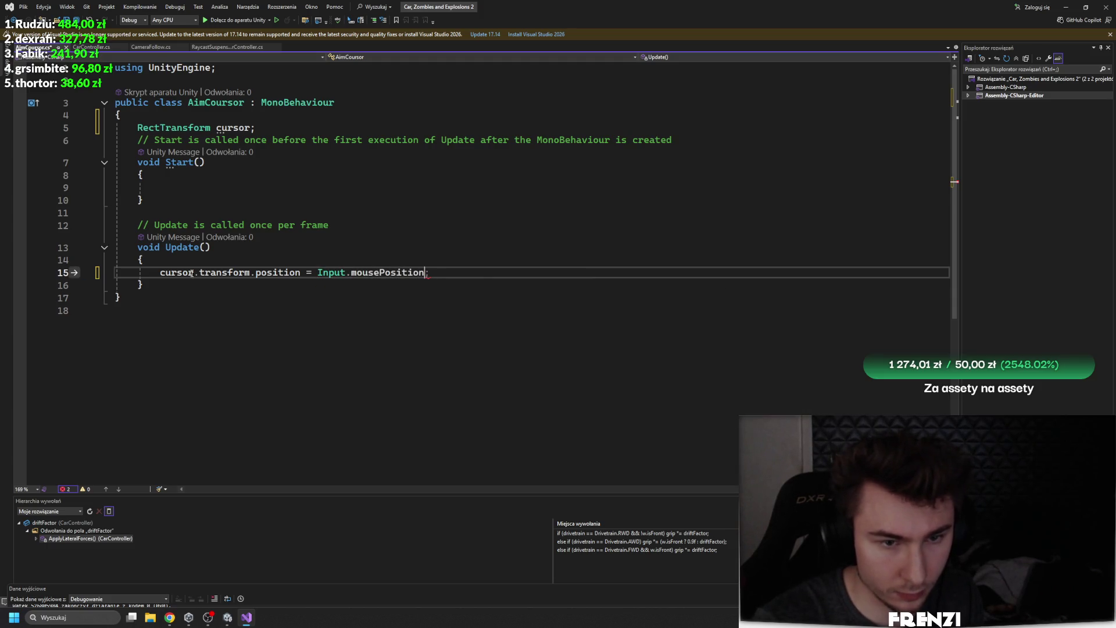
key("ctrl+s")
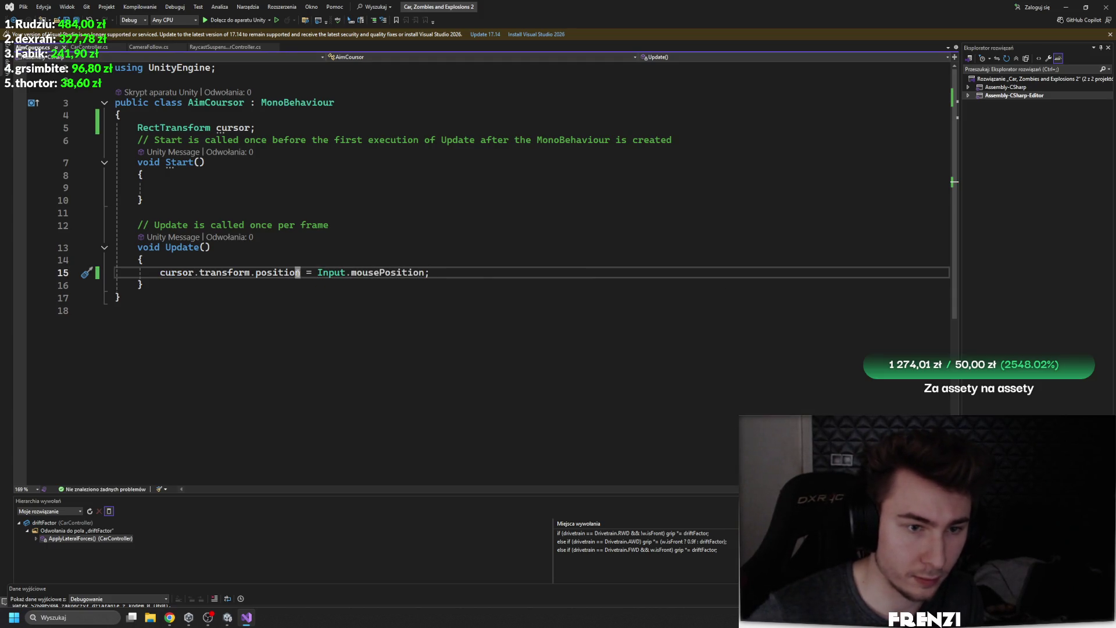
Change the Update line to 'cursor.anchoredPosition = Input.mousePosition', then return to Unity
left_click_drag(300, 272, 204, 272)
type("r")
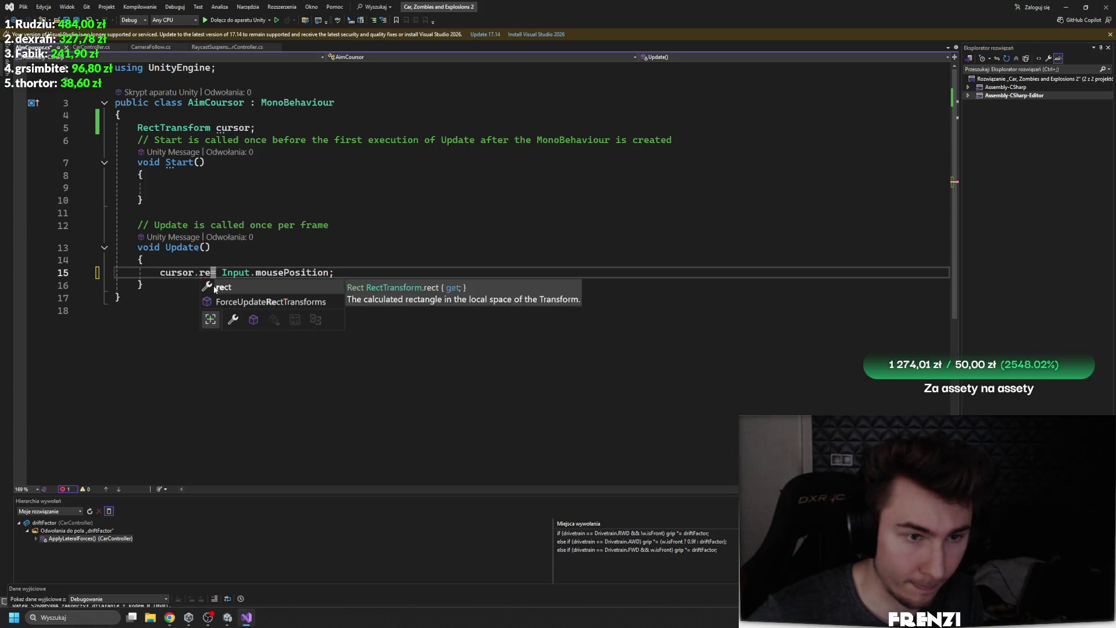
key("Tab")
key("Down")
key("Down")
double_click(216, 273)
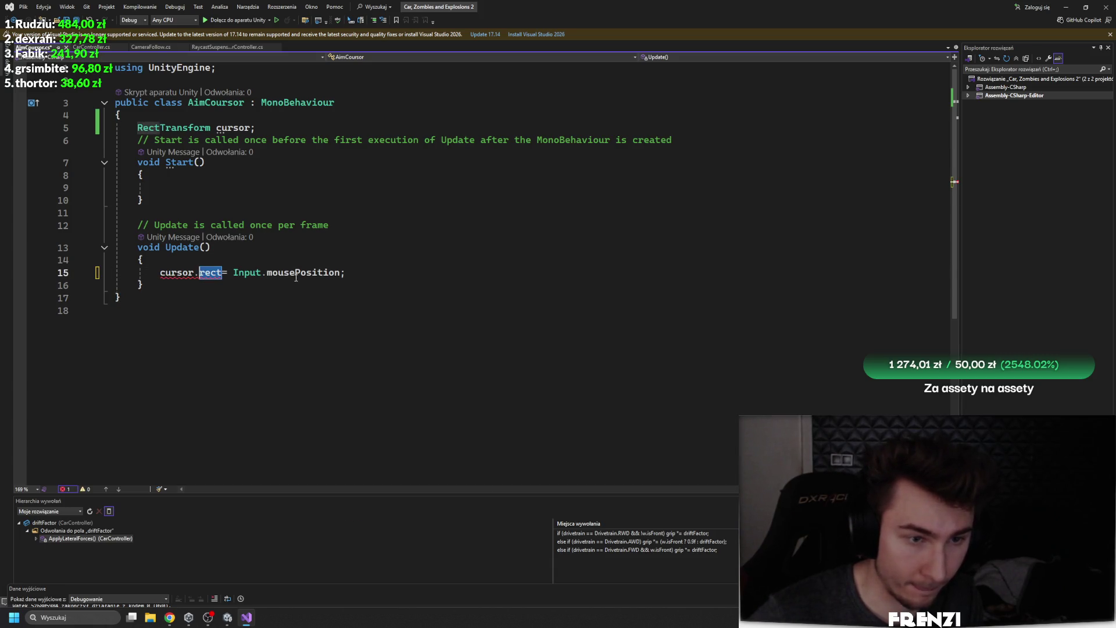
key("BackSpace")
double_click(264, 276)
left_click(201, 272)
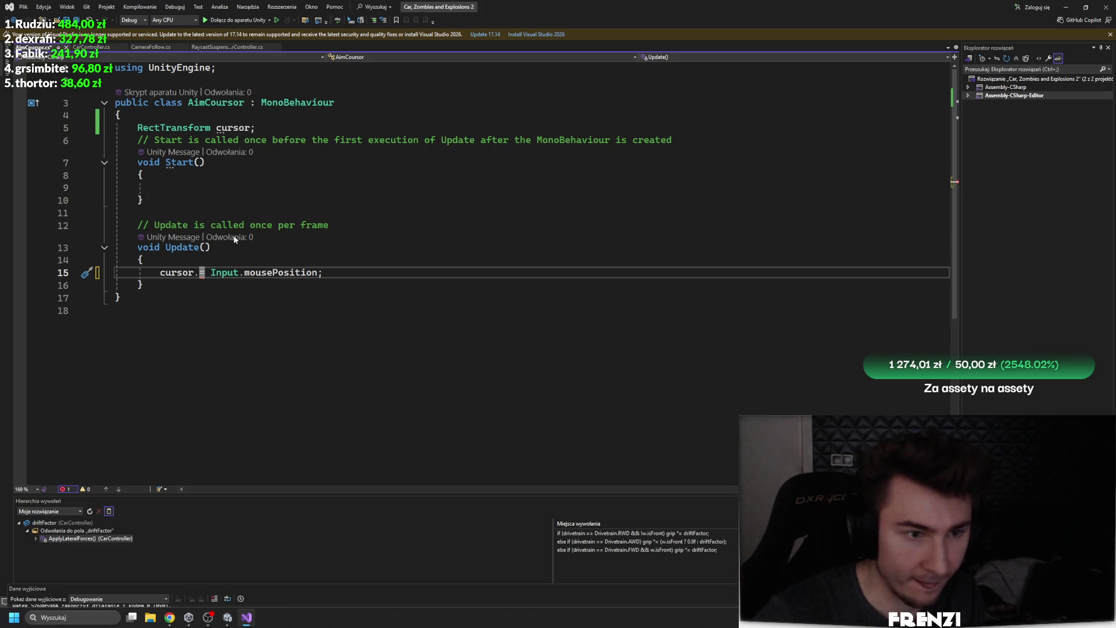
double_click(244, 273)
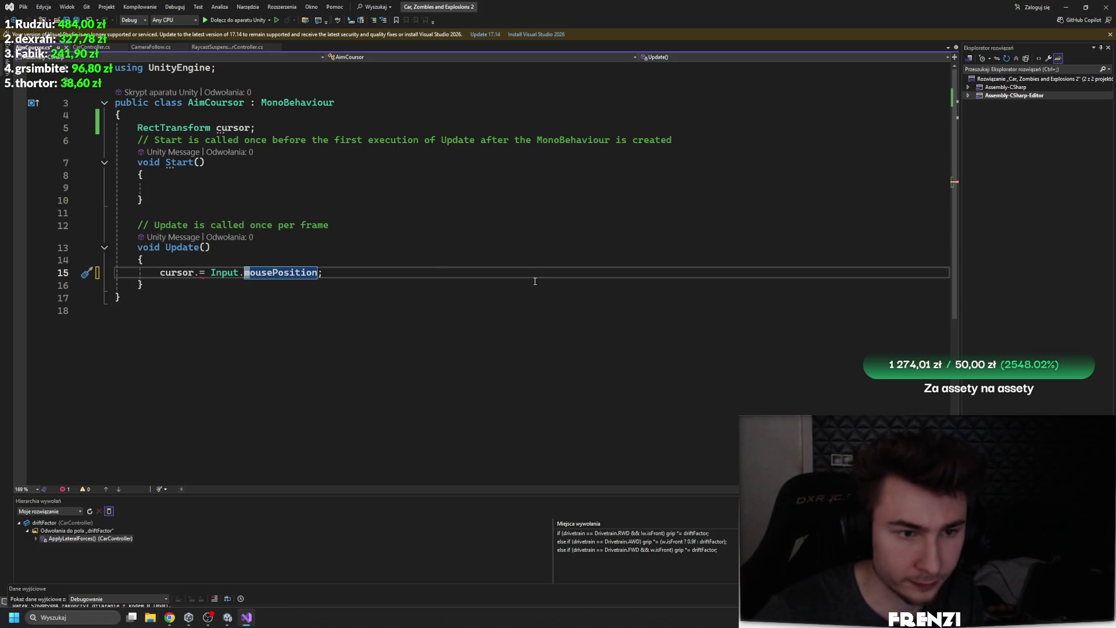
left_click(198, 272)
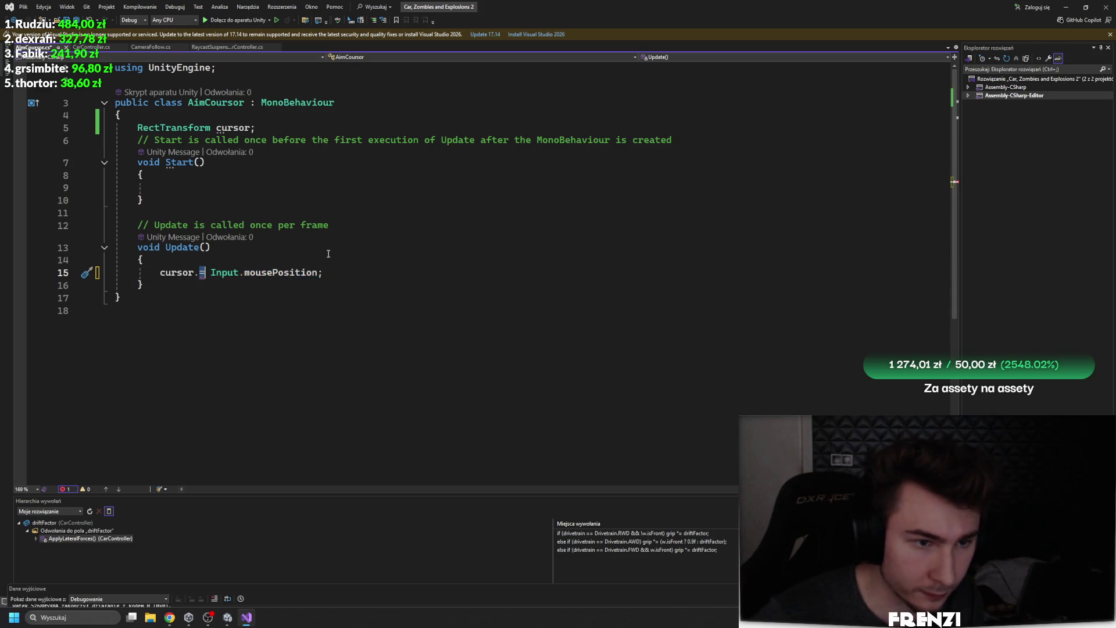
type("a")
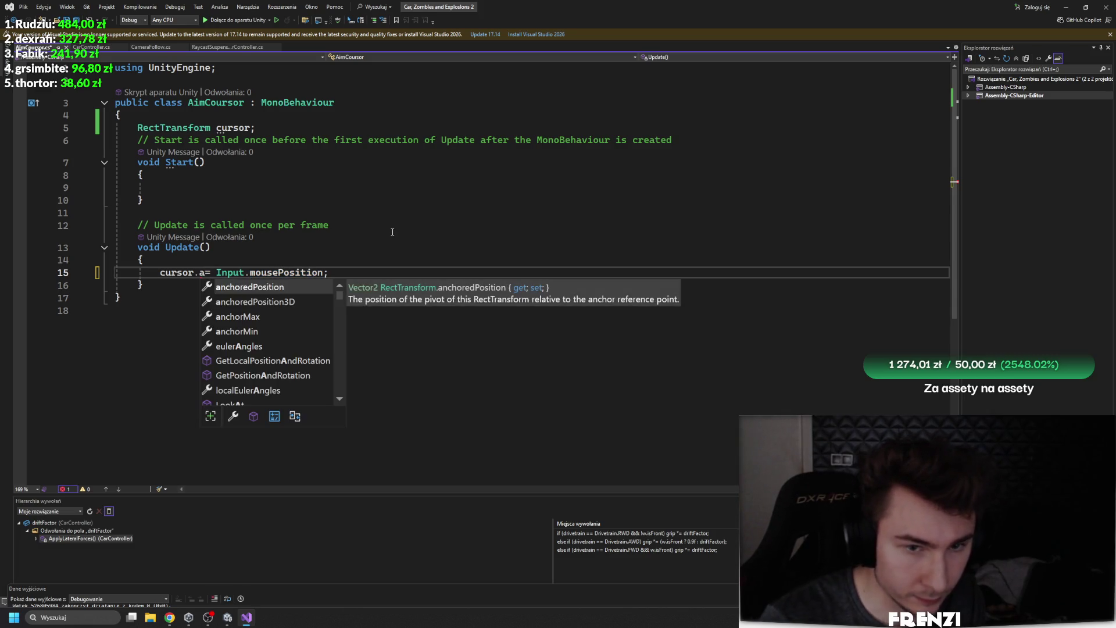
key("Tab")
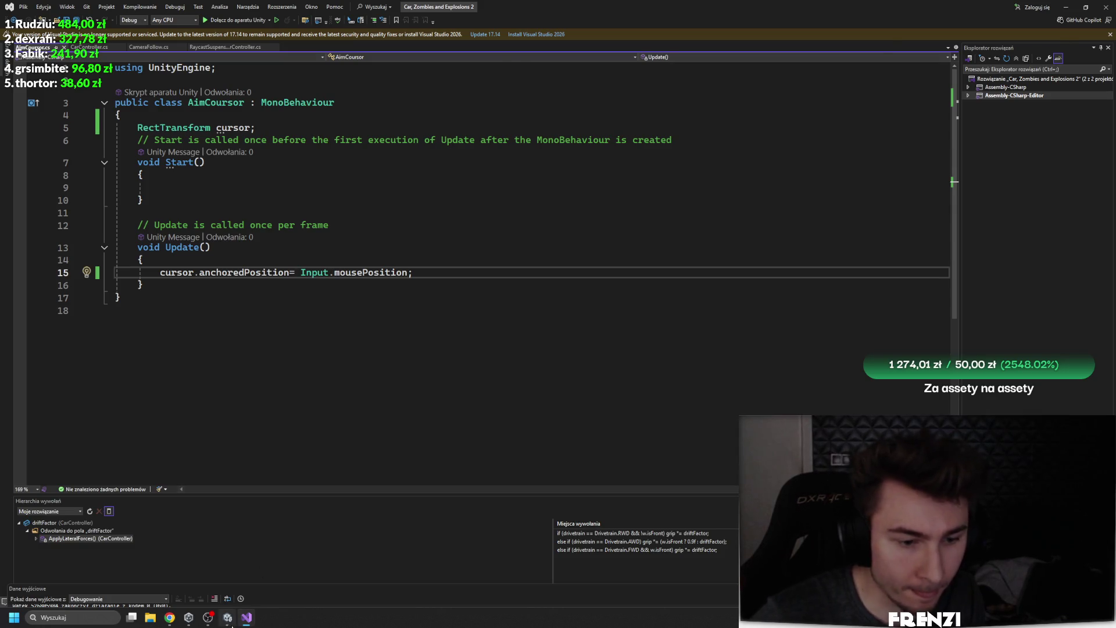
left_click(230, 624)
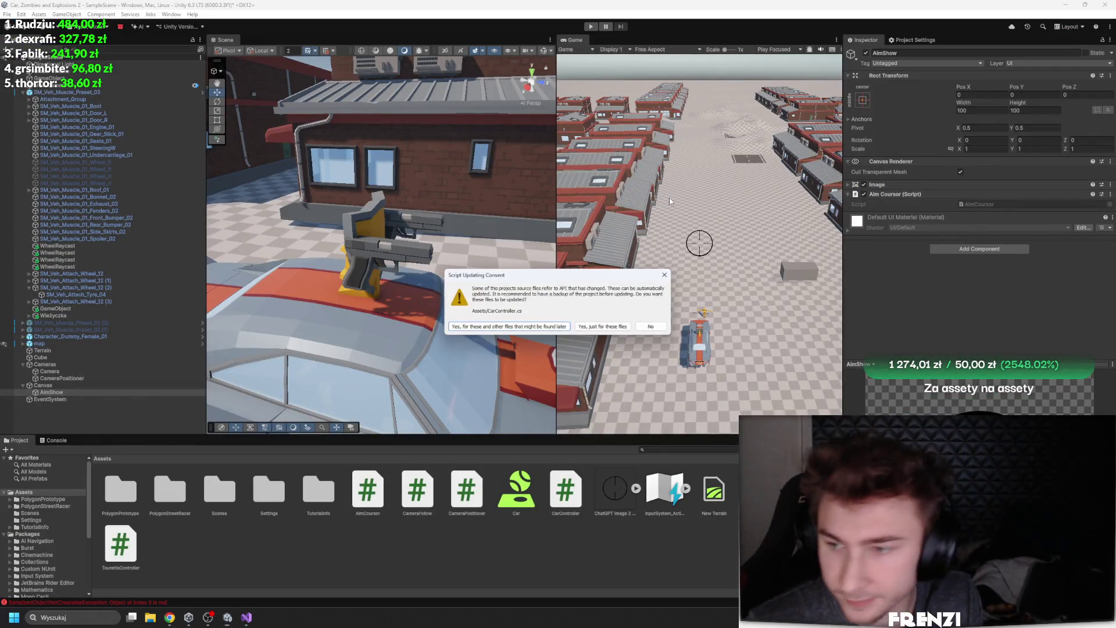
Decline the script update prompt and look over the CarController script in Visual Studio
left_click(660, 327)
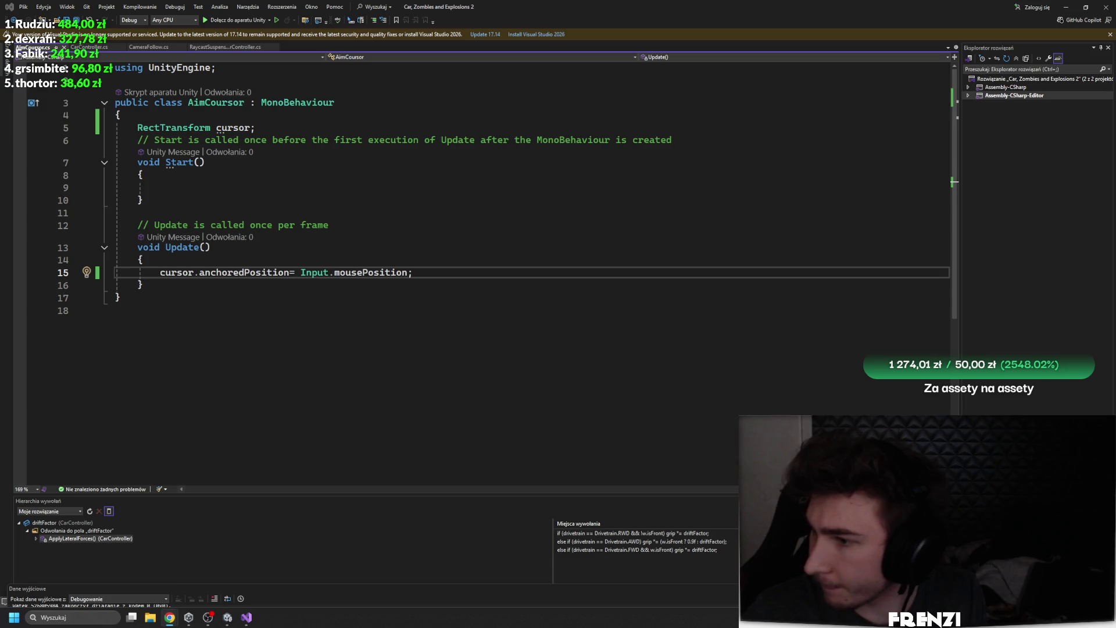
left_click(311, 357)
key("Up")
key("Up")
key("Up")
key("ctrl+Tab")
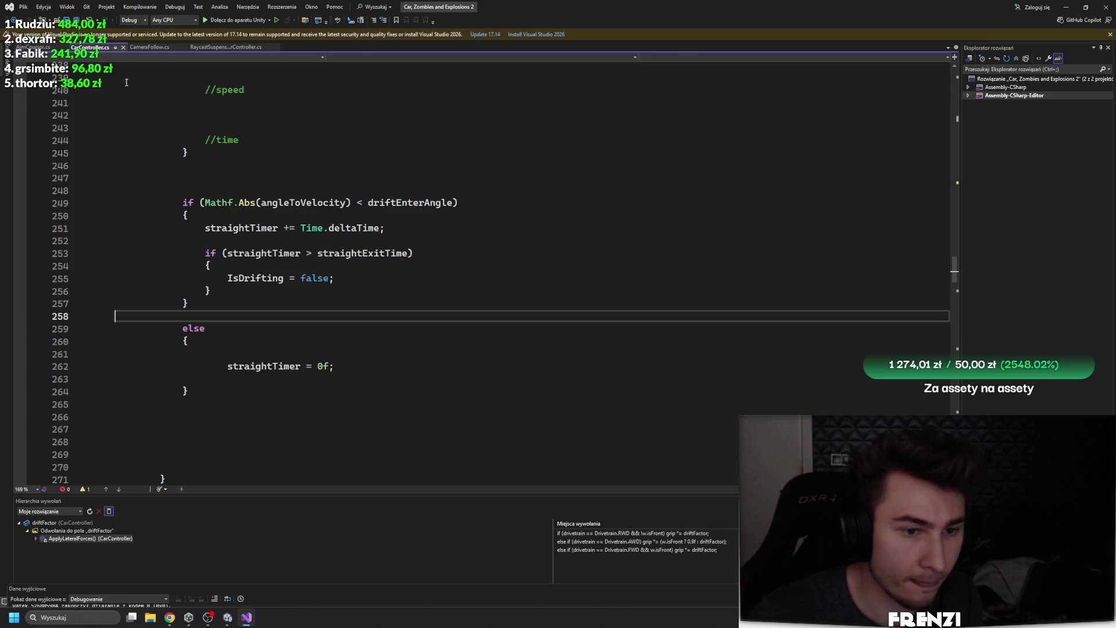
left_click(171, 139)
scroll(171, 146, "up", 5)
scroll(219, 105, "up", 1)
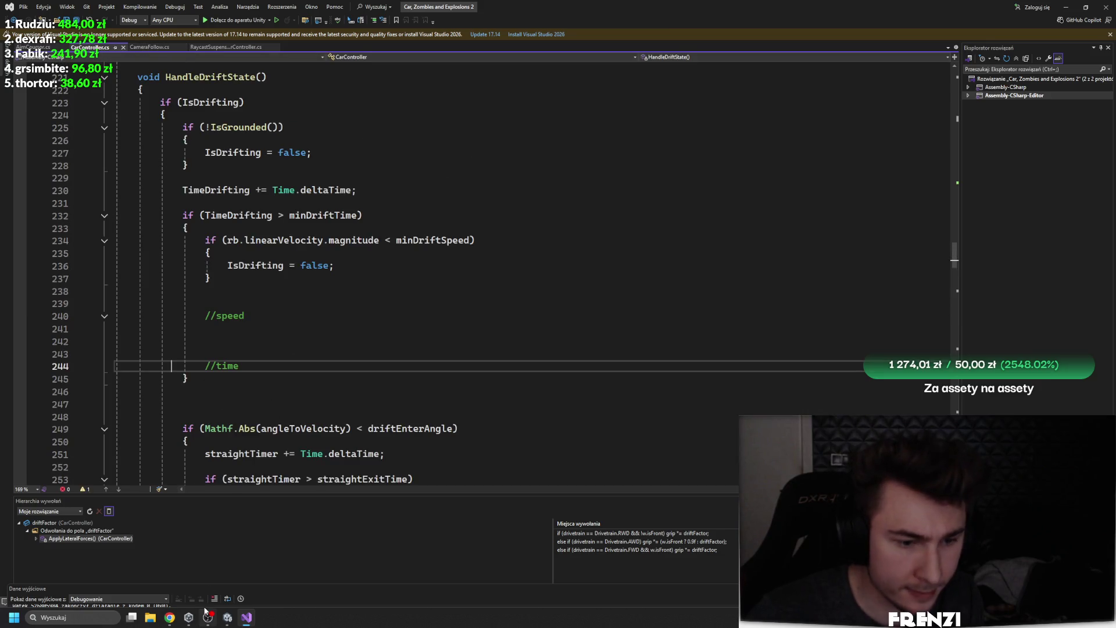
Open SM_Veh_Muscle_Preset_02's TouretteController script and select all its template code
left_click(227, 617)
left_click(129, 93)
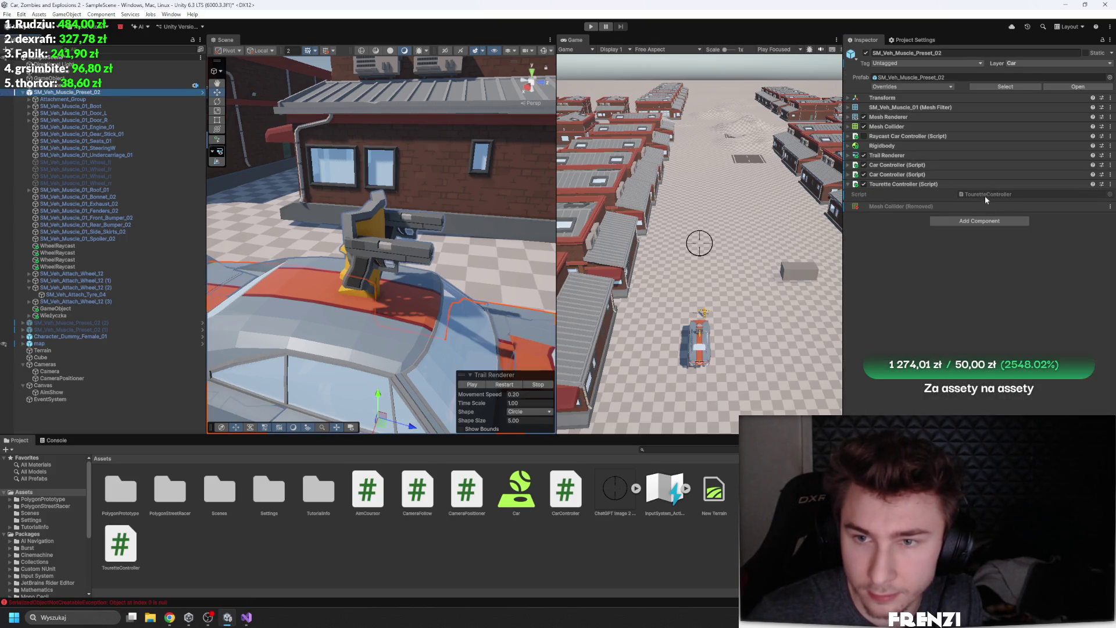
left_click(985, 197)
key("ctrl+a")
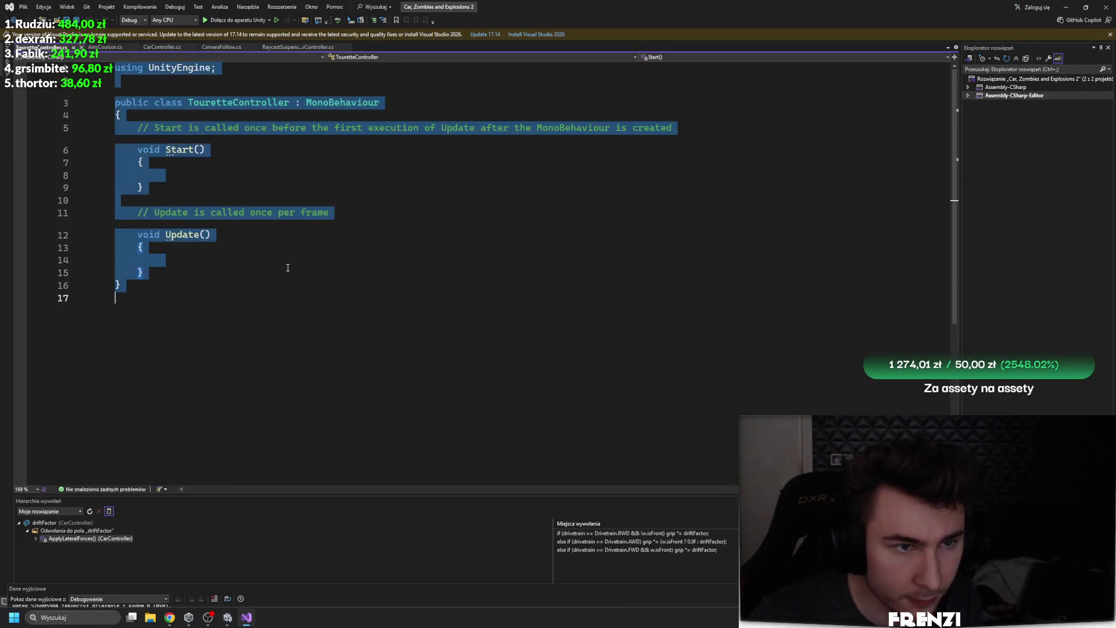
Paste the new aiming and shooting code into TouretteController and compile it in Unity
key("ctrl+v")
scroll(523, 273, "up", 5)
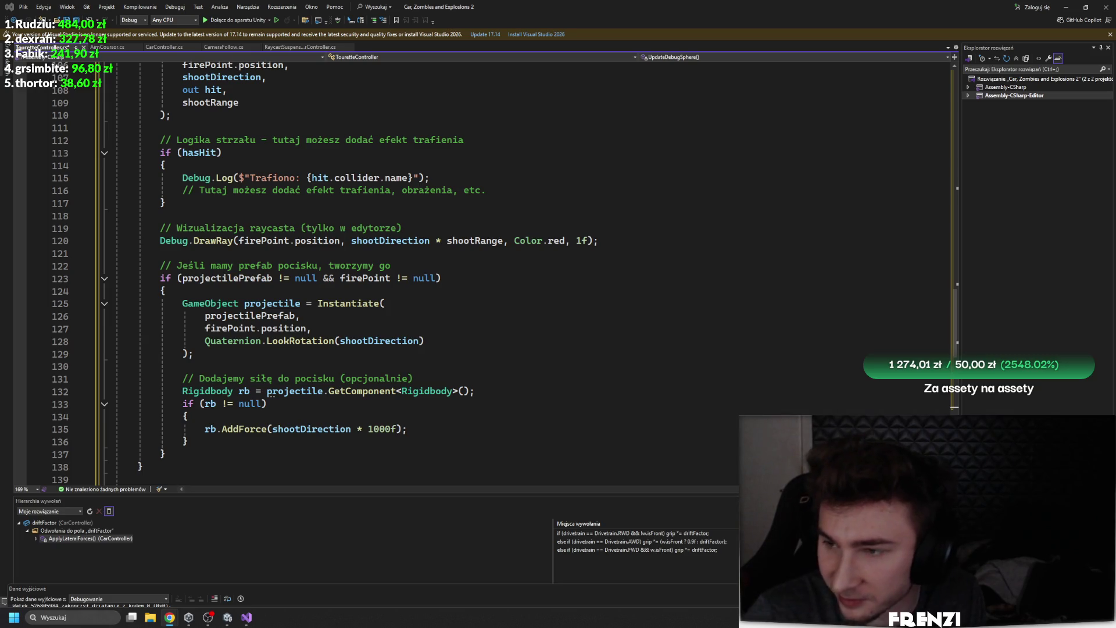
scroll(407, 262, "up", 20)
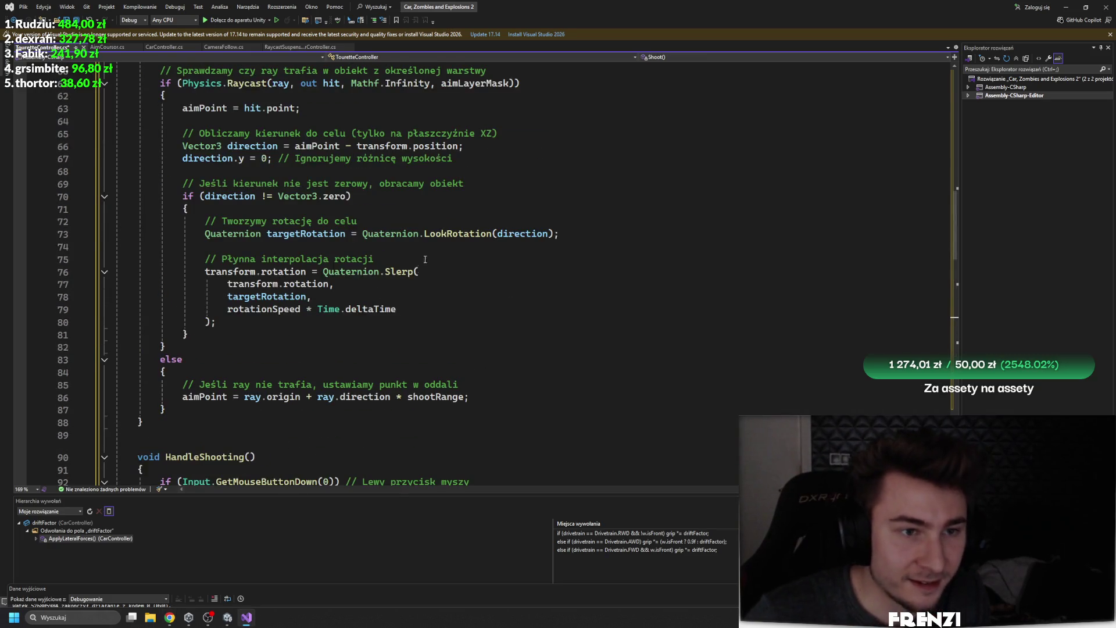
scroll(428, 273, "up", 12)
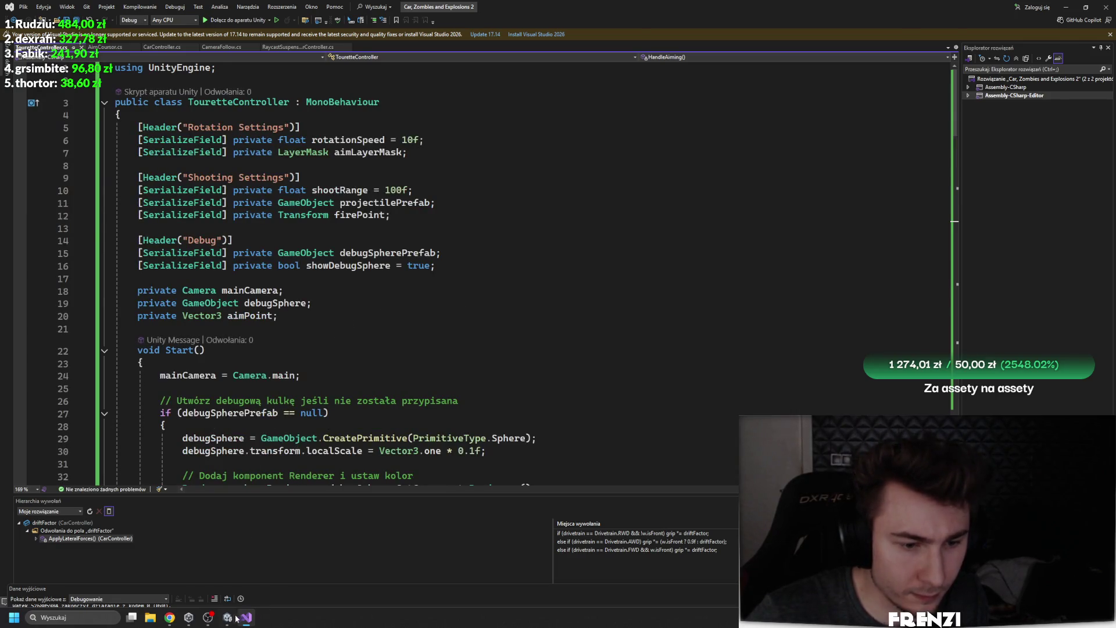
key("alt+Tab")
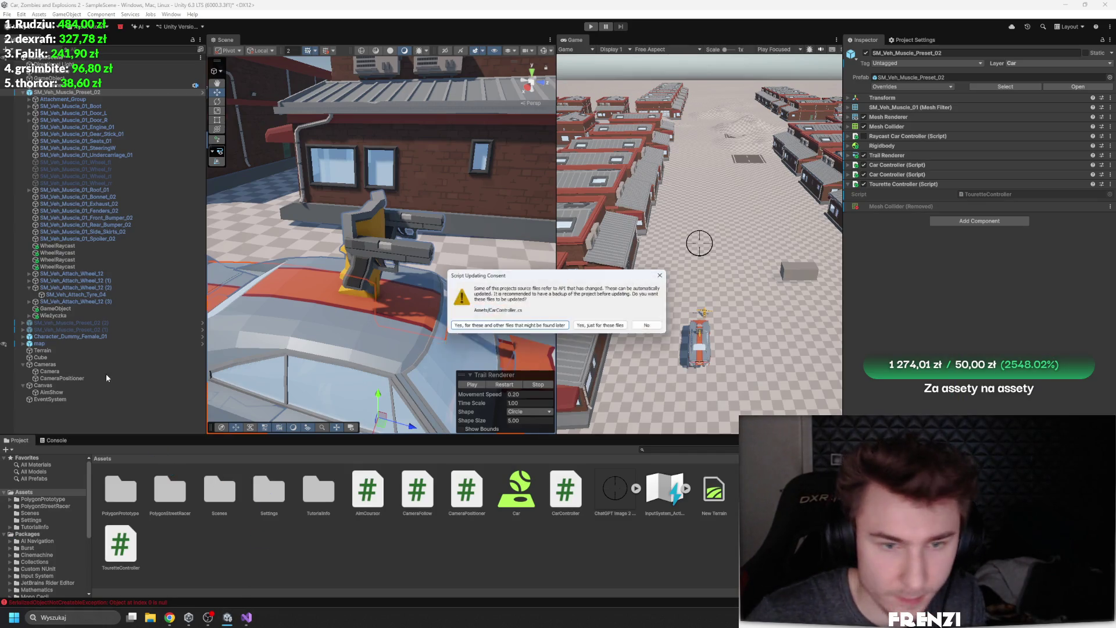
key("alt+Tab")
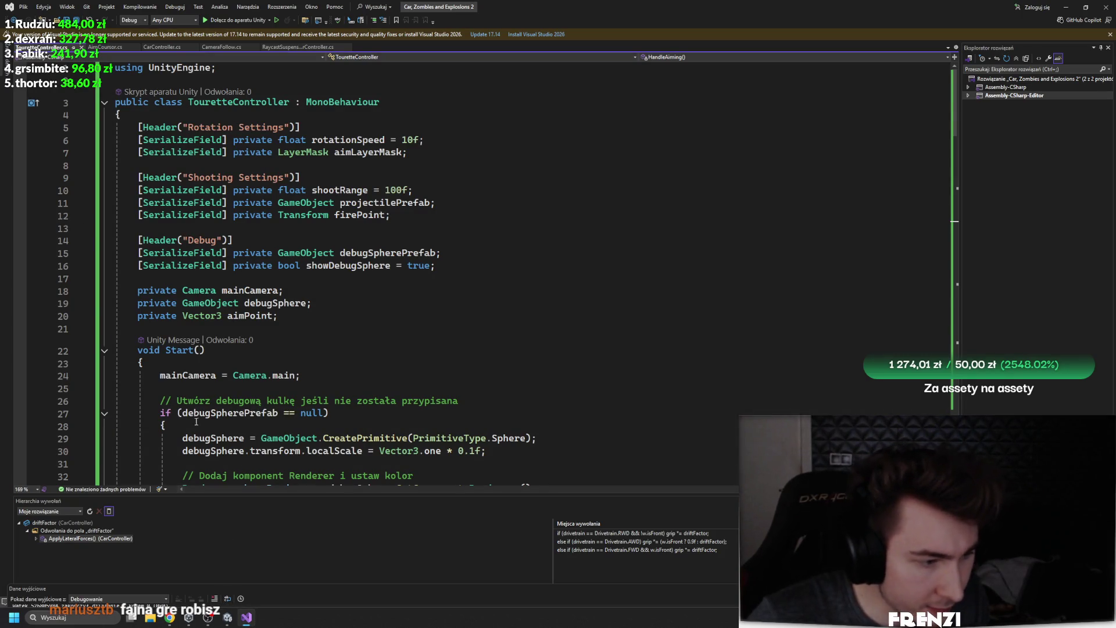
left_click(227, 617)
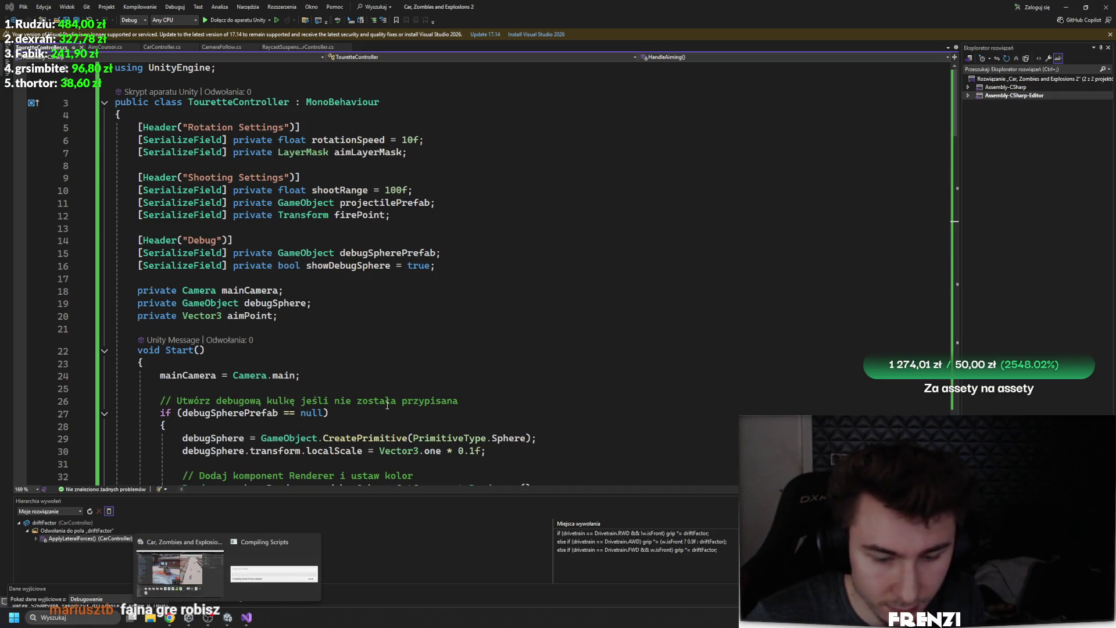
key("alt+Tab")
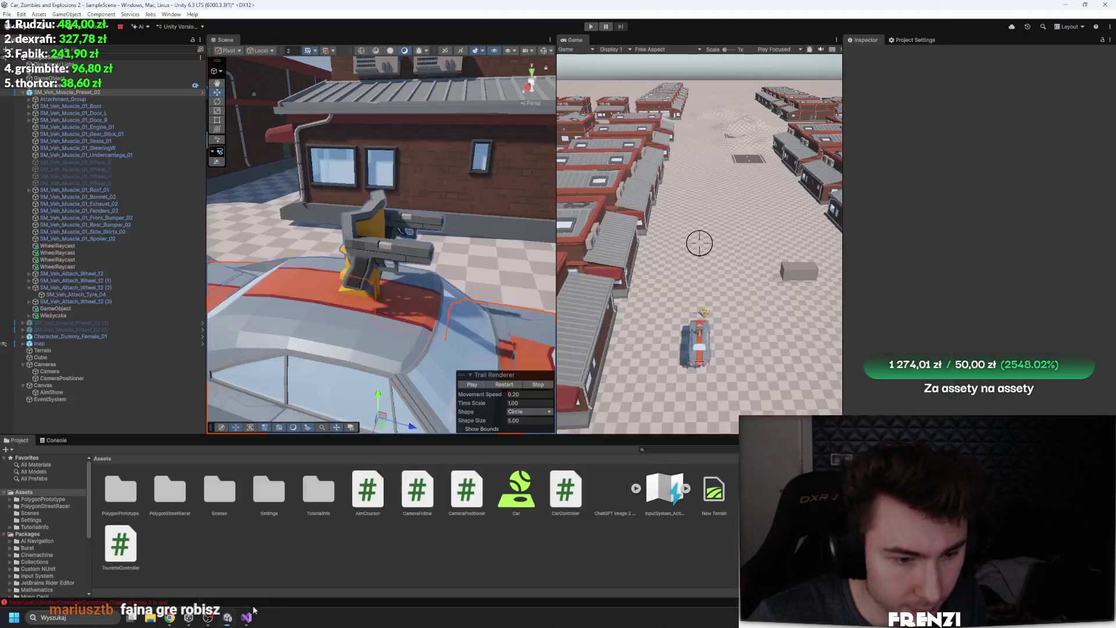
left_click_drag(621, 433, 621, 447)
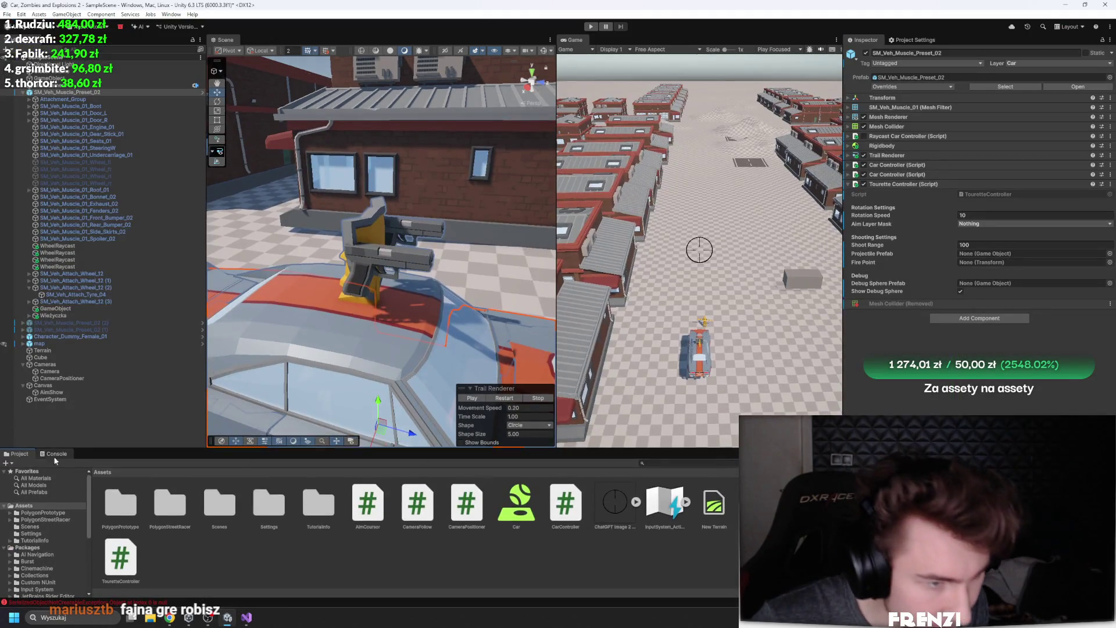
Select AimShow and make the cursor field in AimCoursor.cs public
left_click(56, 453)
left_click(17, 453)
left_click(52, 392)
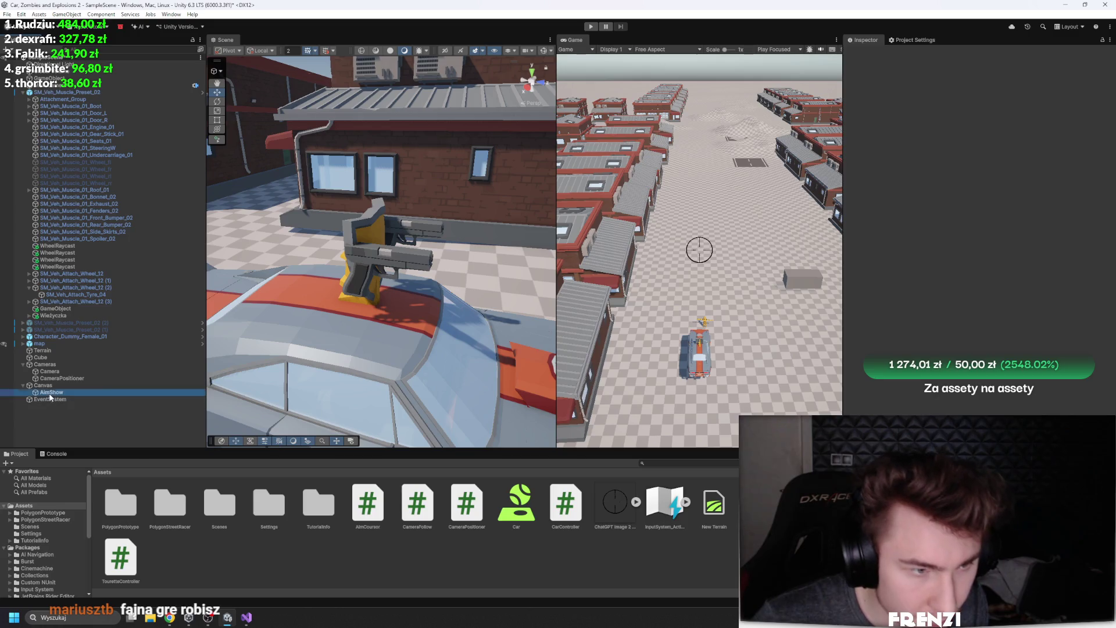
left_click(900, 319)
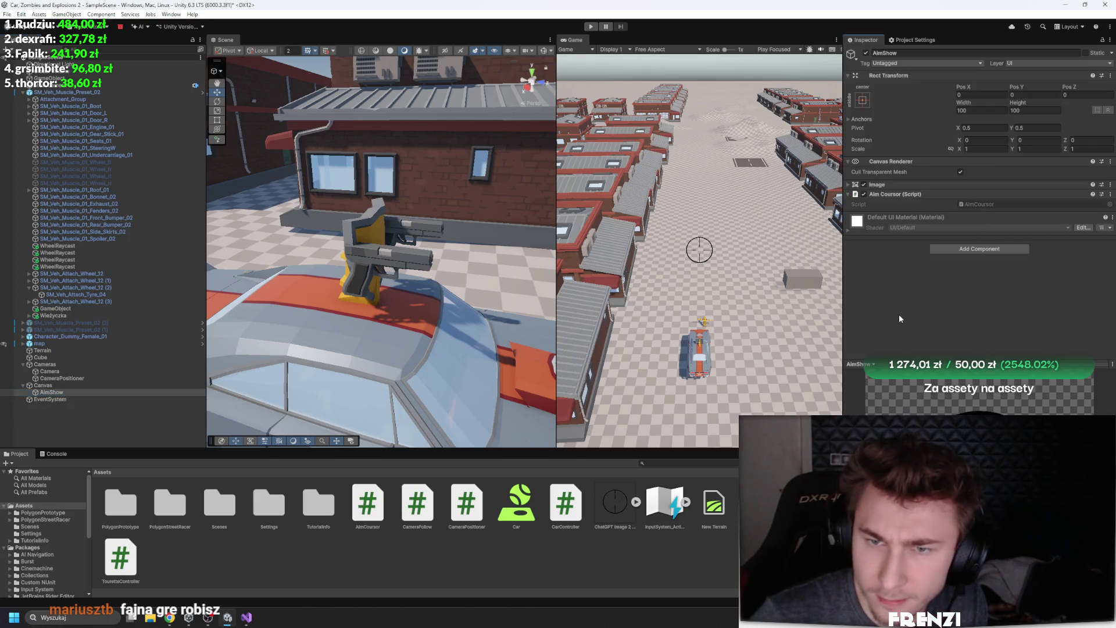
double_click(976, 204)
type("public RectTransform cursor;")
Decline the update prompt and drag AimShow's Rect Transform into the Cursor field
left_click(227, 617)
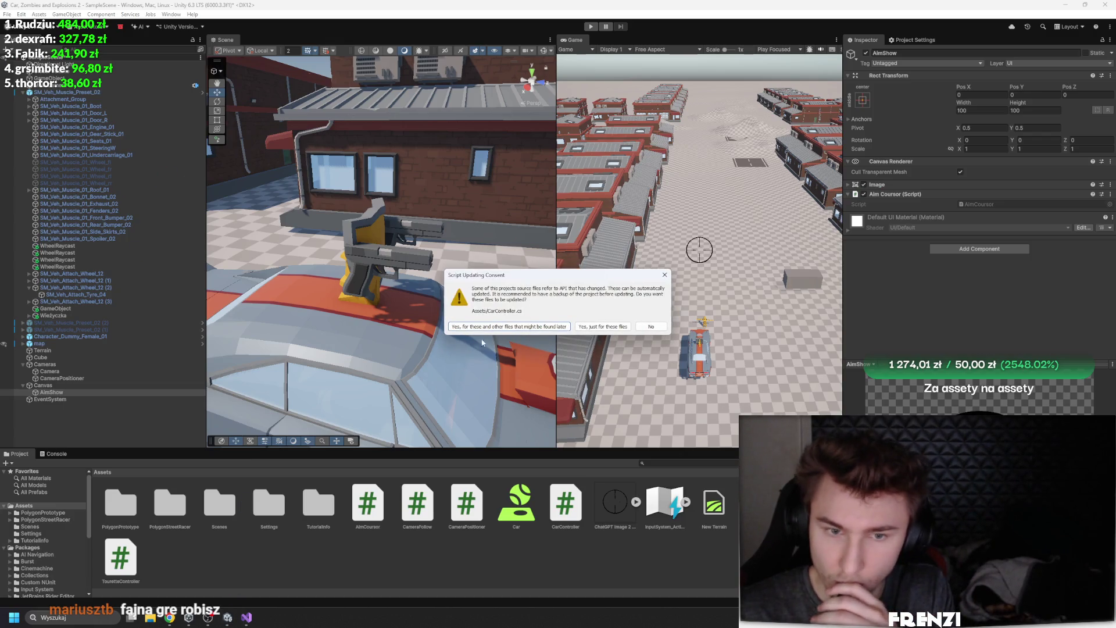
left_click(650, 327)
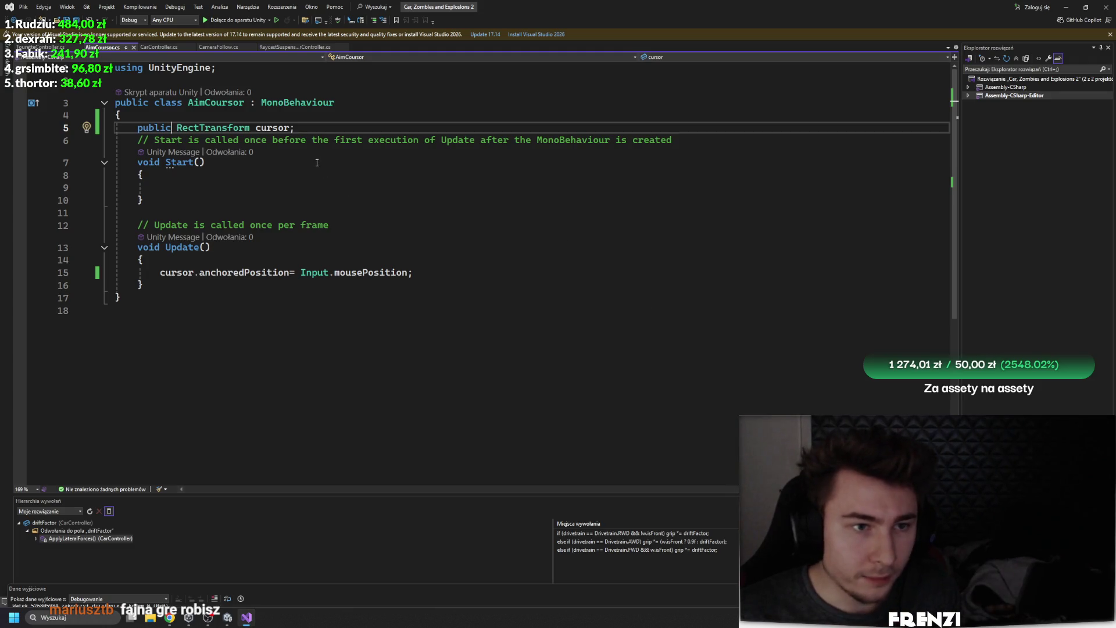
mouse_move(232, 621)
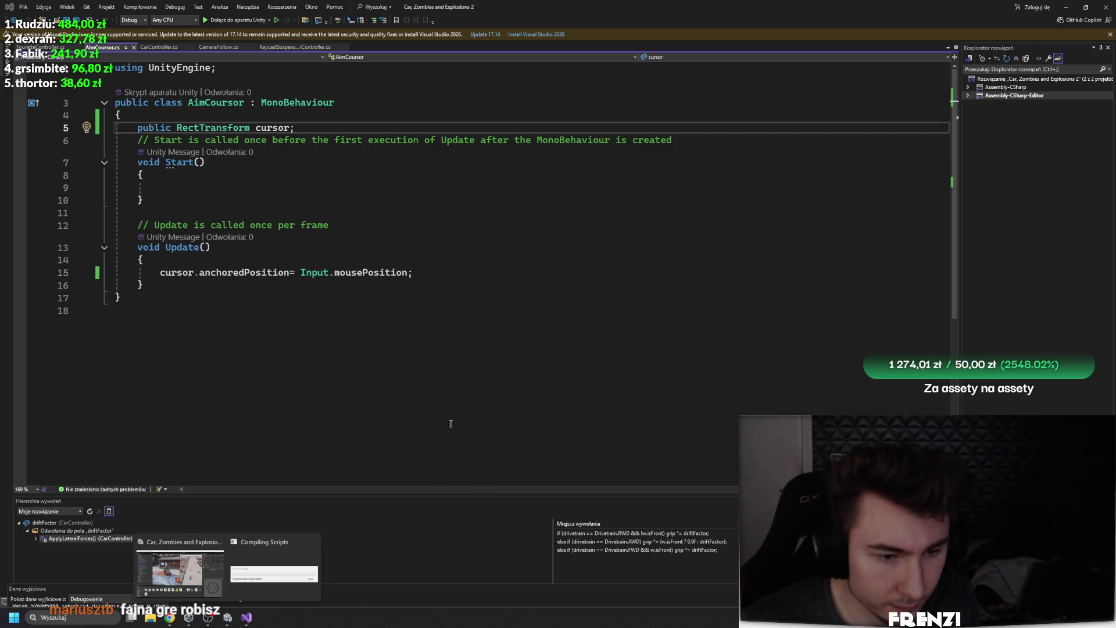
left_click(186, 564)
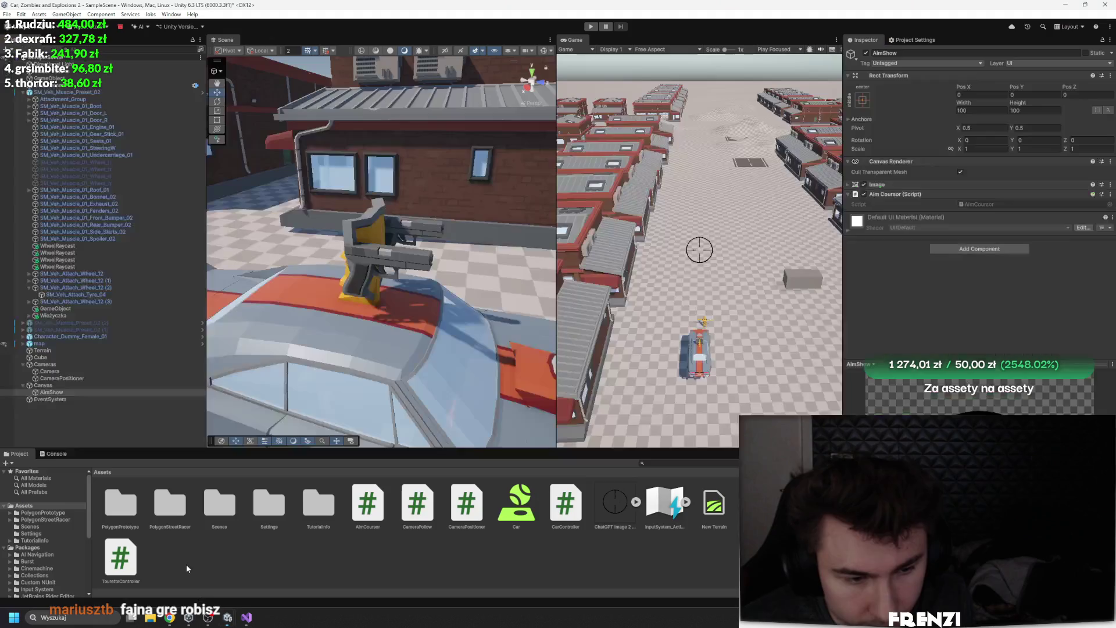
left_click_drag(889, 76, 1035, 213)
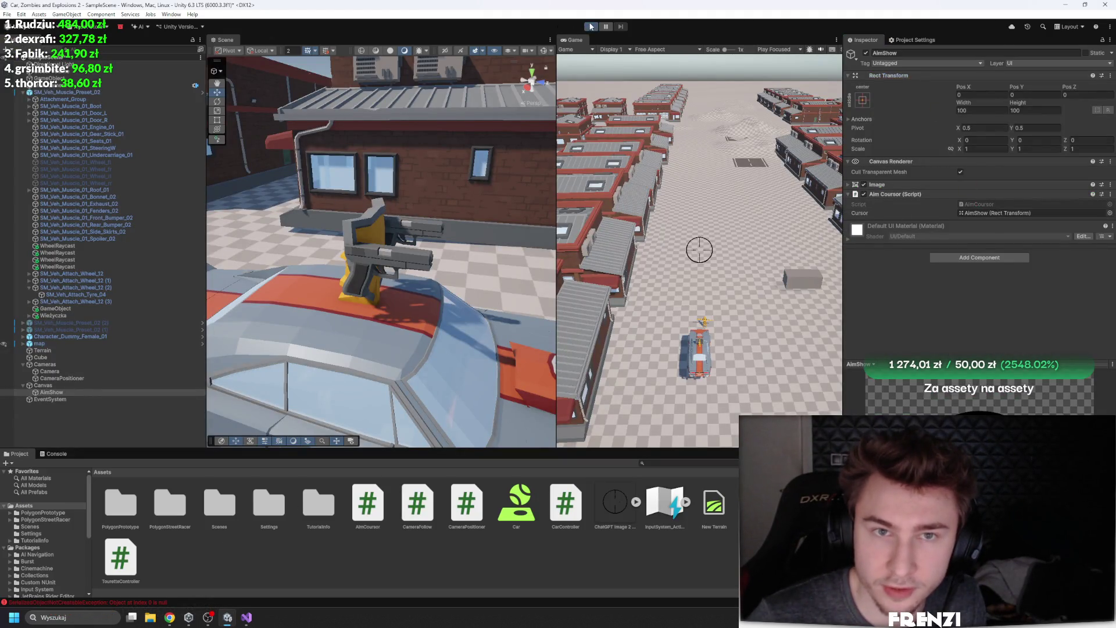
Play-test the crosshair briefly, then inspect AimShow's Anchor Presets without changing them
left_click(591, 27)
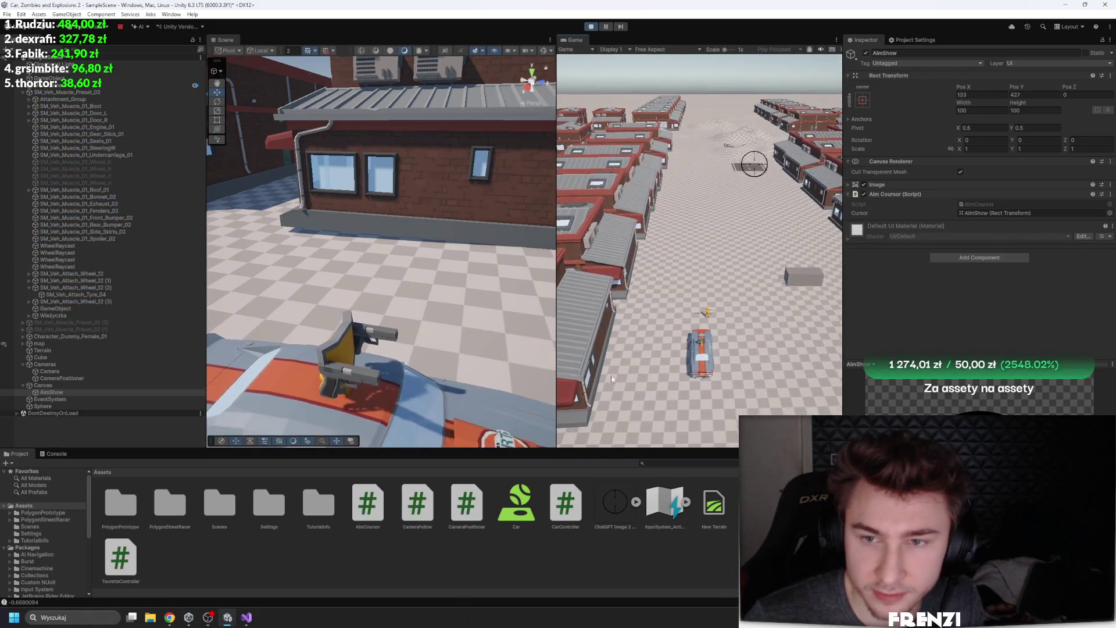
left_click(589, 27)
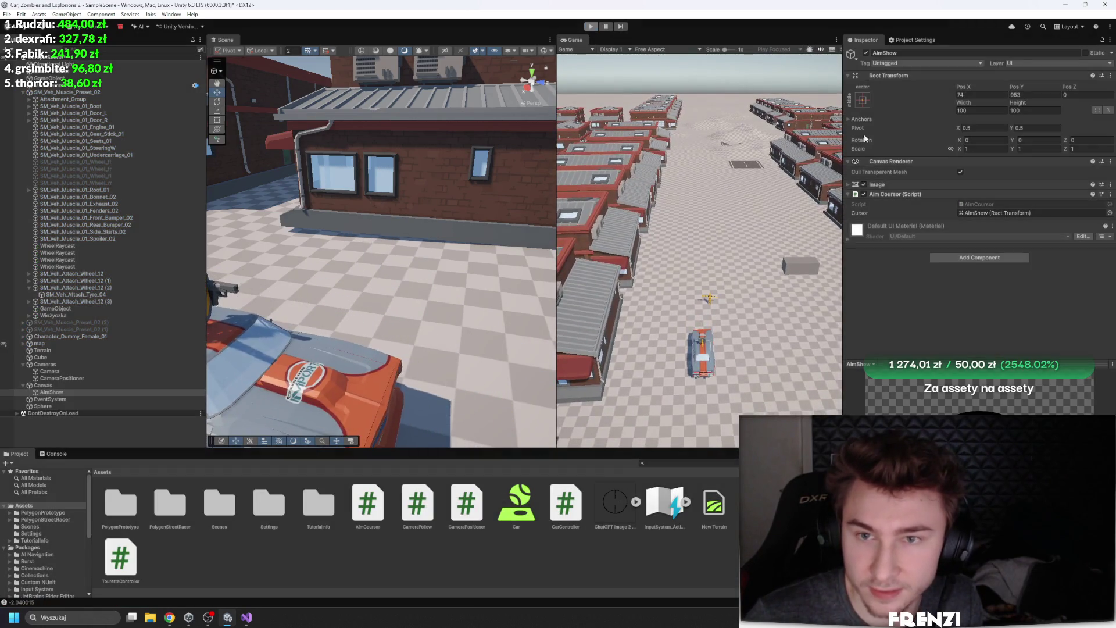
left_click(863, 100)
left_click(830, 256)
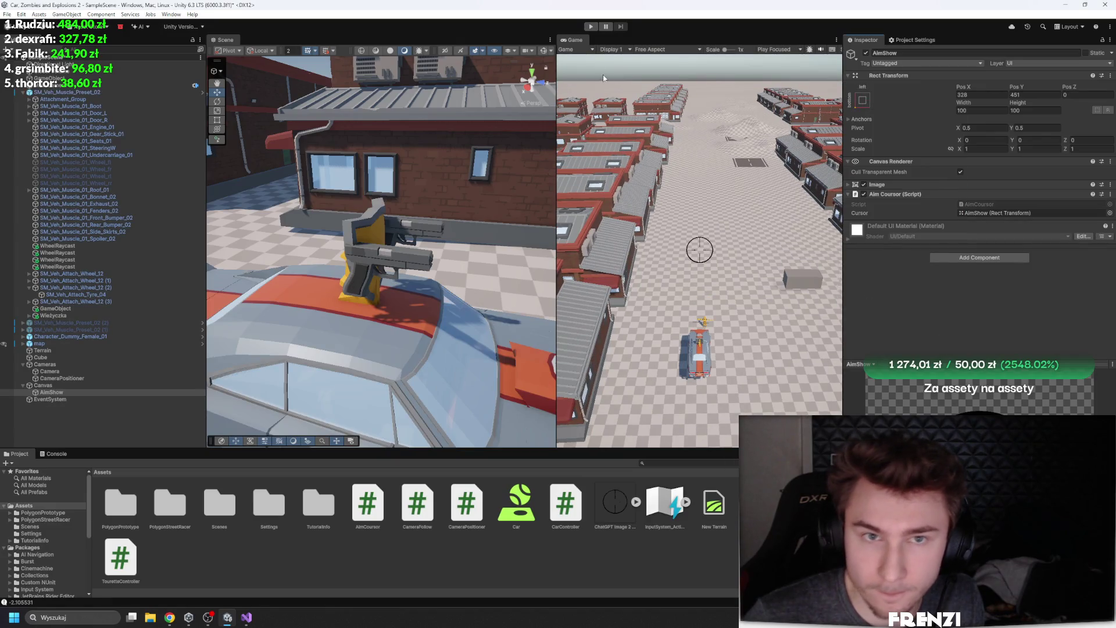
Play again driving forward with W, stop with Ctrl+P, and select SM_Veh_Muscle_Preset_02
left_click(589, 27)
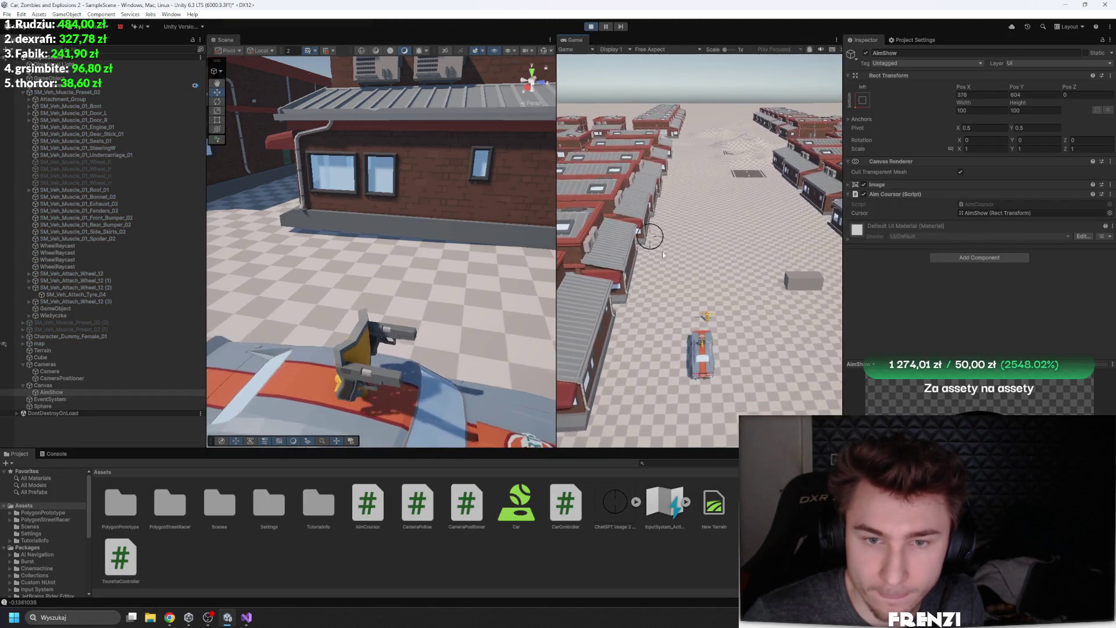
key("w")
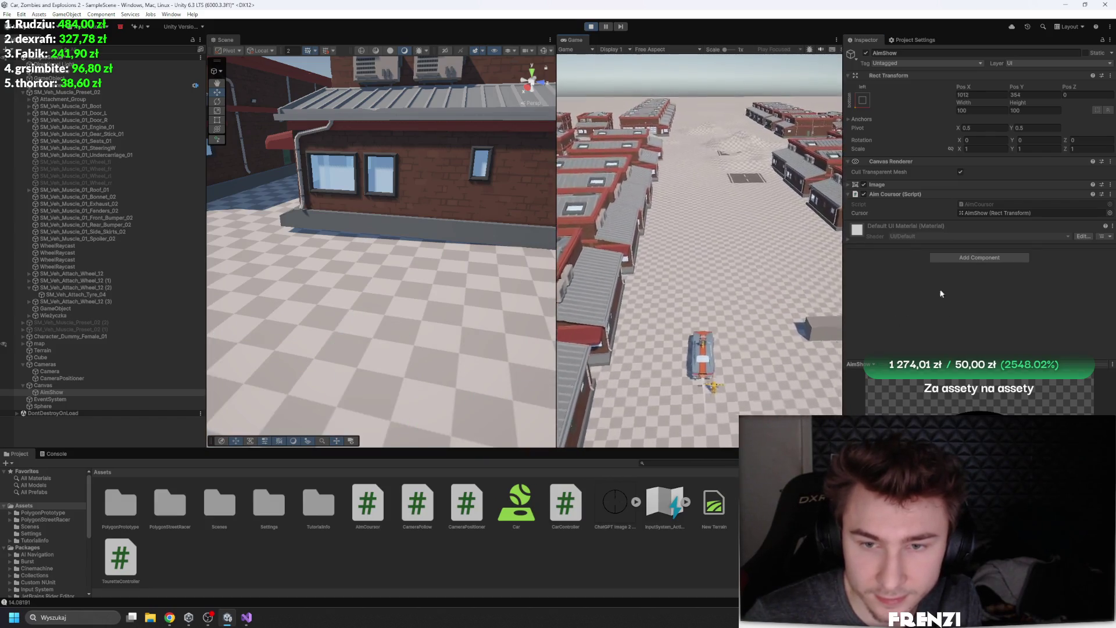
key("w")
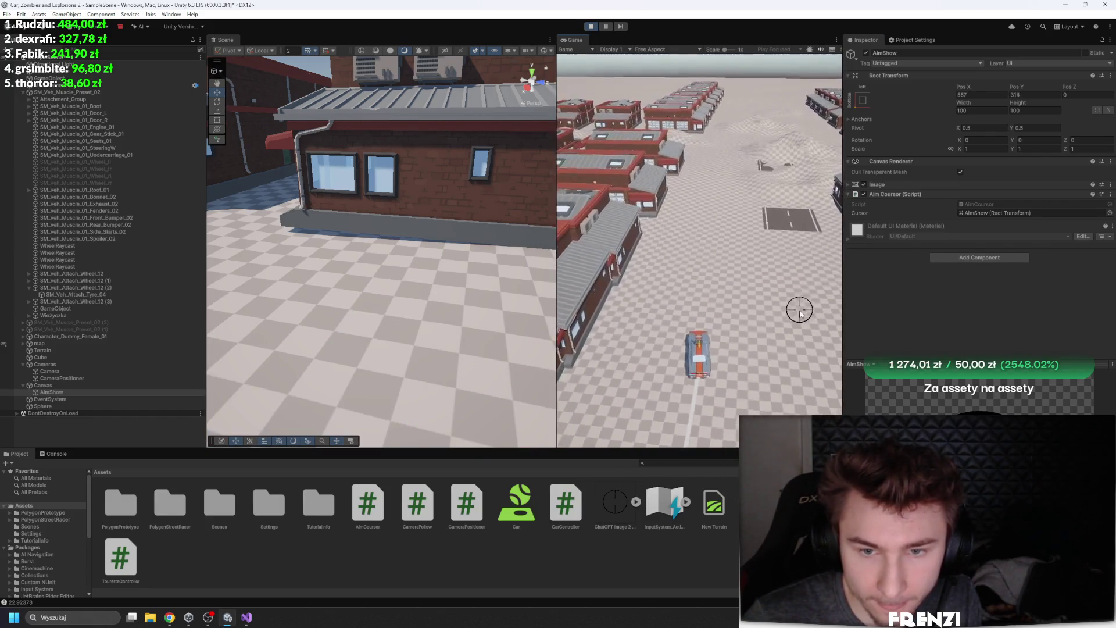
key("ctrl+p")
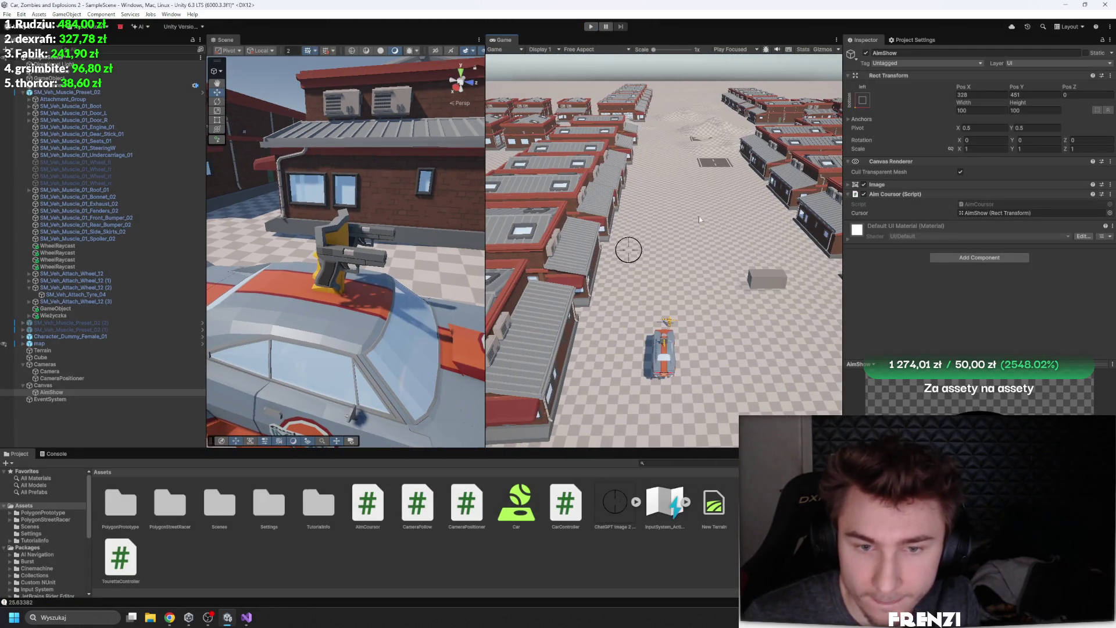
left_click(99, 92)
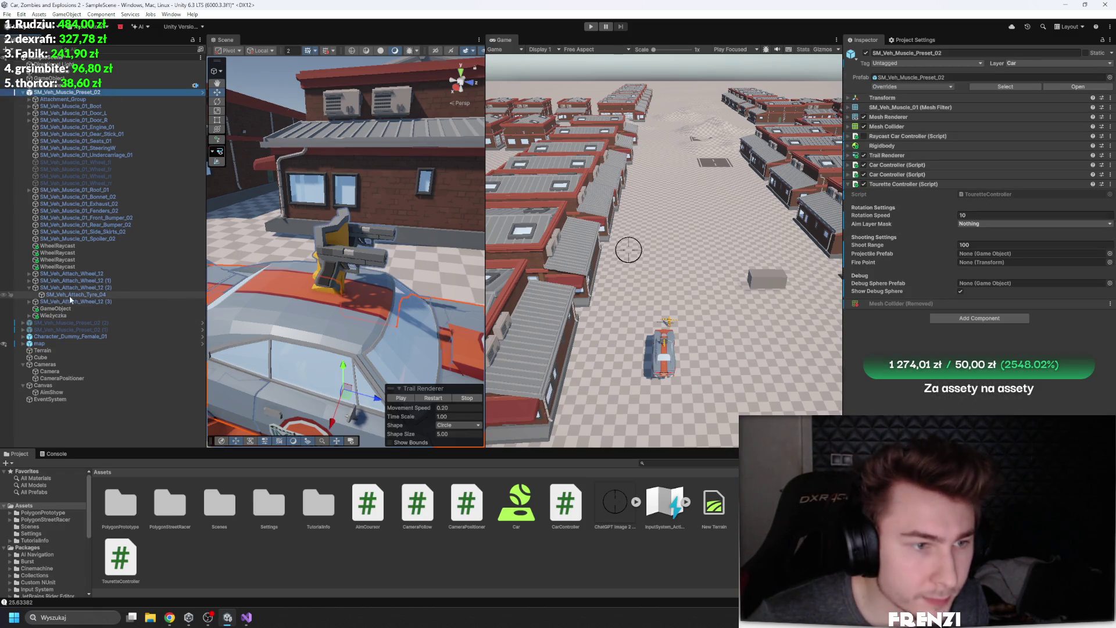
Try dropping Wieżyczka into the debug sphere field, then remove Tourette Controller from the car
mouse_move(51, 315)
left_mouse_down()
mouse_move(1002, 278)
mouse_move(985, 257)
left_mouse_up()
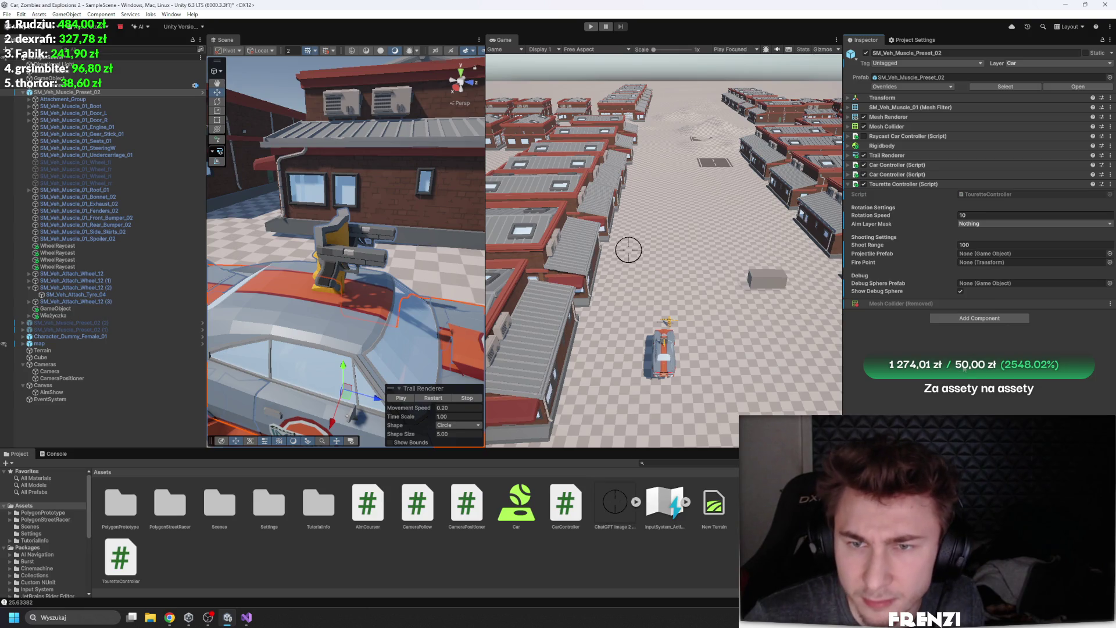
right_click(914, 185)
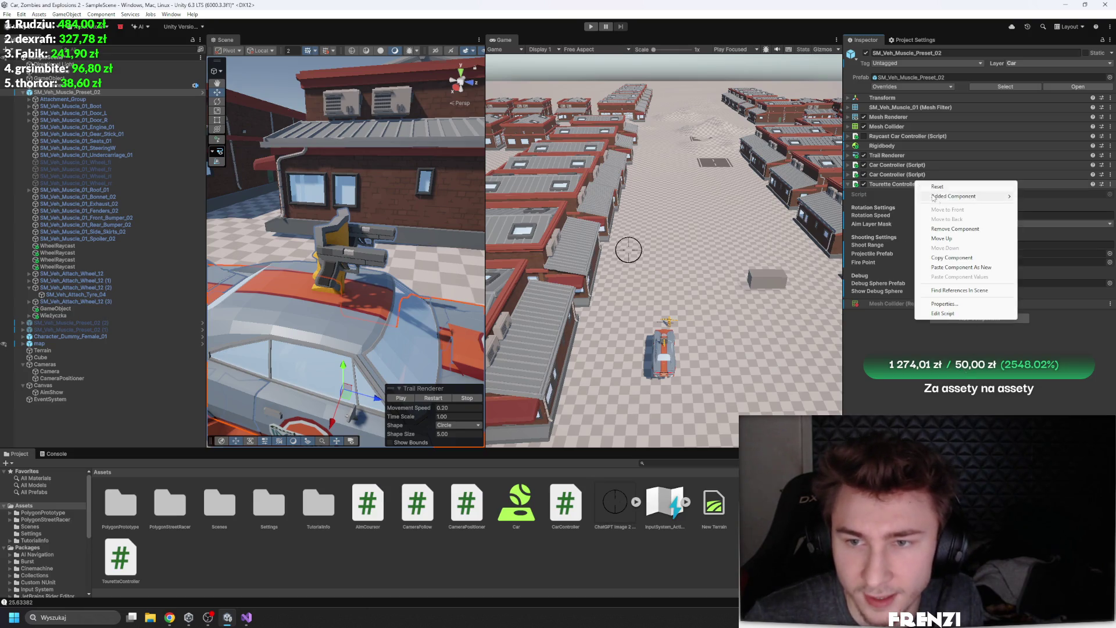
left_click(955, 229)
Add Tourette Controller to Wieżyczka, undoing an accidentally added Touch Input Module
left_click(82, 315)
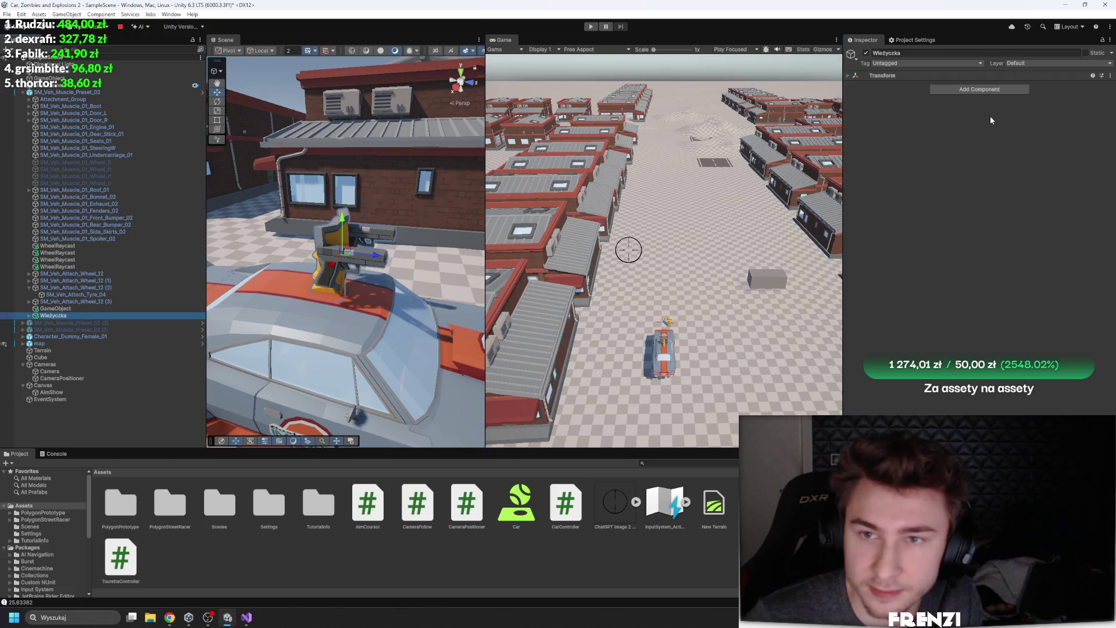
left_click(978, 90)
type("touch")
key("Return")
key("ctrl+z")
left_click(978, 92)
type("tour")
key("Return")
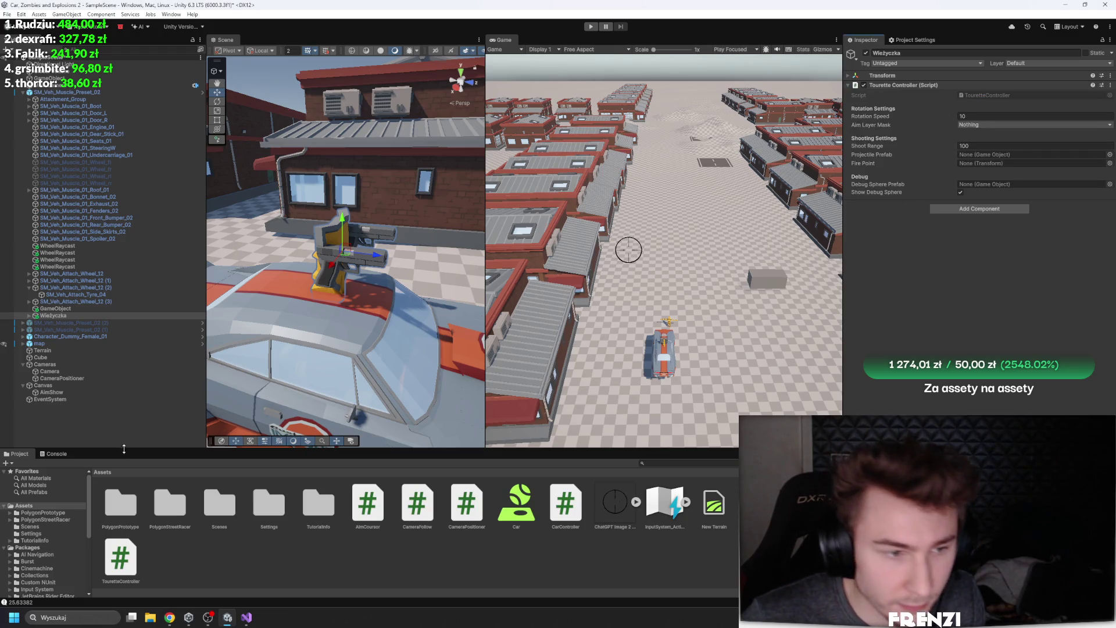
Create a new cube and give it the Cloud material
right_click(89, 427)
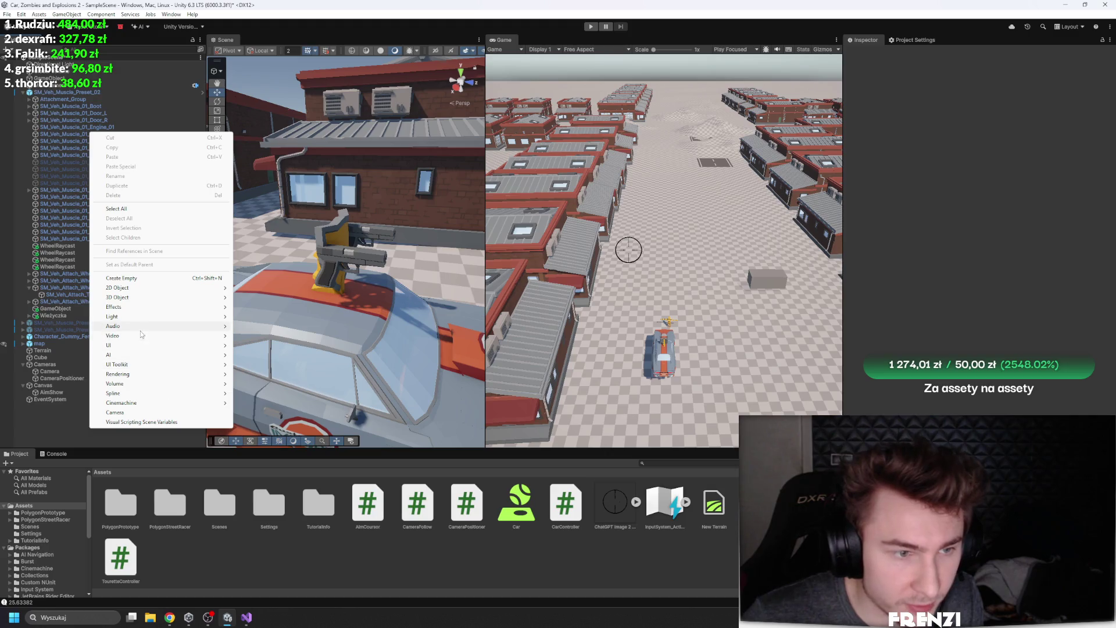
mouse_move(167, 303)
left_click(256, 297)
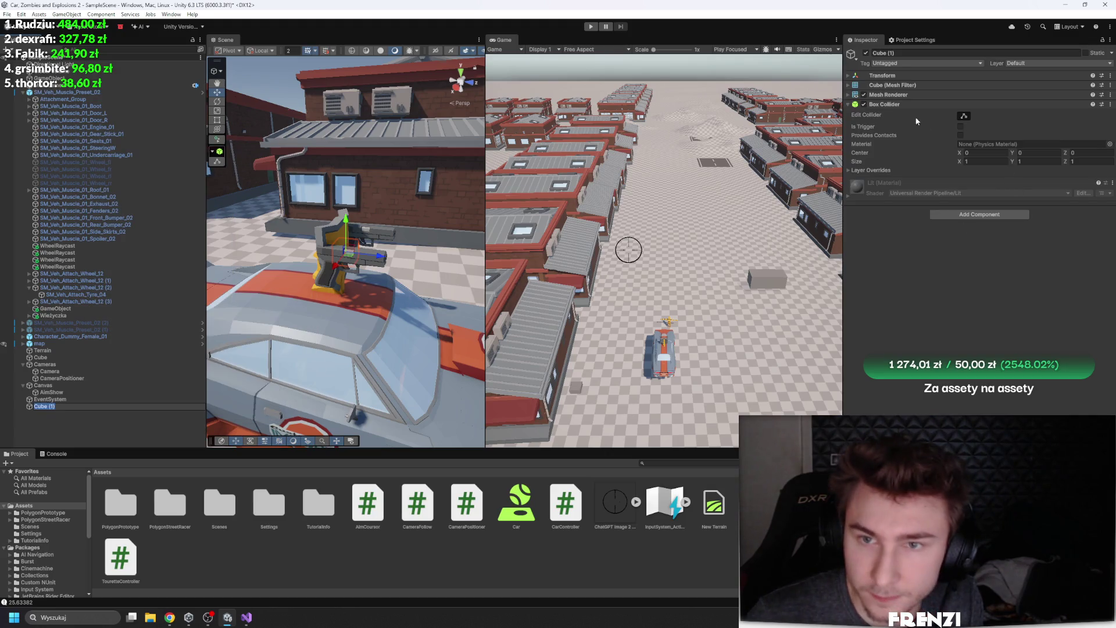
left_click(906, 94)
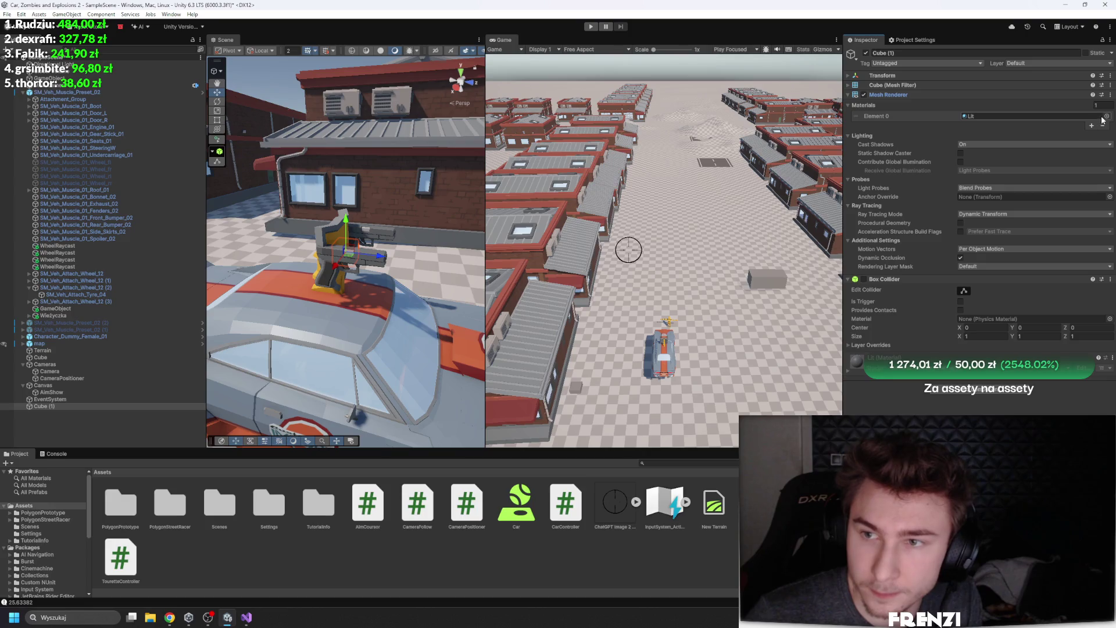
left_click(1105, 116)
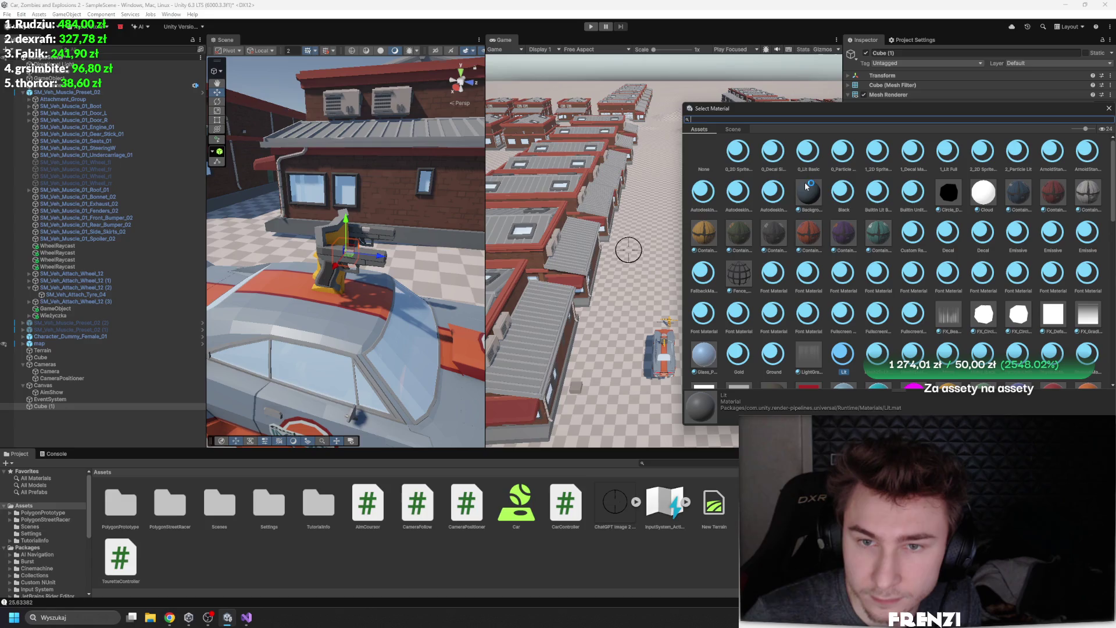
double_click(983, 193)
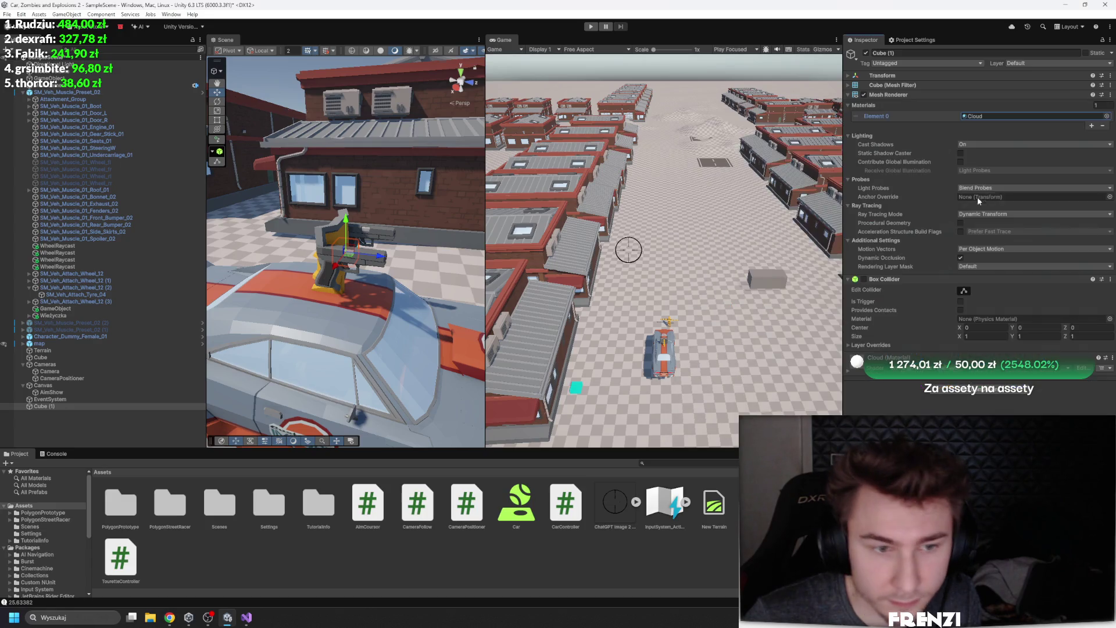
key("f")
left_click_drag(393, 231, 374, 212)
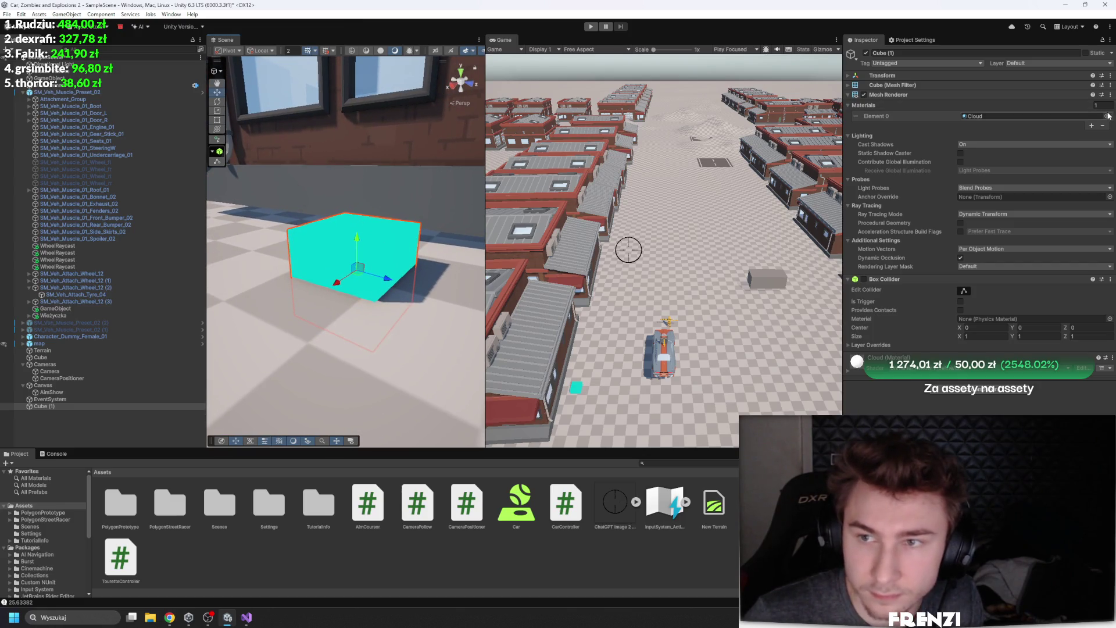
Try several materials on the cube, settling on PolygonPrototype_Glass
left_click(1105, 116)
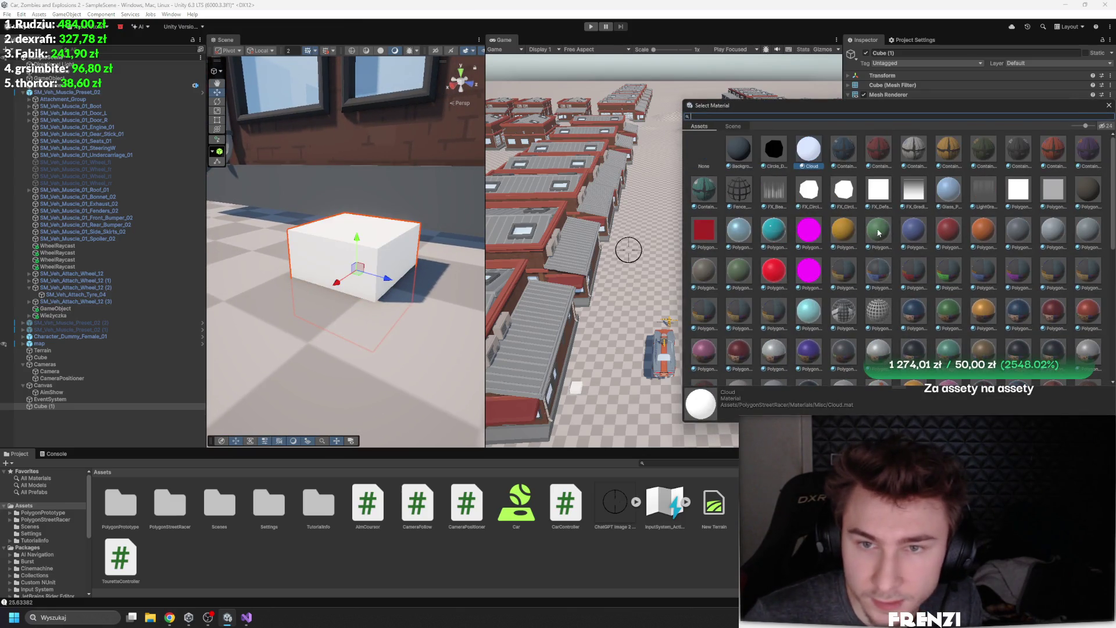
scroll(862, 232, "down", 10)
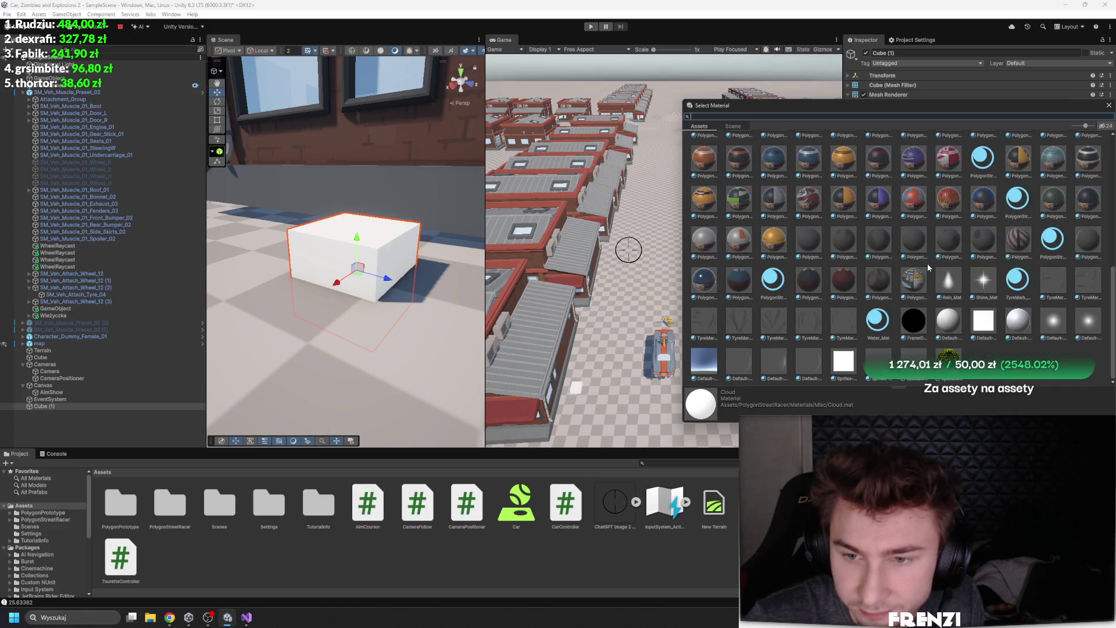
left_click(948, 282)
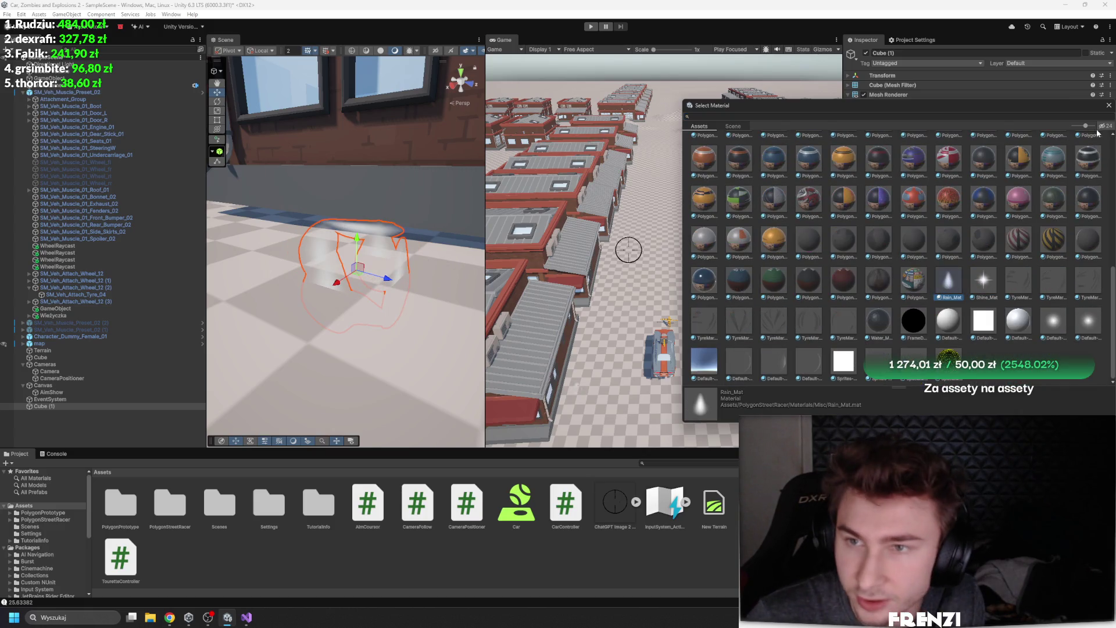
left_click(1053, 320)
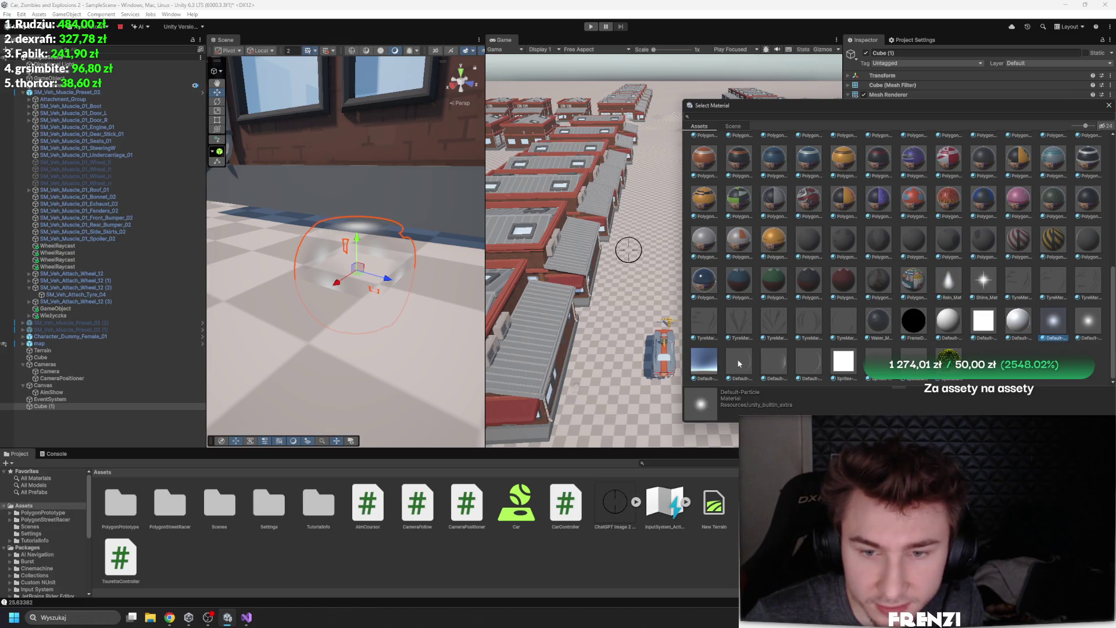
left_click(843, 361)
scroll(840, 301, "up", 3)
left_click(840, 302)
scroll(819, 274, "up", 10)
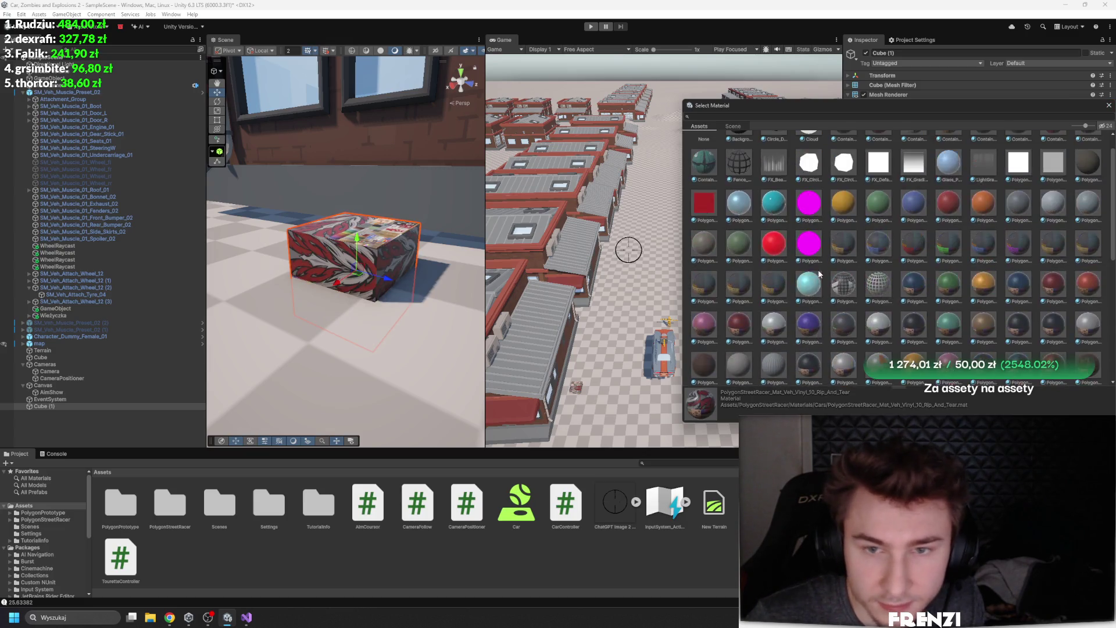
left_click(816, 276)
scroll(912, 241, "up", 1)
left_click(916, 243)
left_click(866, 244)
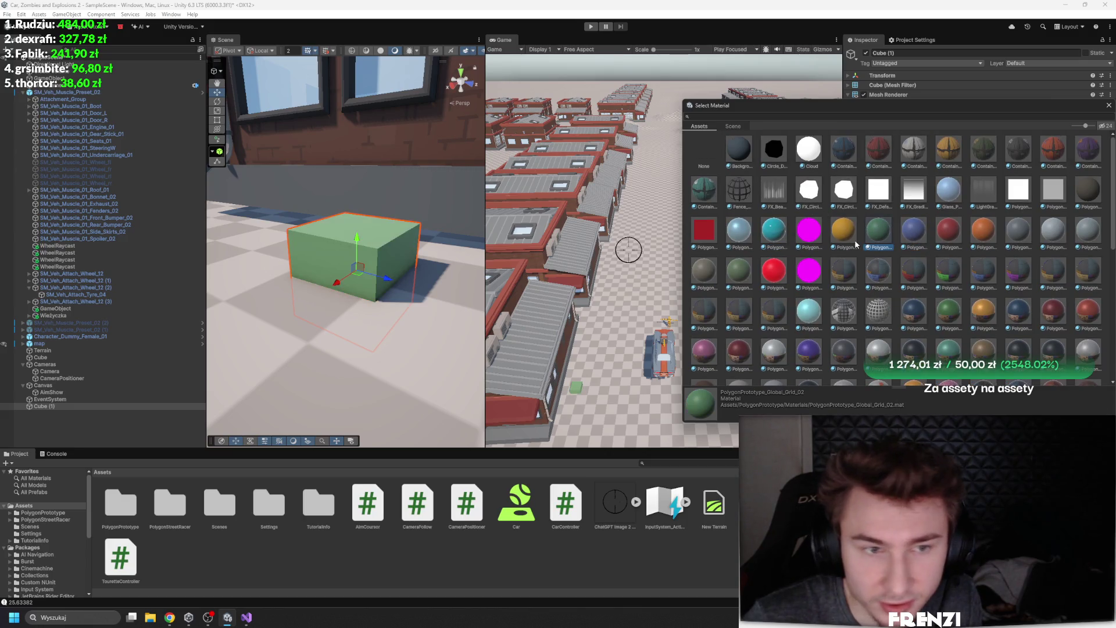
double_click(752, 238)
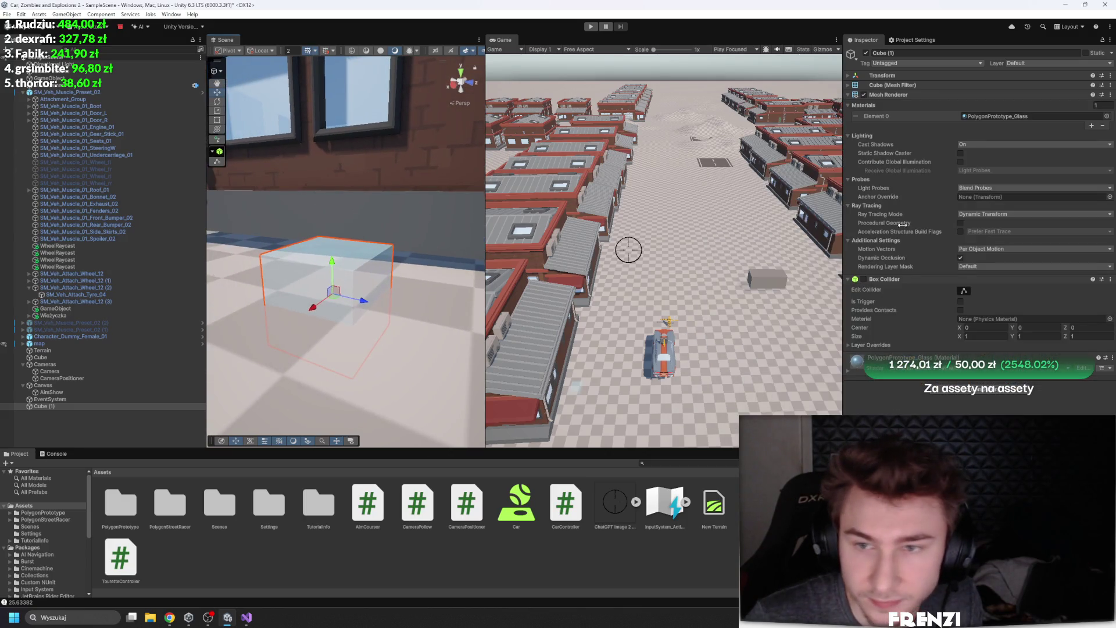
Scale the glass cube up much larger and select Cube (1)
key("r")
left_click_drag(364, 300, 413, 273)
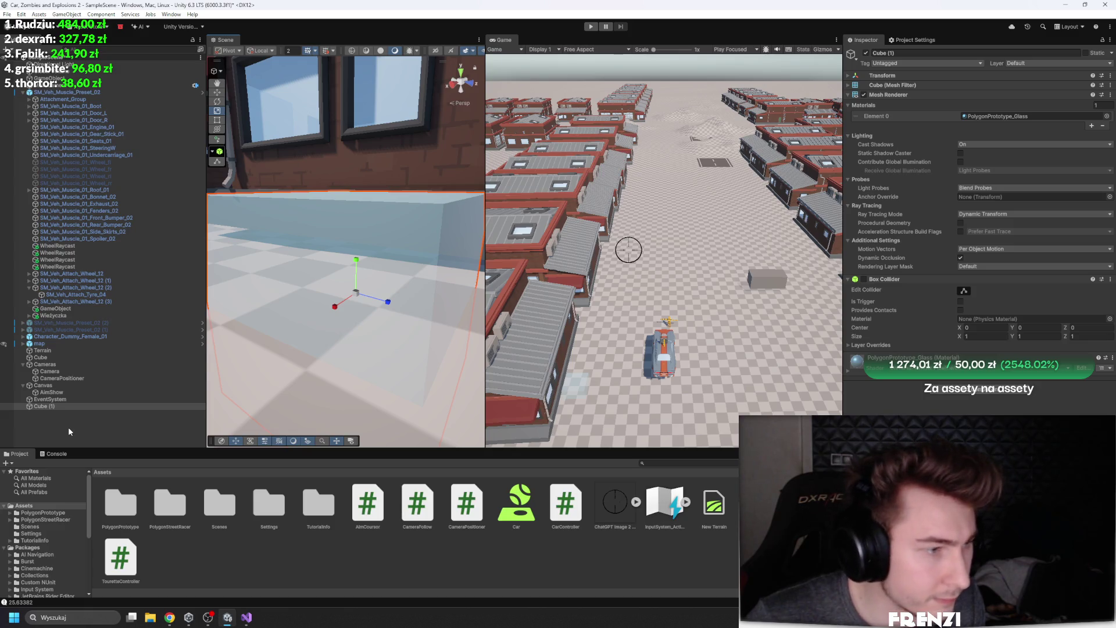
left_click(54, 407)
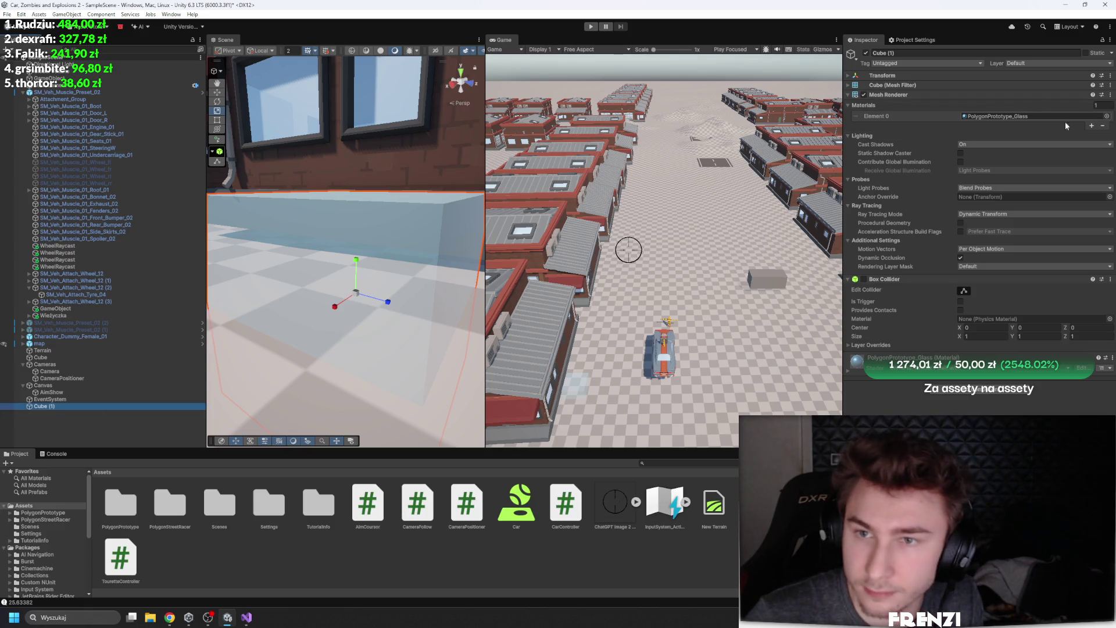
Swap the cube's mesh to SM_Primitive_Sphere_04 and rename the object DebugSphere
left_click(1046, 85)
left_click(1108, 95)
type("sp")
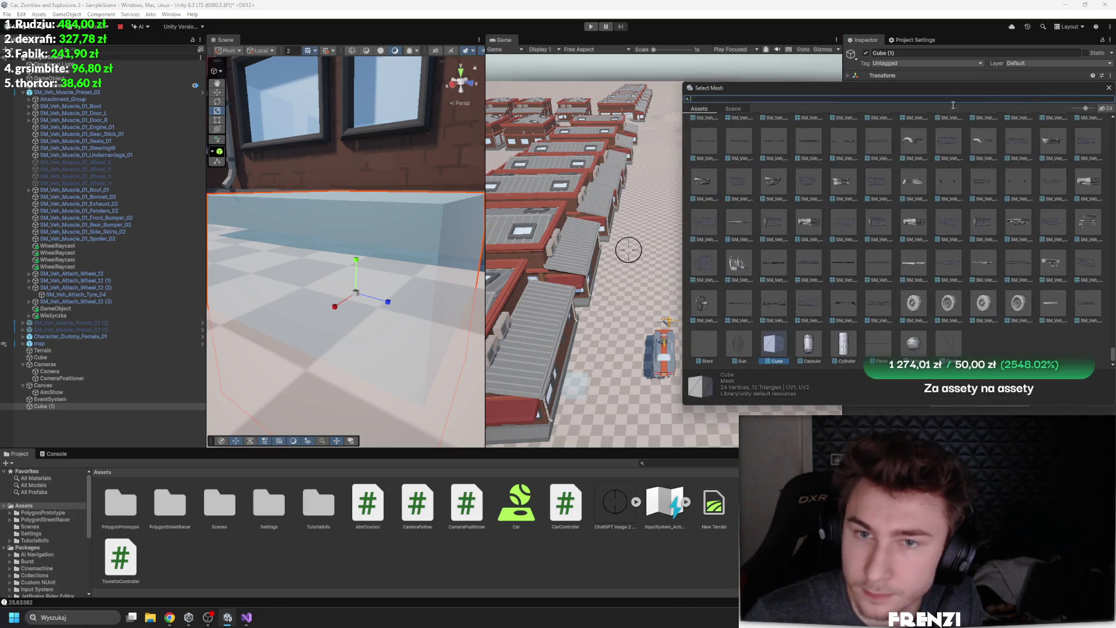
type("he")
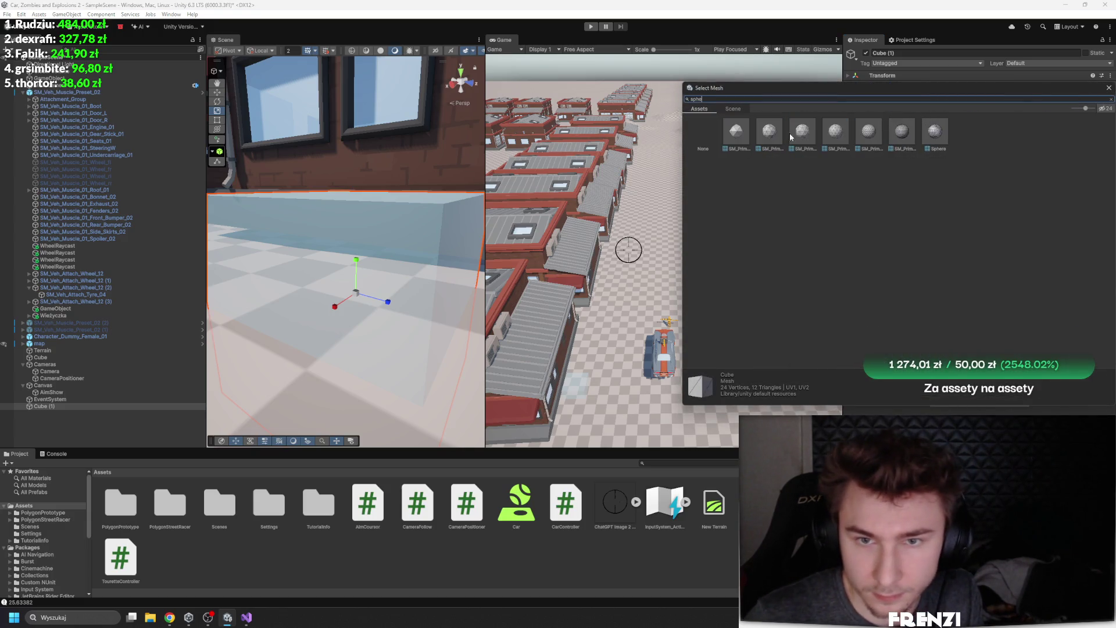
left_click(905, 137)
left_click(863, 138)
double_click(863, 138)
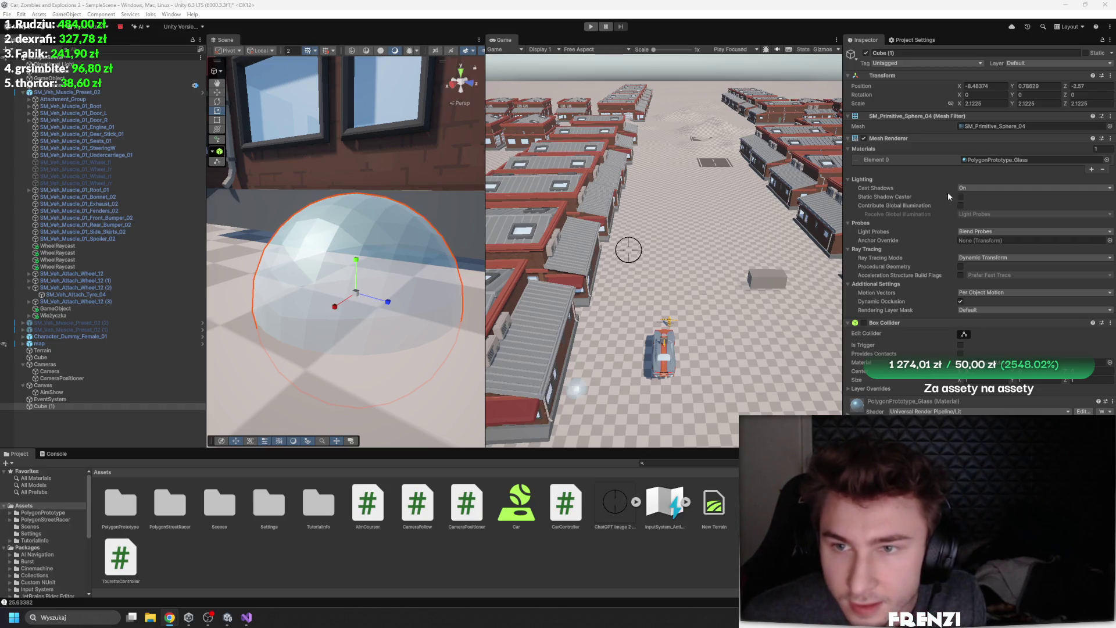
left_click(915, 52)
type("DebugSphere")
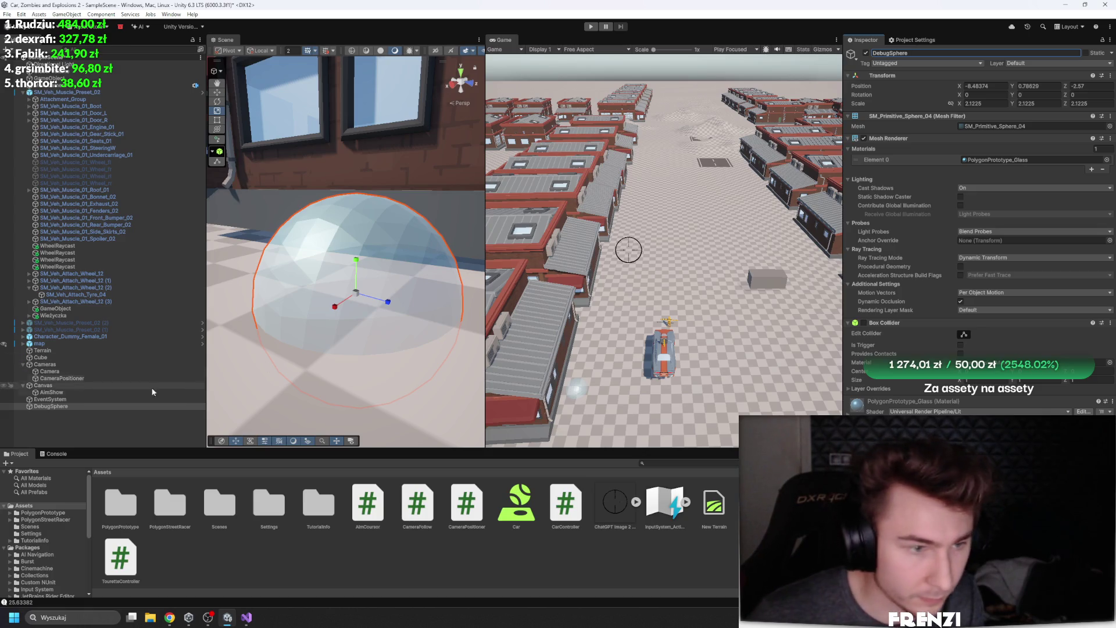
Apply the magenta Default-Terrain-Specular material to the sphere
left_click(1104, 159)
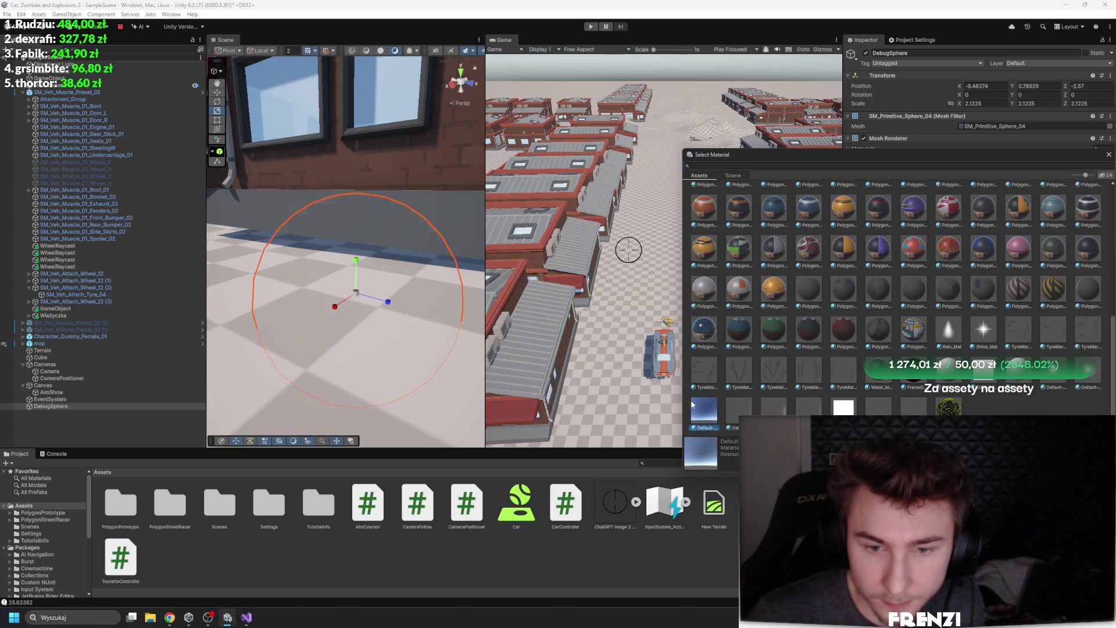
left_click(739, 408)
double_click(783, 414)
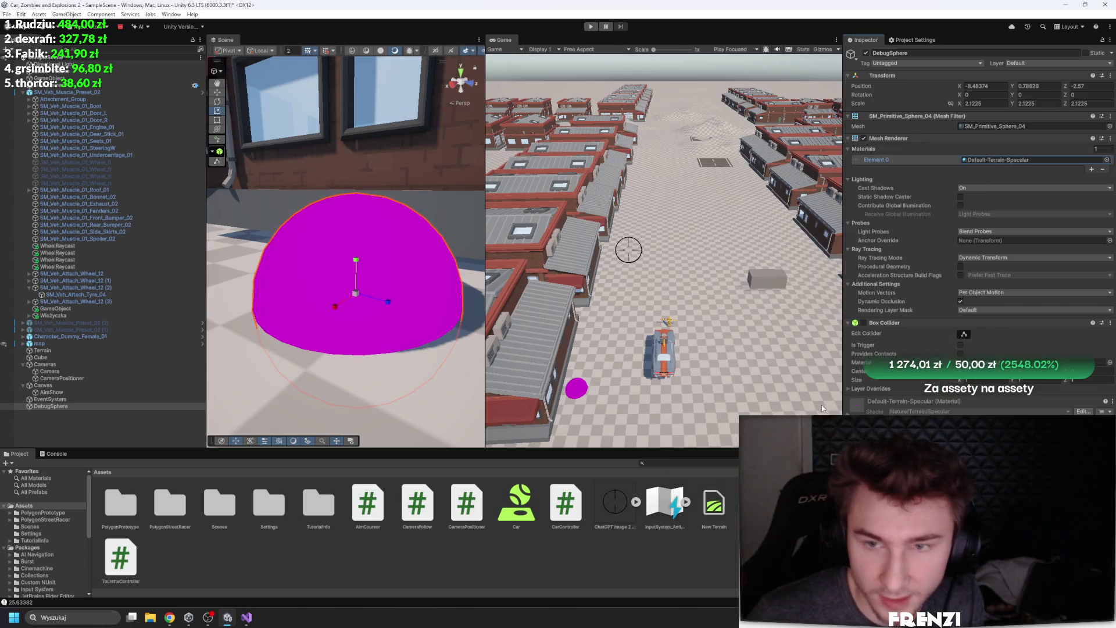
Save EventSystem and DebugSphere as prefabs in the Assets folder
left_click(88, 405)
left_click_drag(50, 398, 455, 592)
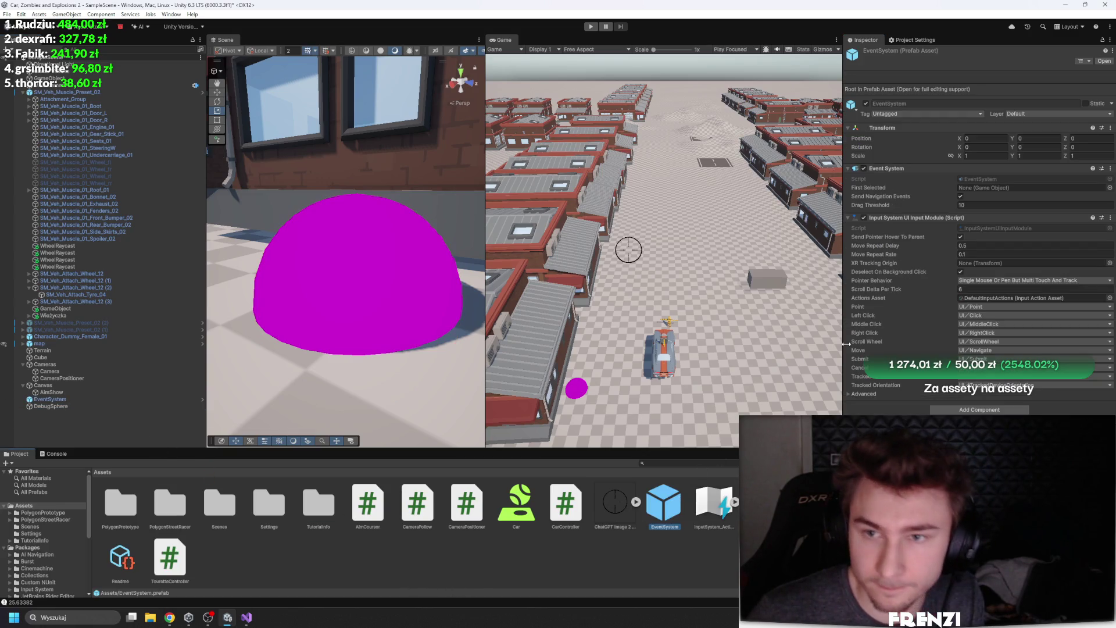
left_click(56, 407)
left_click_drag(440, 543, 442, 543)
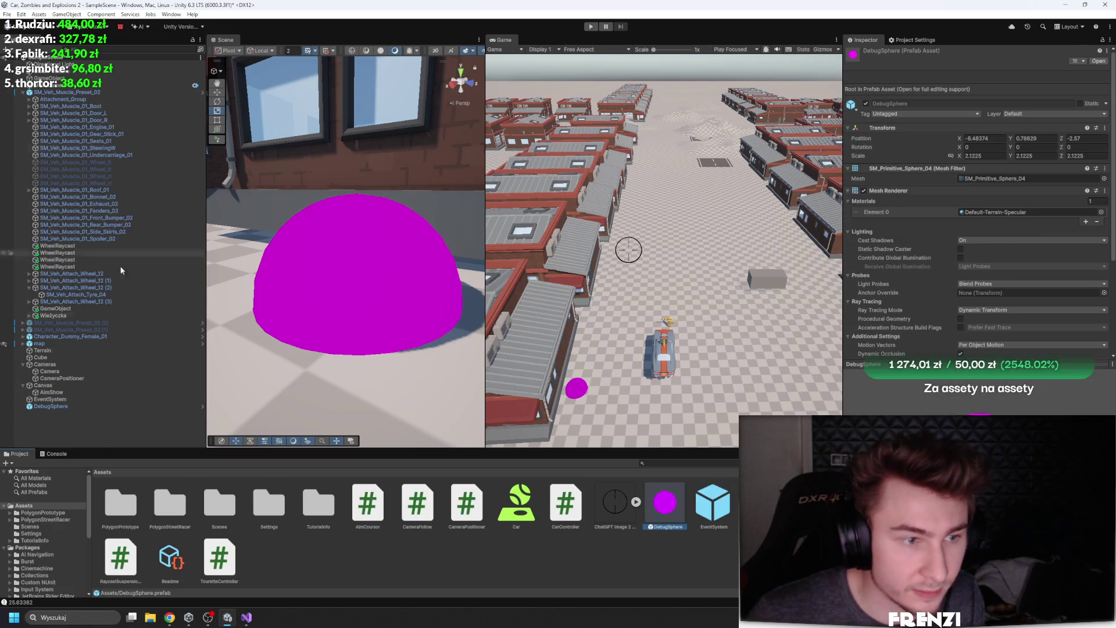
right_click(123, 420)
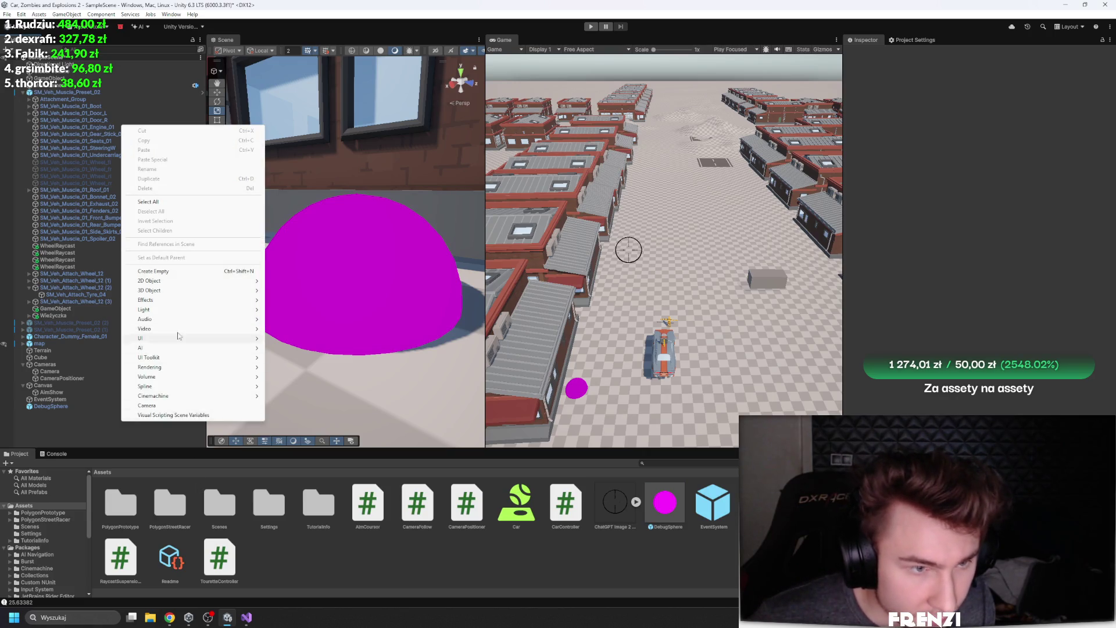
Browse to the PolygonPrototype/Prefabs/Icons folder in the Project panel
left_click(204, 514)
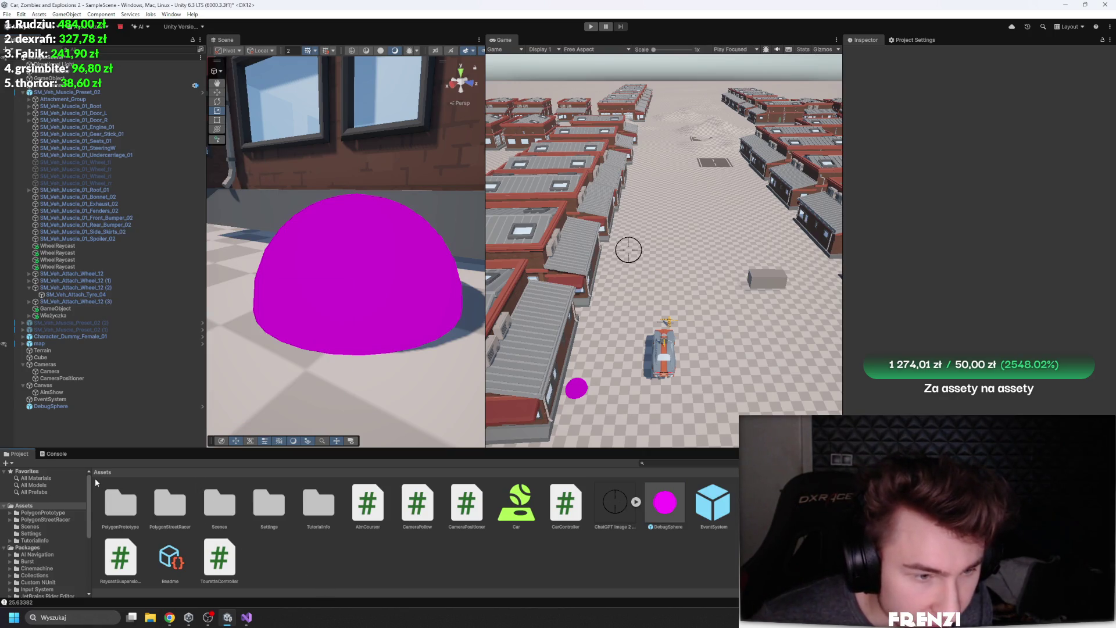
double_click(137, 502)
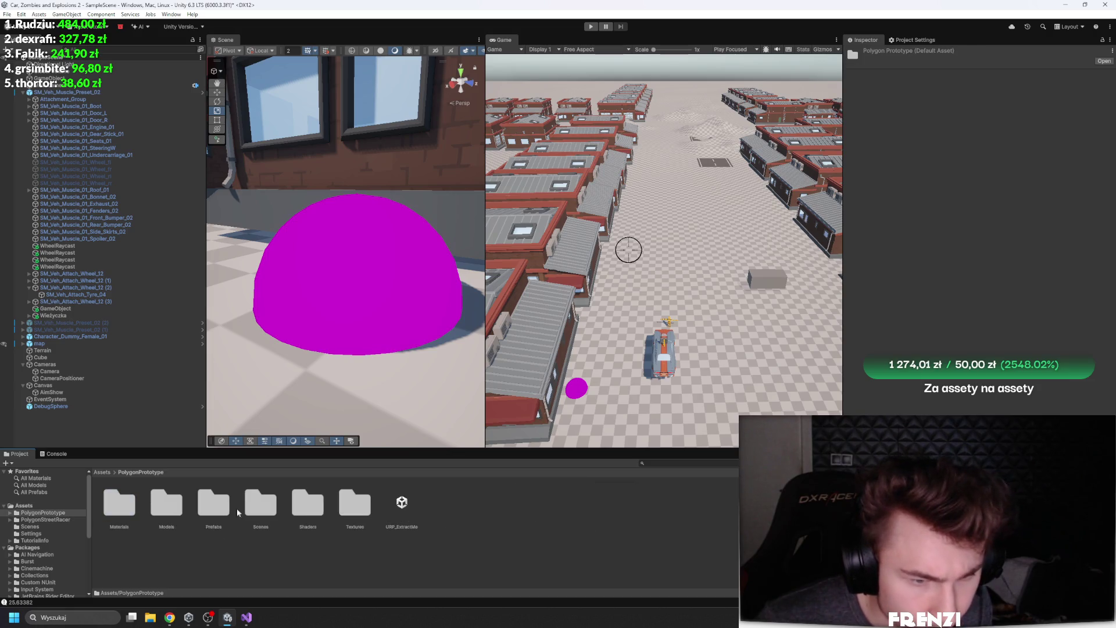
double_click(215, 503)
double_click(363, 504)
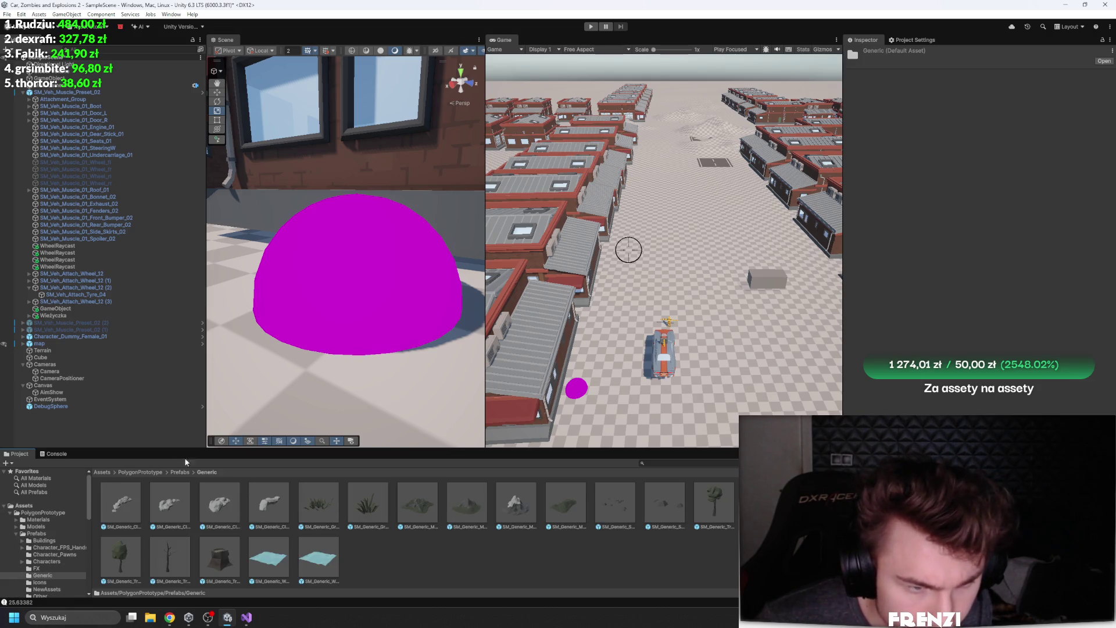
left_click(182, 472)
left_click(400, 509)
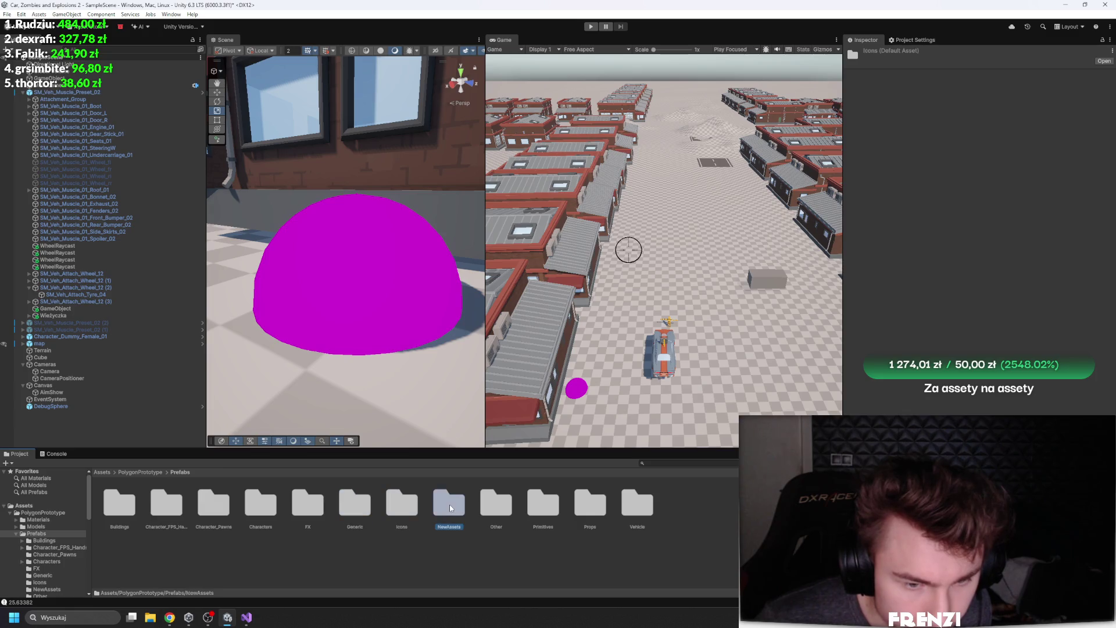
double_click(410, 503)
left_click_drag(432, 450, 431, 363)
Select SM_Icon_Ammo_04, deleting an accidental duplicate SM_Icon_Ammo_04 1
left_click(268, 415)
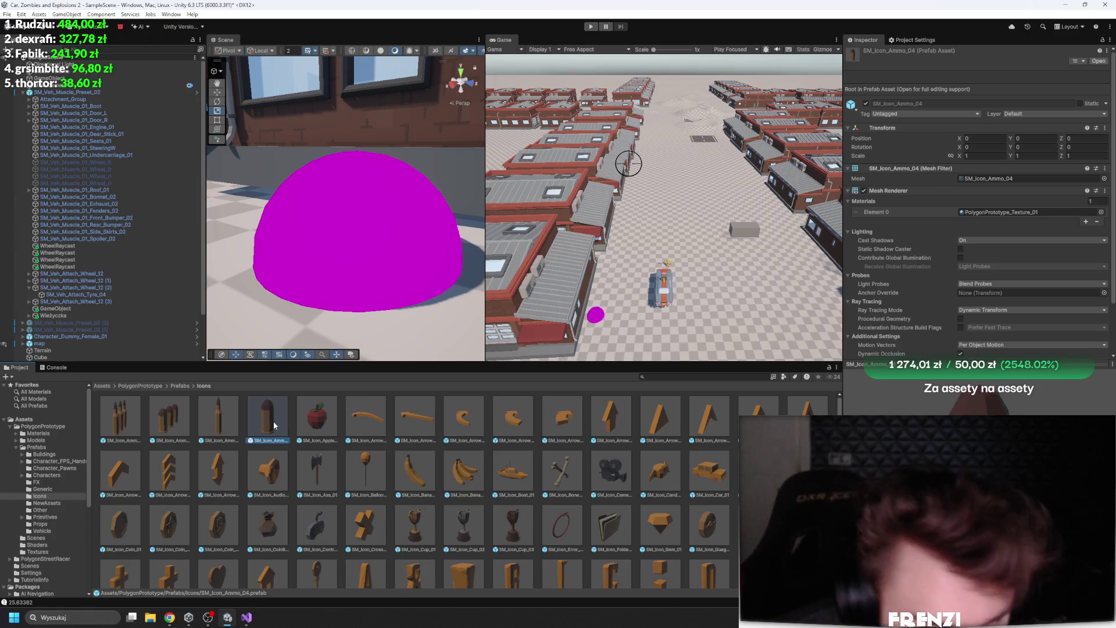
scroll(545, 503, "down", 10)
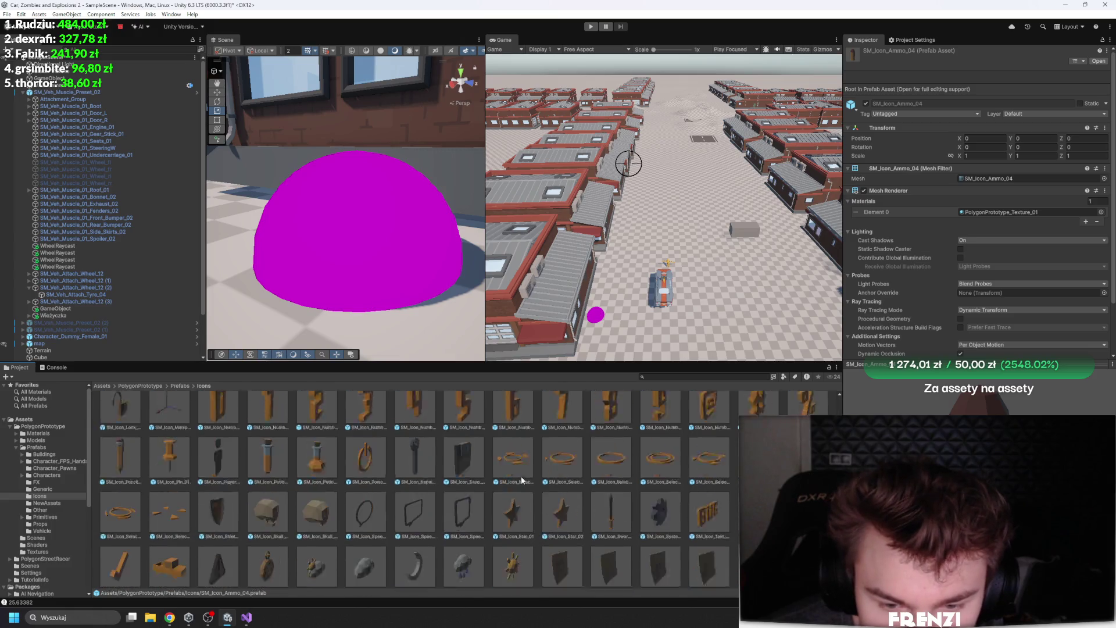
scroll(622, 497, "up", 10)
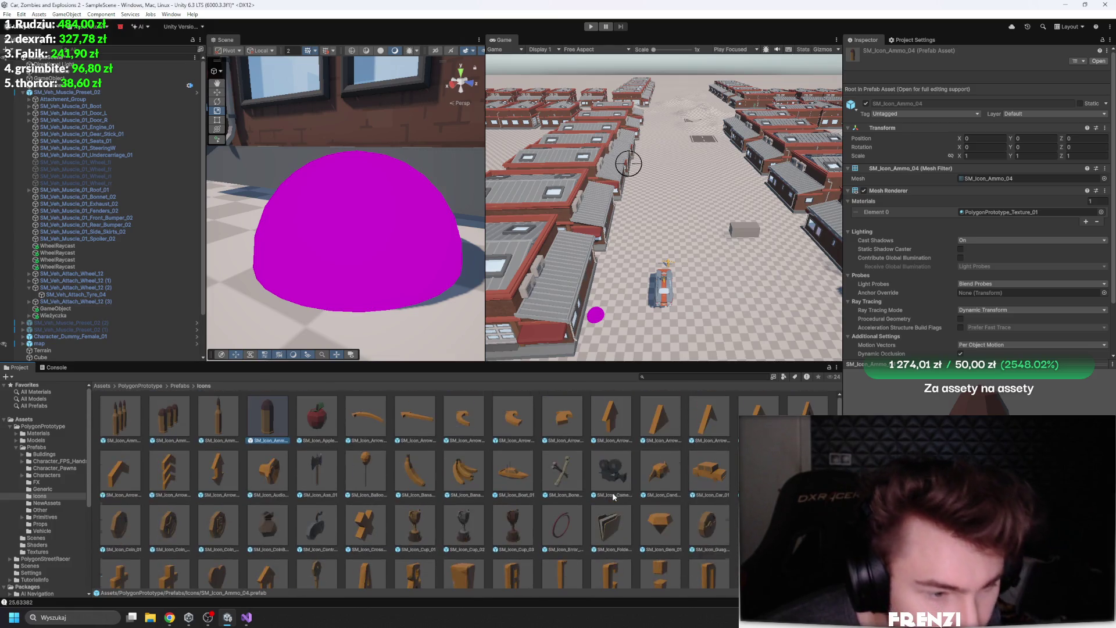
key("ctrl+d")
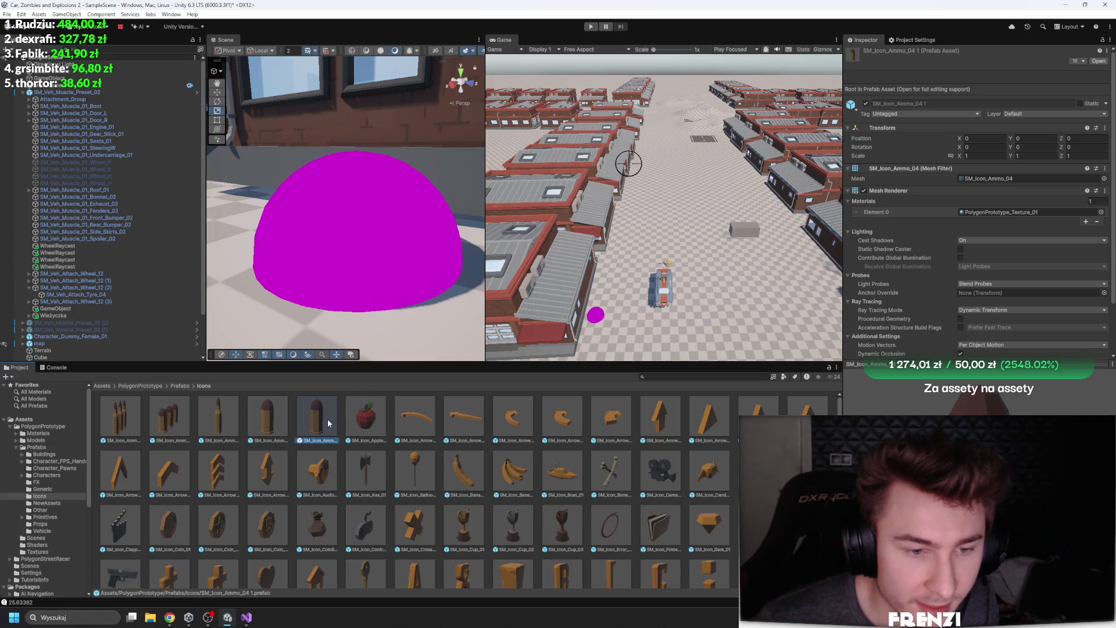
key("BackSpace")
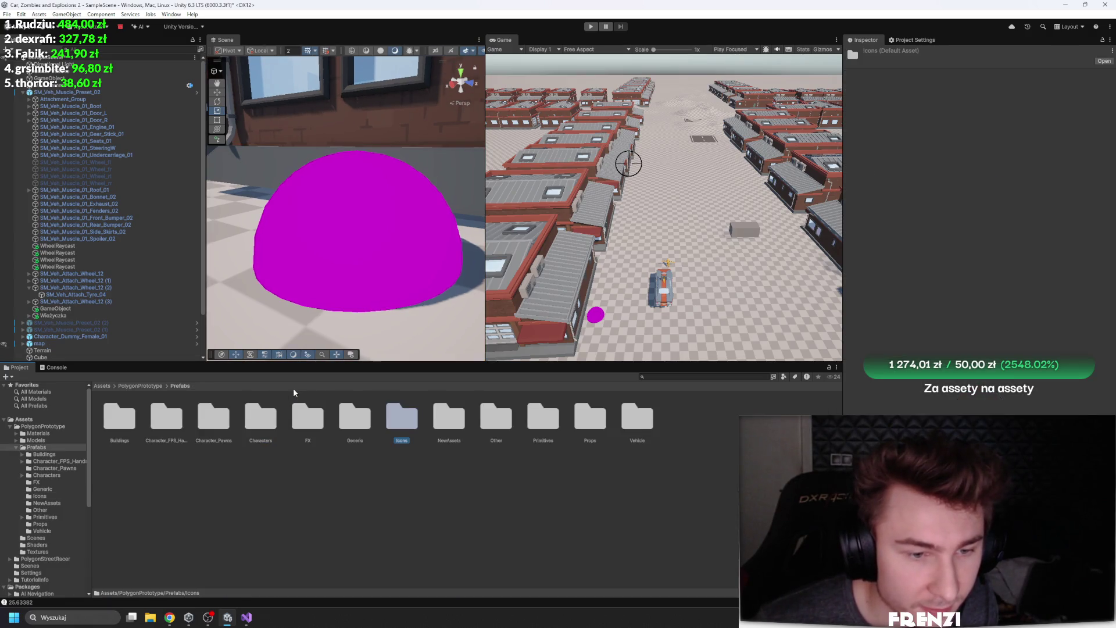
double_click(405, 429)
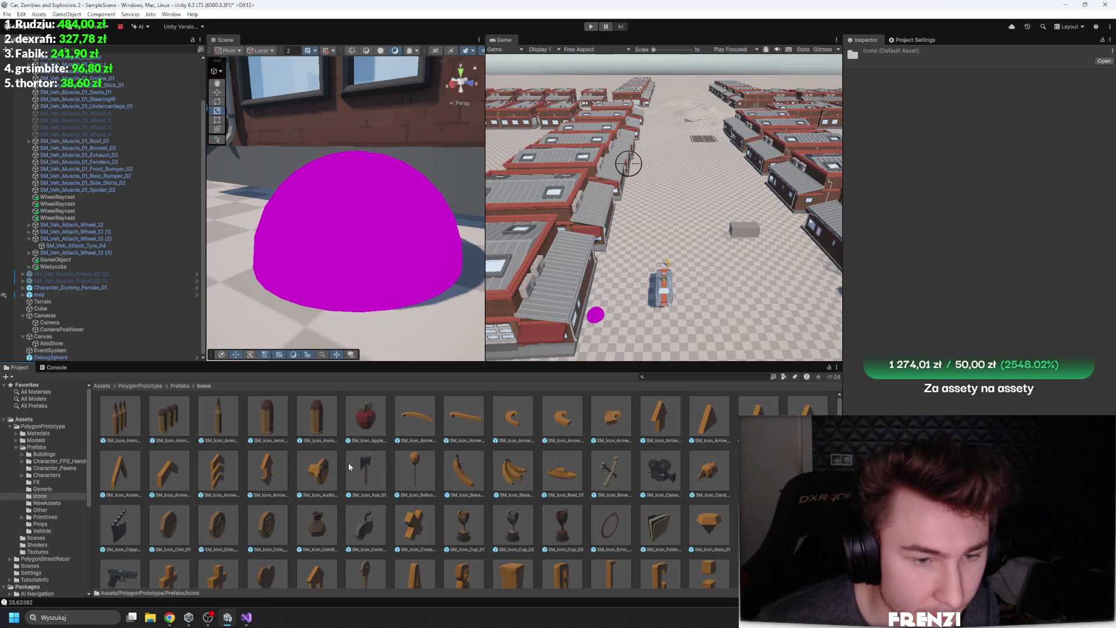
left_click(307, 415)
key("Delete")
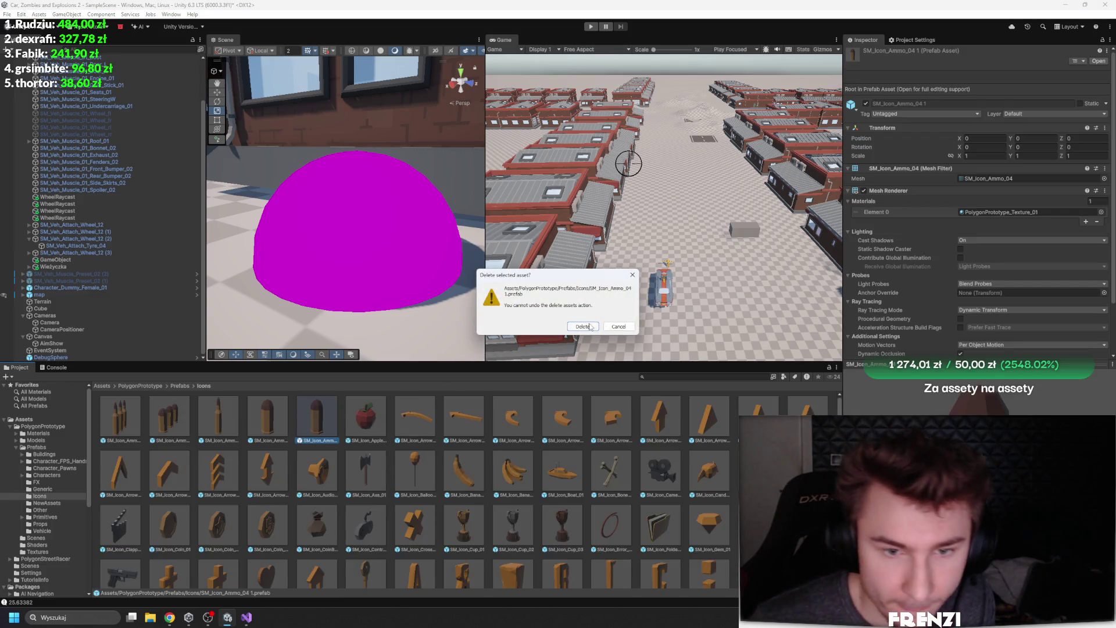
left_click(583, 326)
Place SM_Icon_Ammo_04 in the scene and save it as a new prefab in Assets
mouse_move(128, 340)
left_mouse_down()
mouse_move(74, 344)
mouse_move(391, 498)
mouse_move(407, 488)
left_mouse_up()
left_click(520, 321)
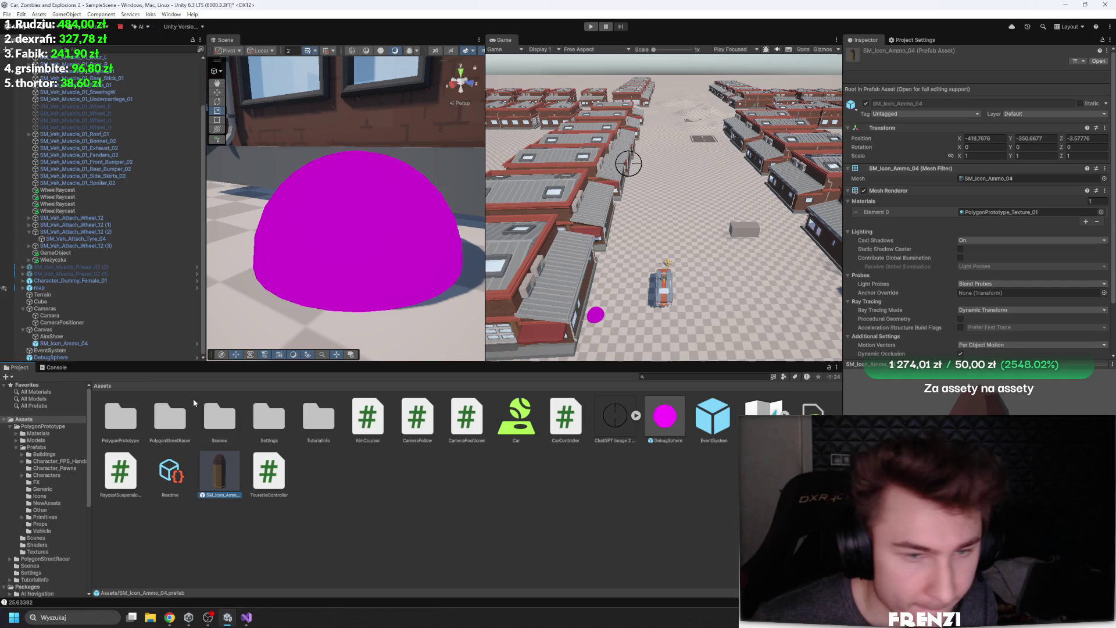
mouse_move(236, 495)
left_mouse_down()
mouse_move(76, 319)
mouse_move(76, 303)
mouse_move(71, 351)
left_mouse_up()
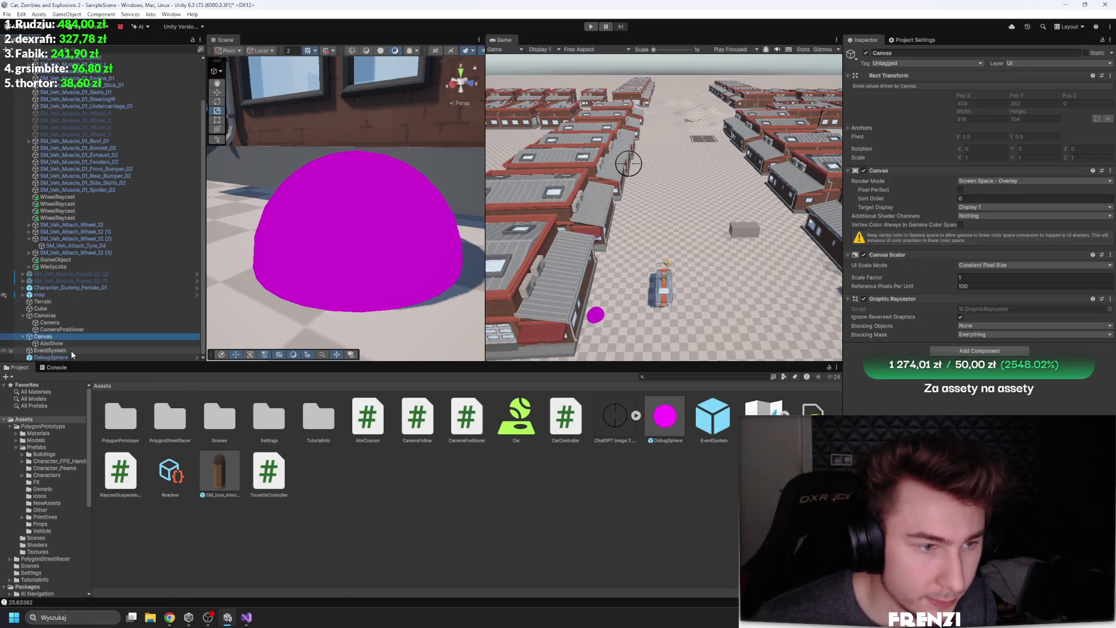
Set the SM_Icon_Ammo_04 prefab as Wieżyczka's Projectile Prefab and frame the turret
left_click(69, 268)
mouse_move(221, 467)
left_mouse_down()
mouse_move(523, 455)
mouse_move(987, 237)
mouse_move(997, 189)
left_mouse_up()
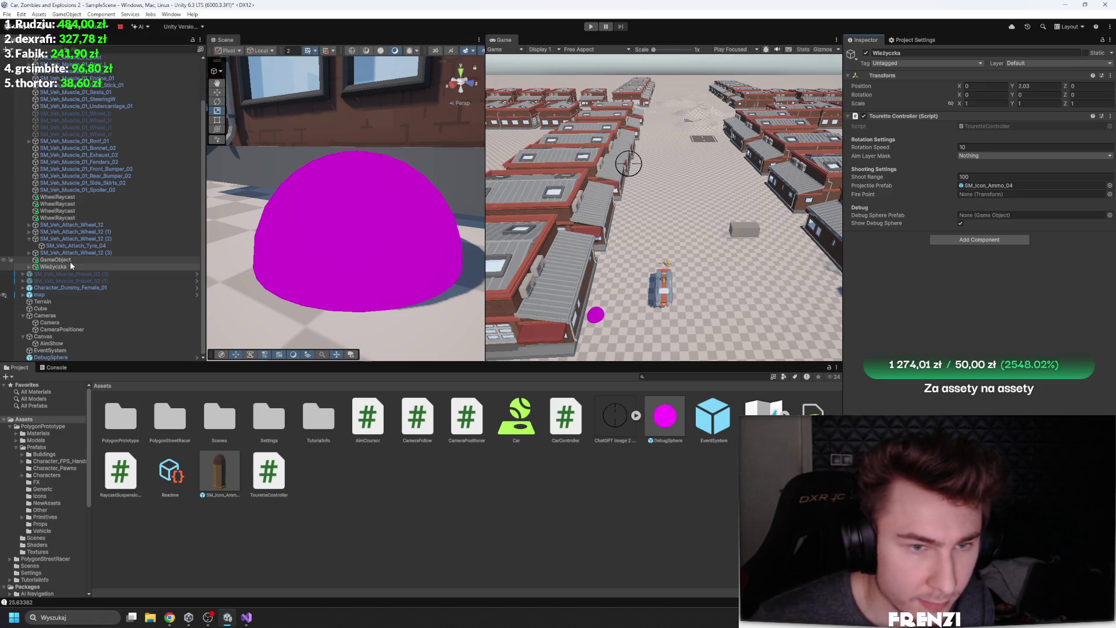
left_click(30, 267)
key("f")
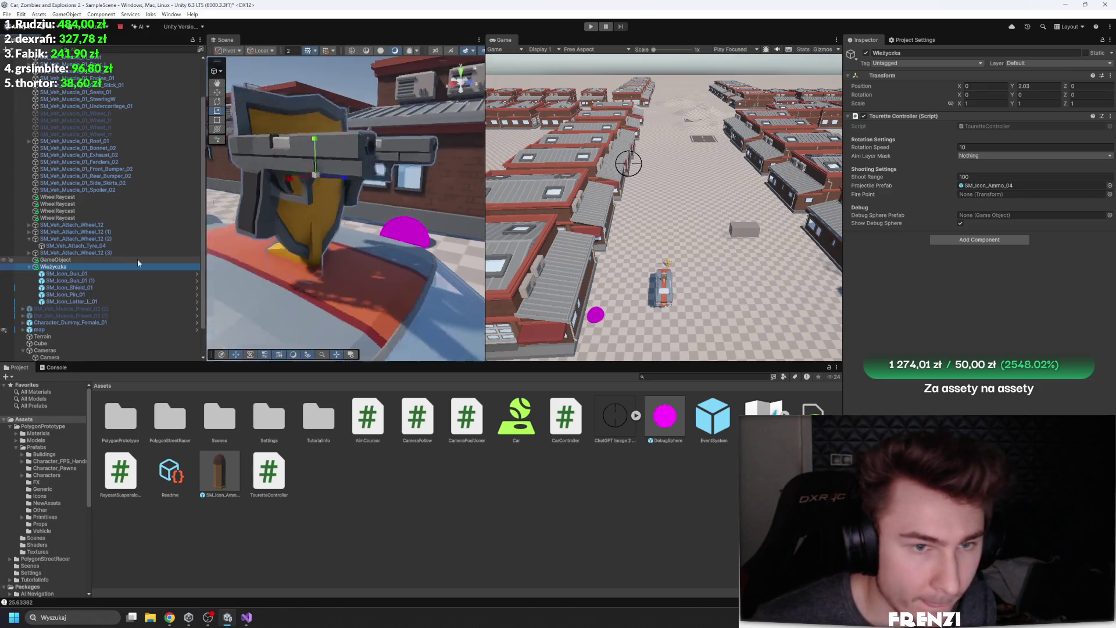
right_click(55, 266)
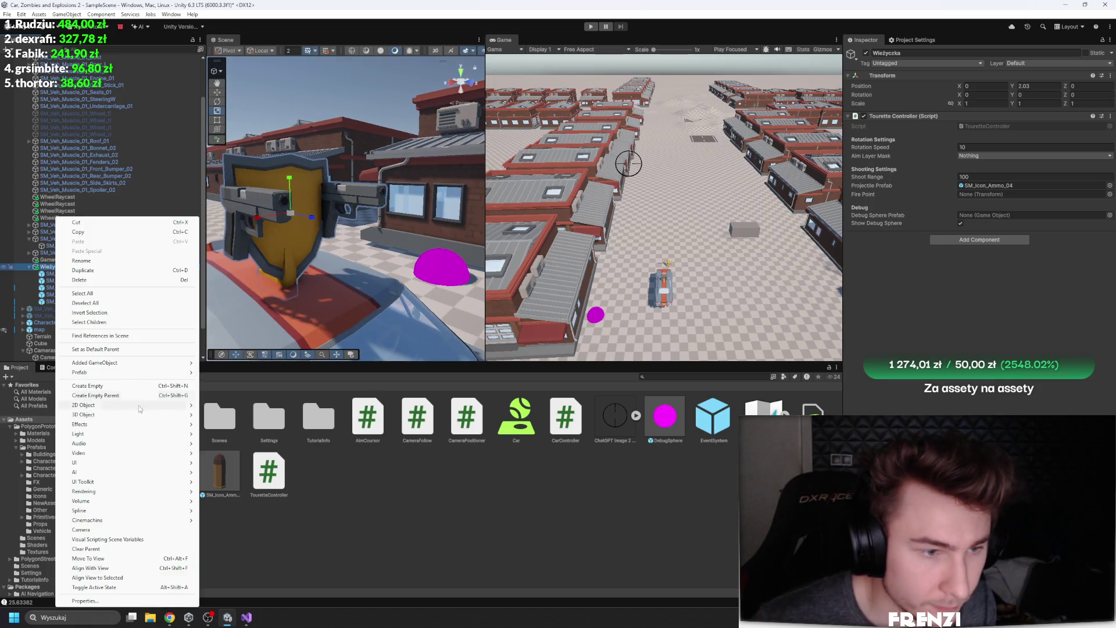
Add an empty child 'w' under Wieżyczka and move it to the gun's muzzle
left_click(87, 386)
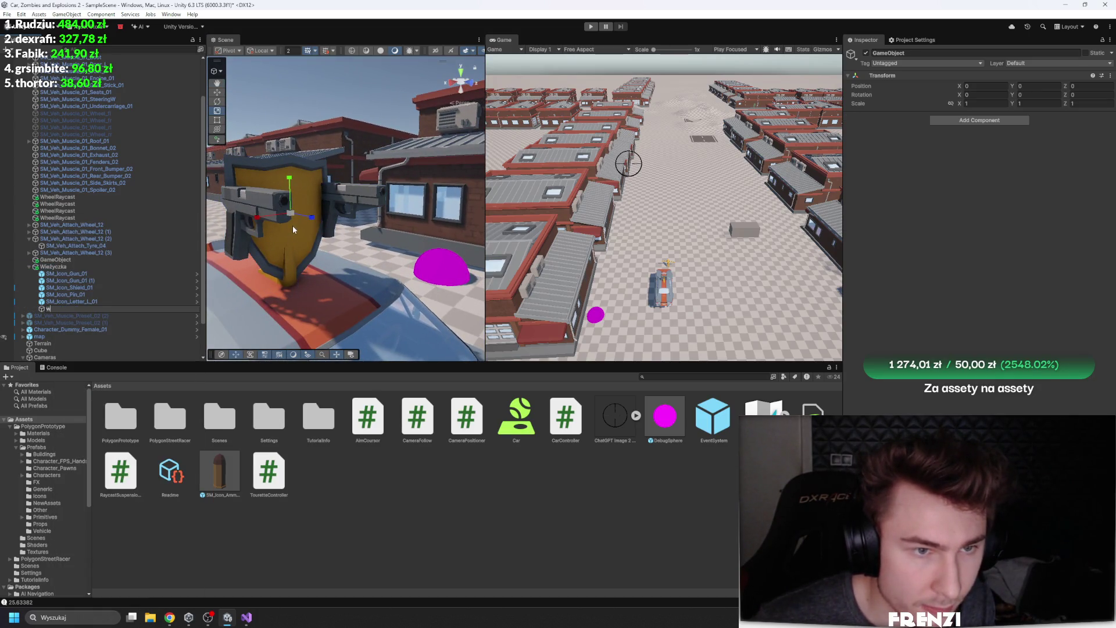
key("Return")
key("w")
left_click_drag(294, 230, 322, 252)
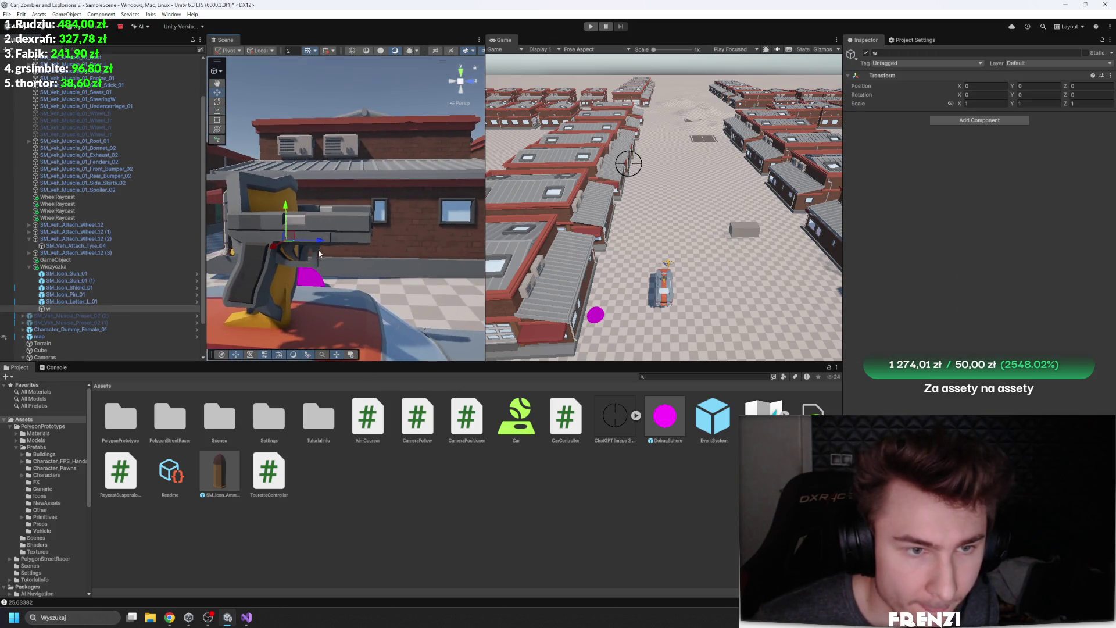
left_click_drag(389, 237, 313, 193)
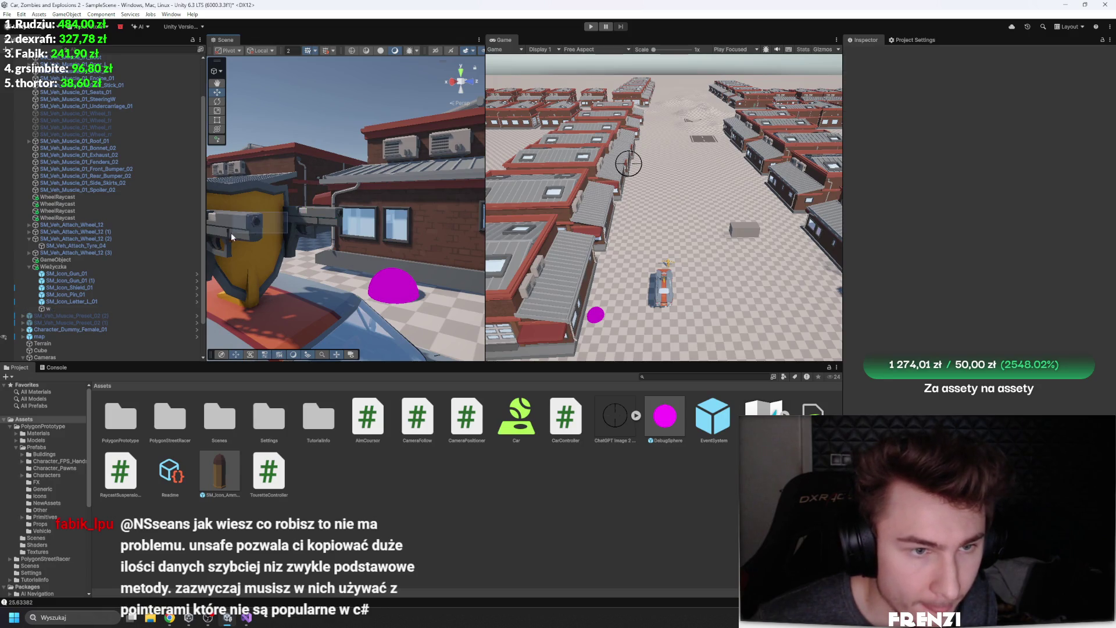
Assign w as the Wieżyczka turret's Fire Point
left_click_drag(70, 301, 65, 273)
left_click(65, 269)
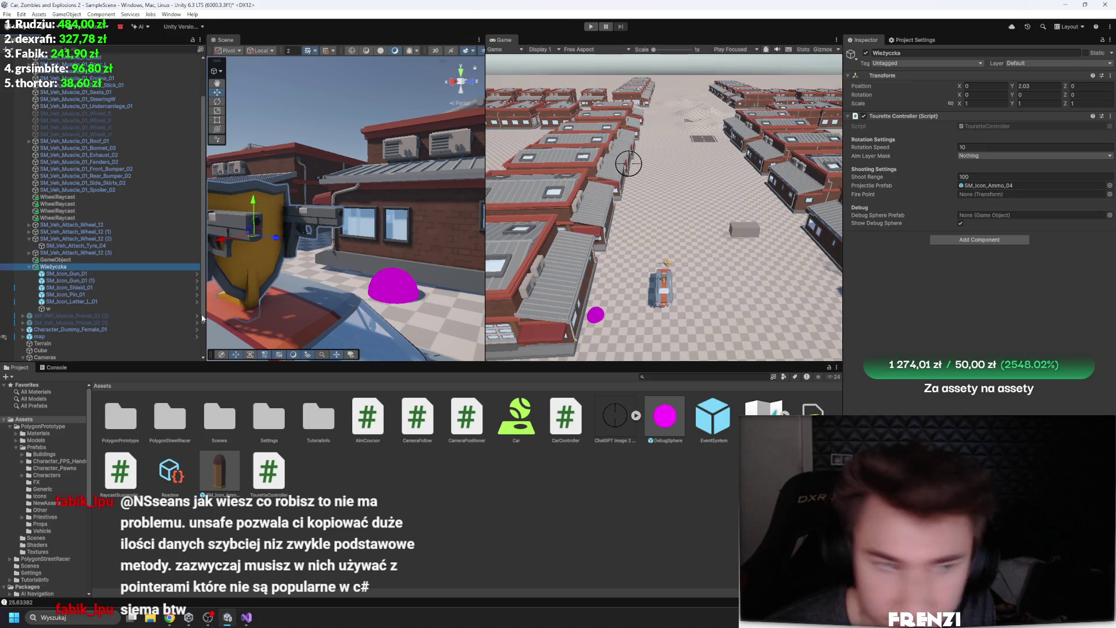
left_click_drag(49, 308, 985, 195)
Assign DebugSphere as the Debug Sphere Prefab and set Aim Layer Mask to Everything except Ignore Raycast
left_click_drag(665, 416, 1014, 218)
left_click(988, 156)
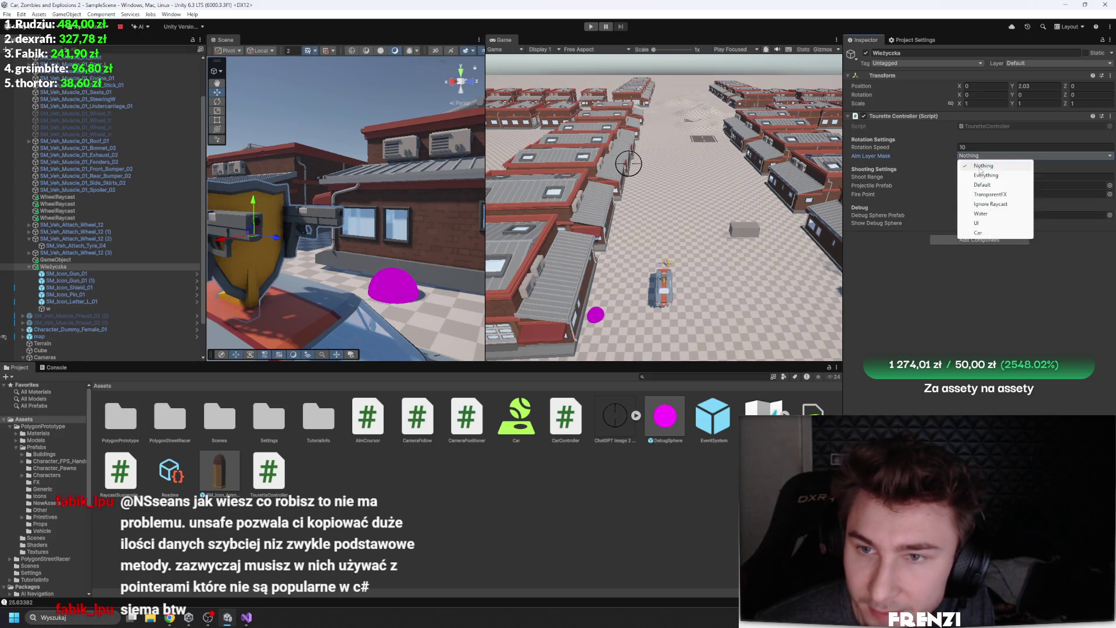
left_click(986, 175)
left_click(988, 156)
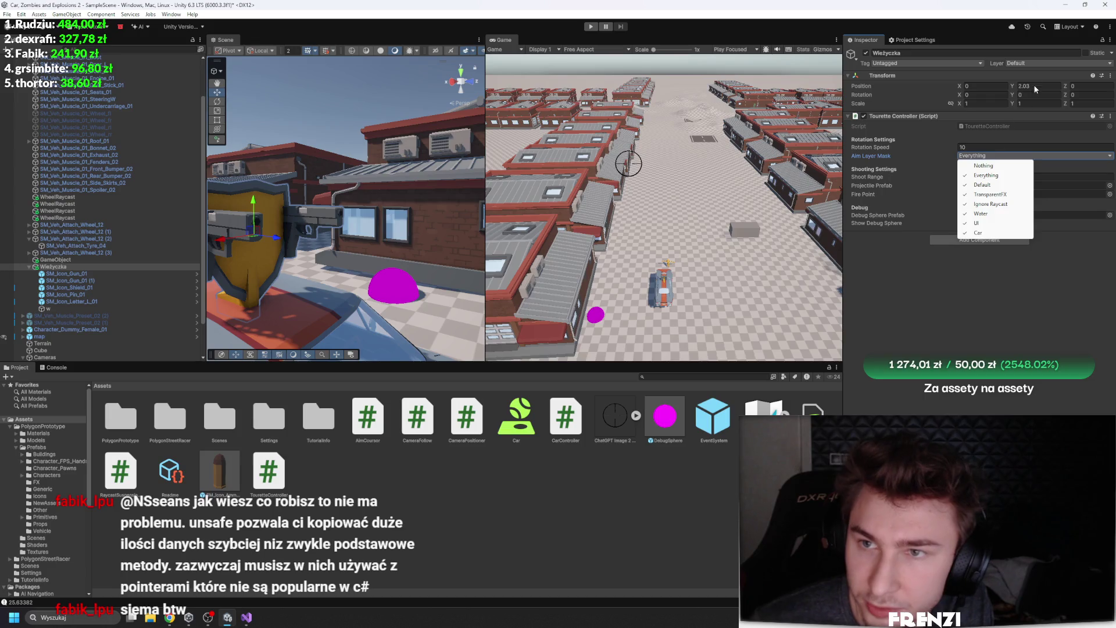
left_click(1006, 205)
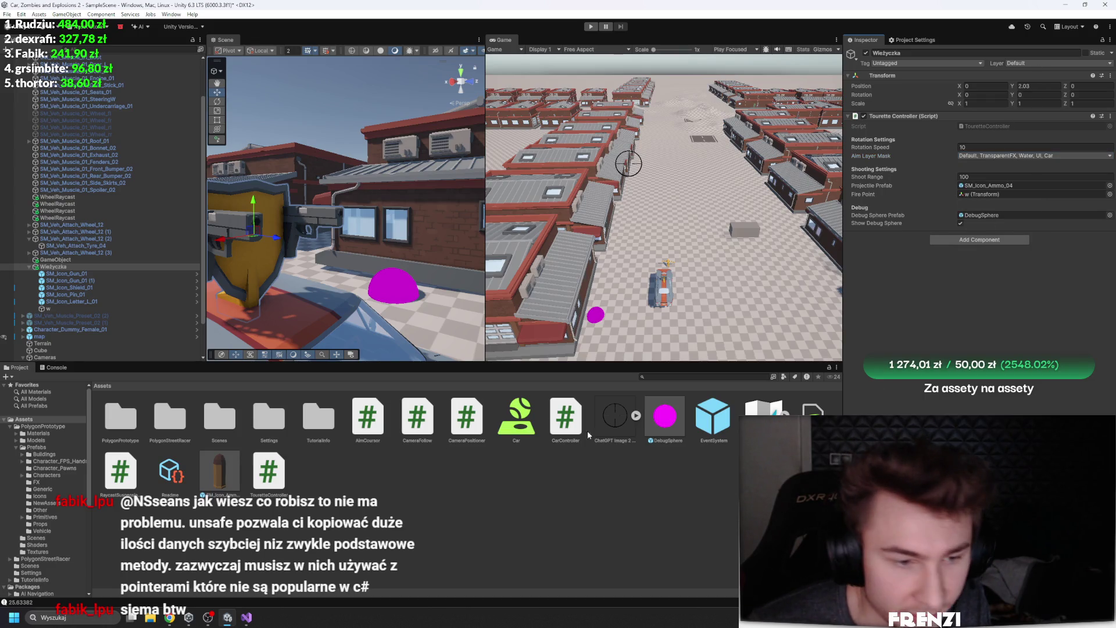
Put the DebugSphere prefab on the Ignore Raycast layer, leaving the bullet prefab's layer unchanged
left_click(230, 485)
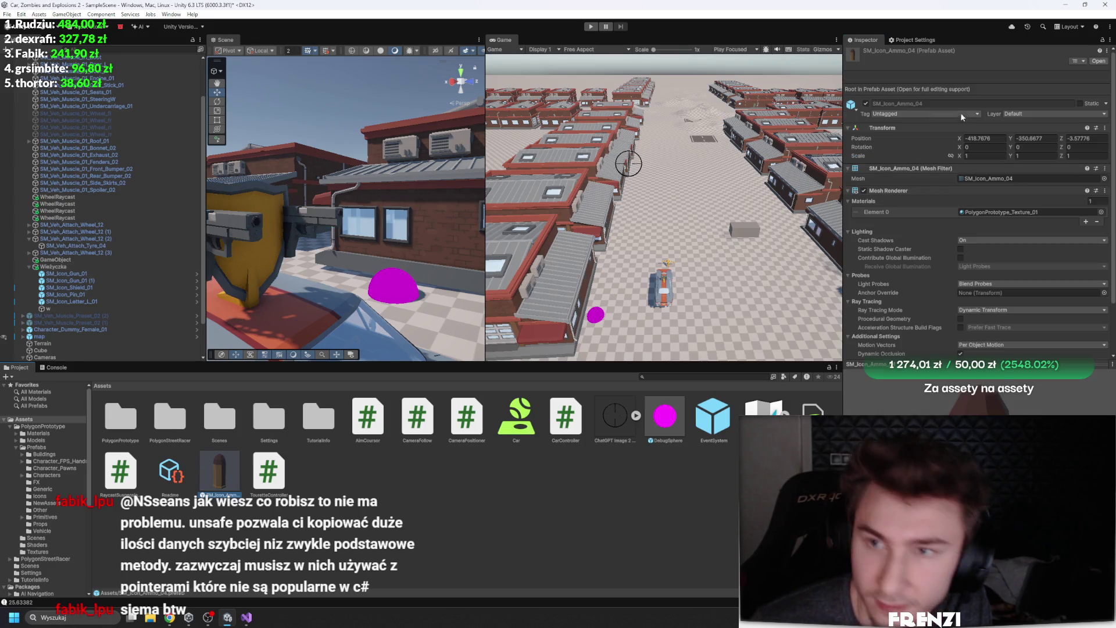
left_click(1030, 113)
left_click(668, 412)
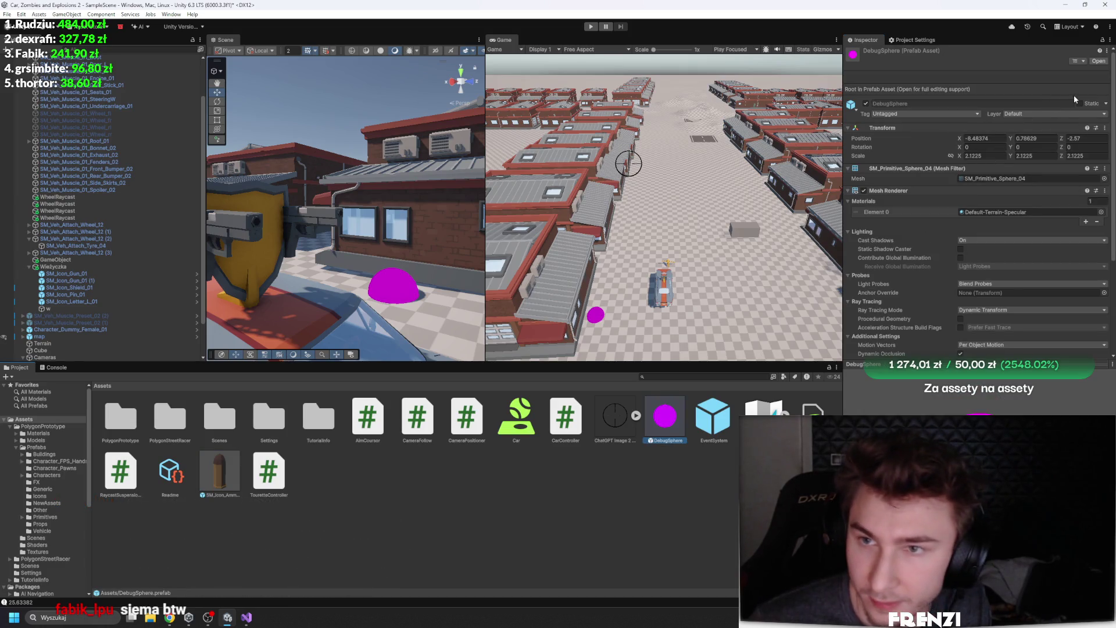
left_click(1064, 113)
left_click(1040, 143)
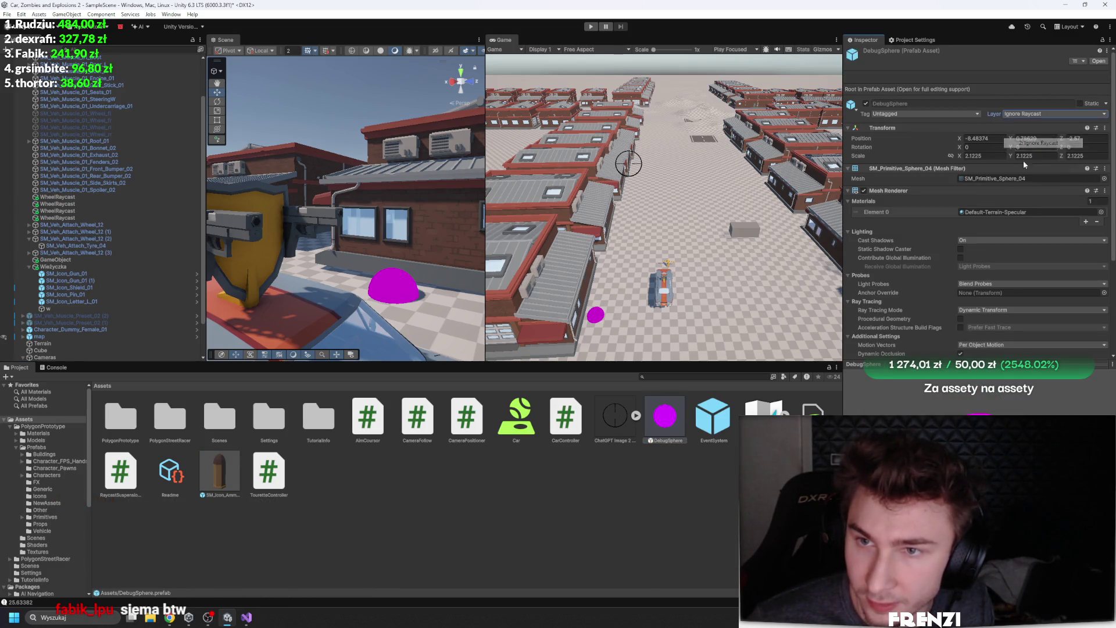
left_click(239, 472)
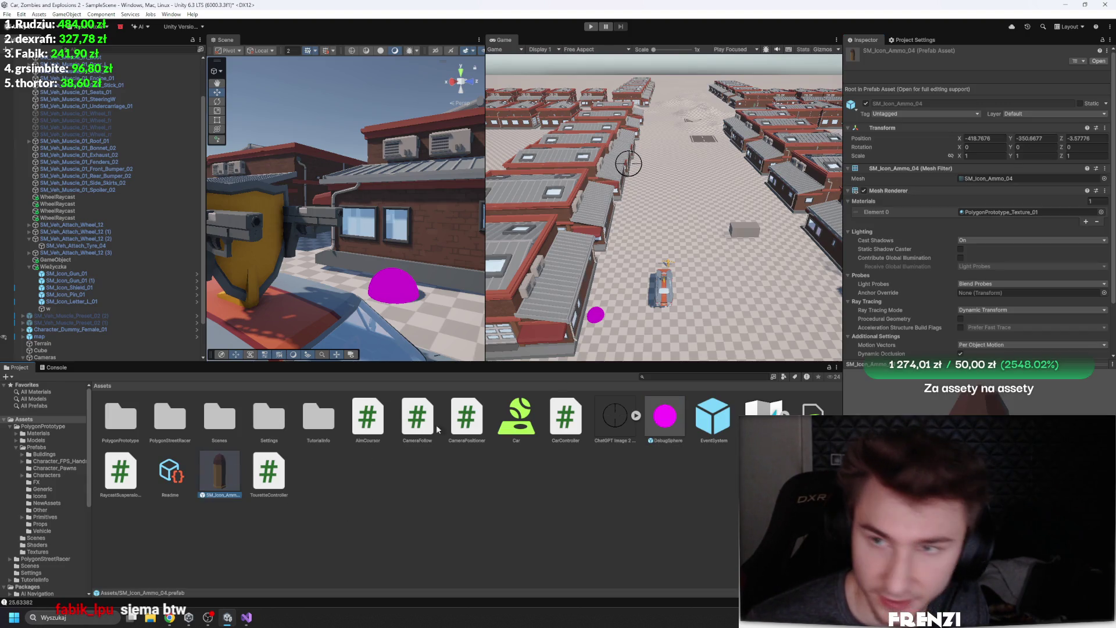
left_click(1017, 114)
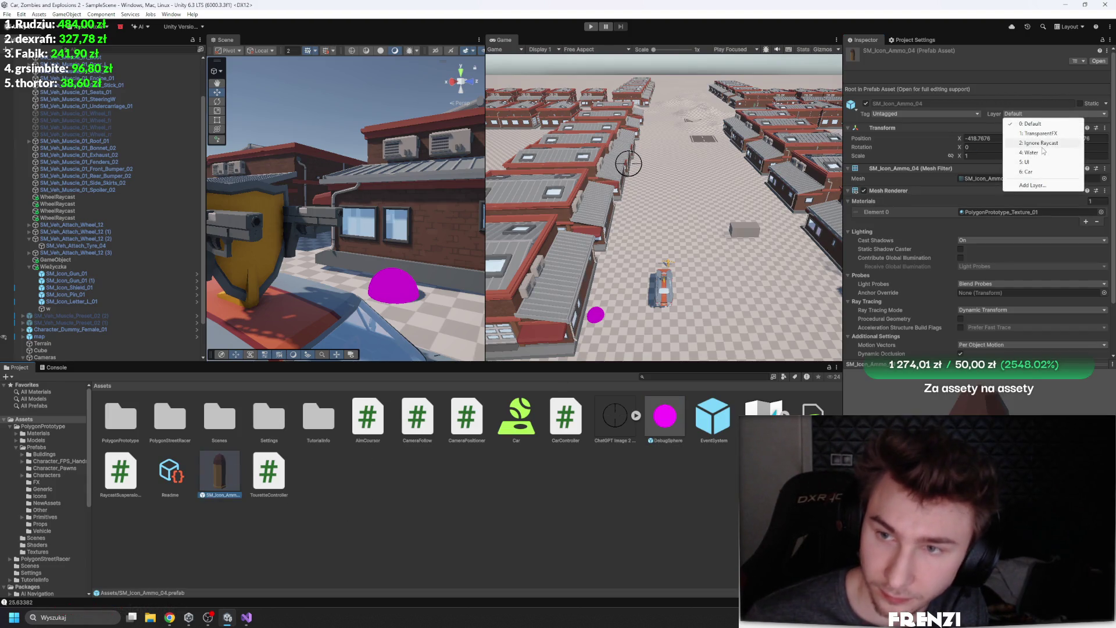
left_click(488, 465)
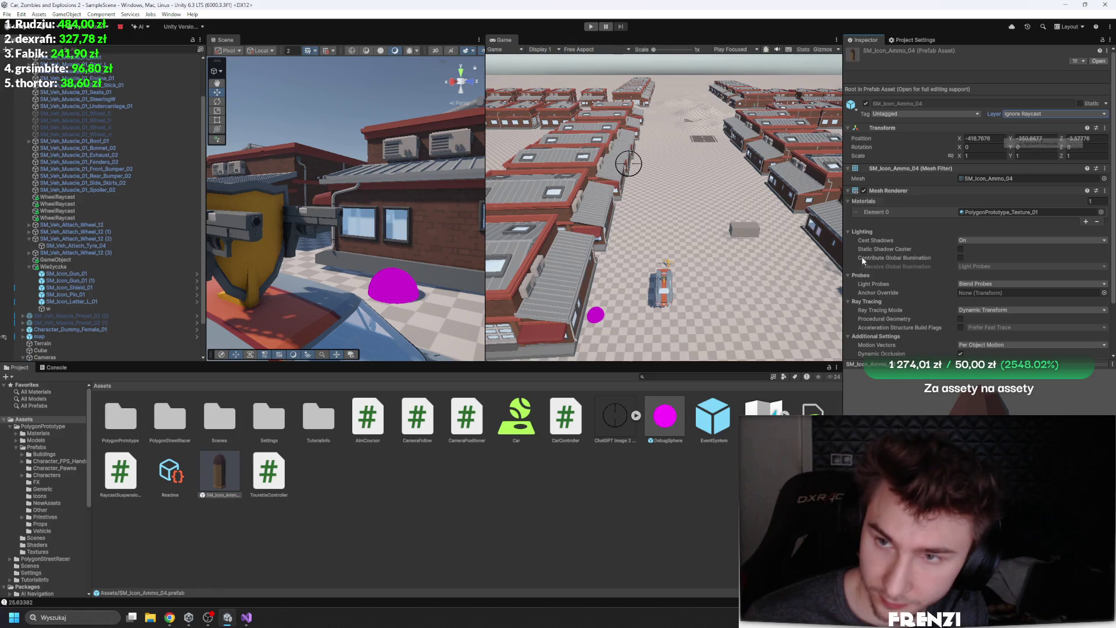
left_click(55, 266)
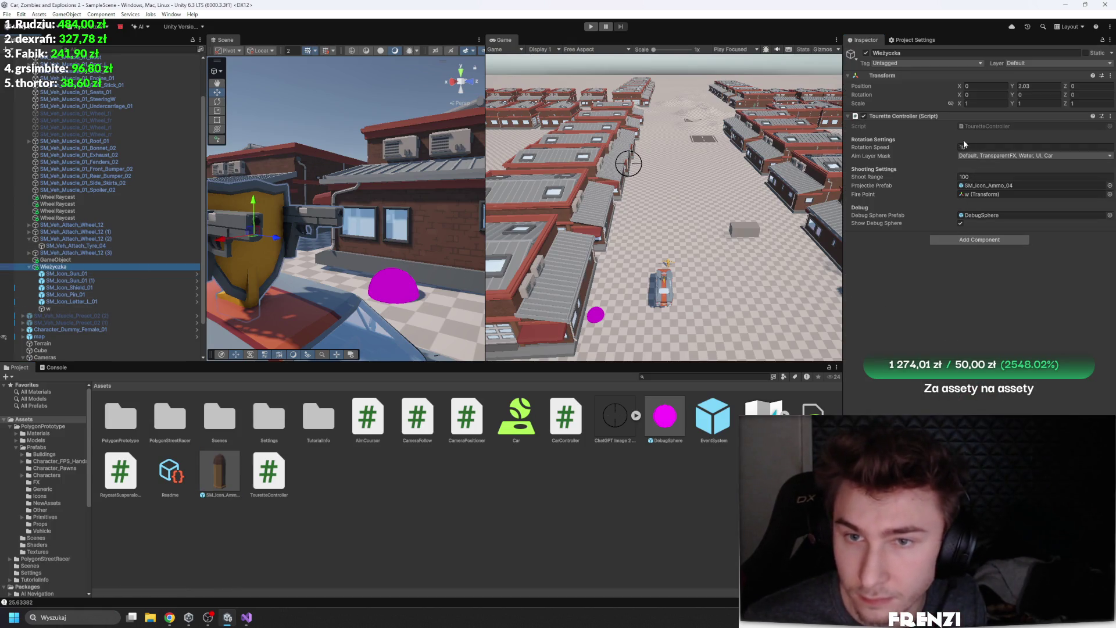
left_click(595, 27)
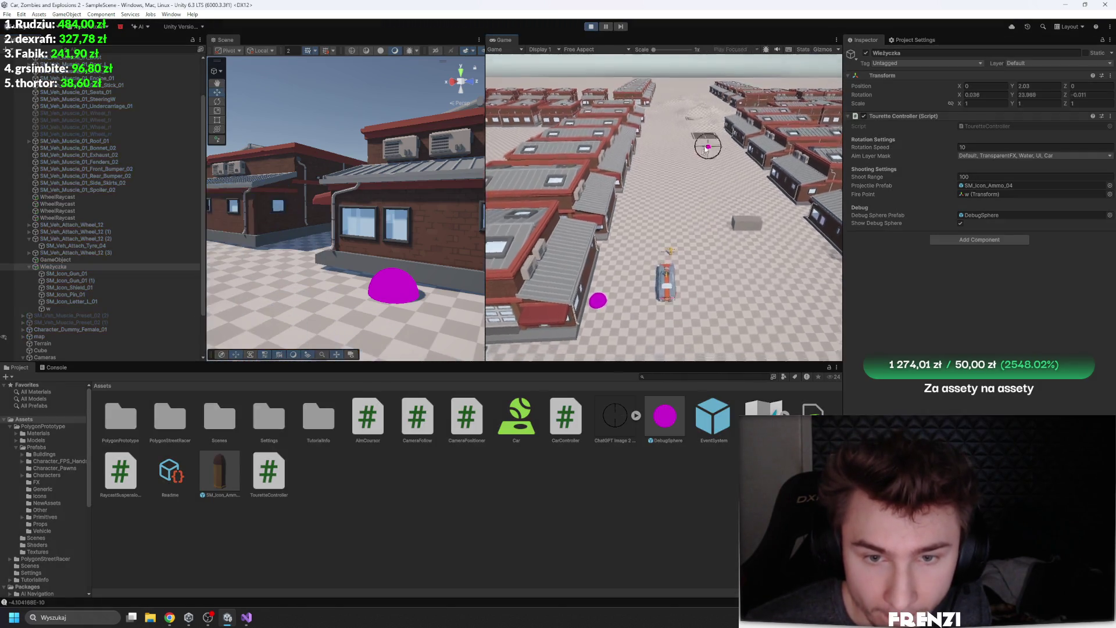
Fire bullets at the aim point in the running game and enlarge the Game view
left_click(595, 309)
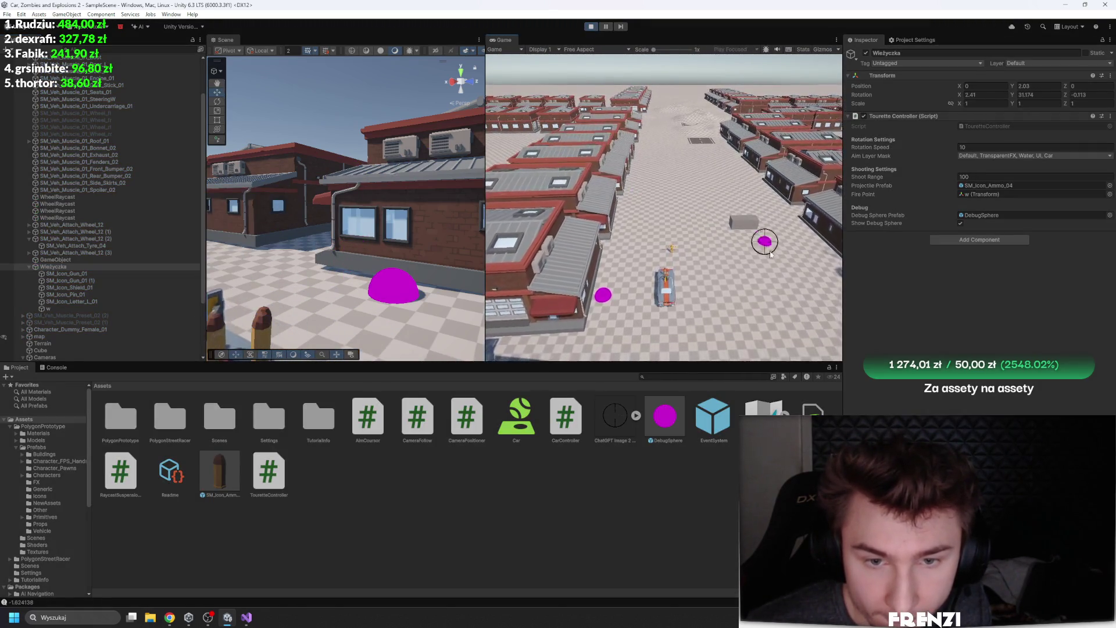
key("f")
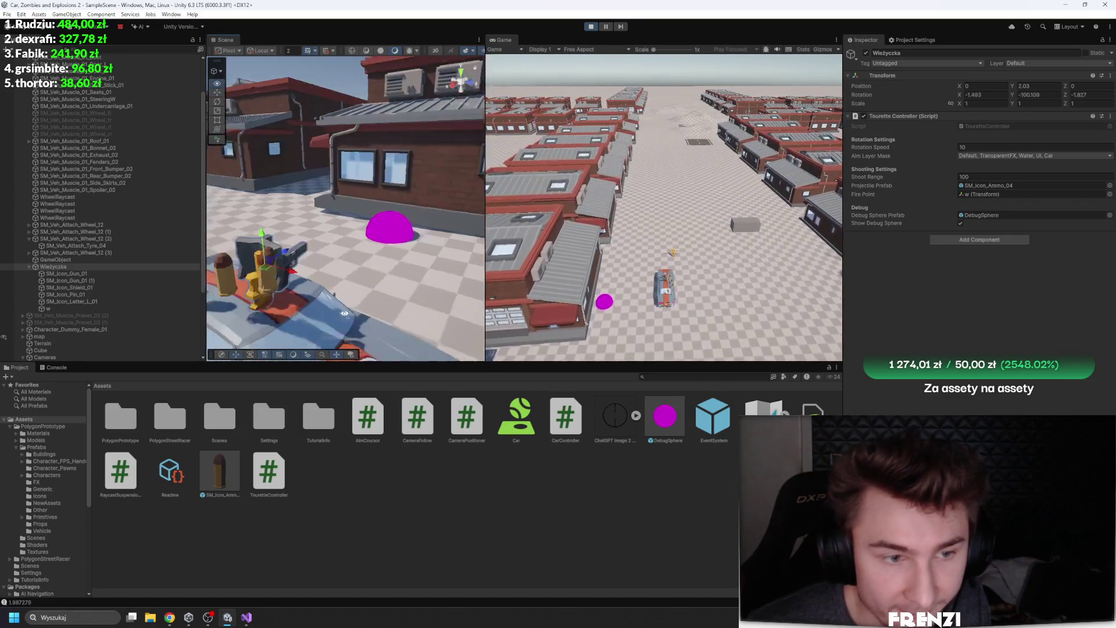
left_click(730, 263)
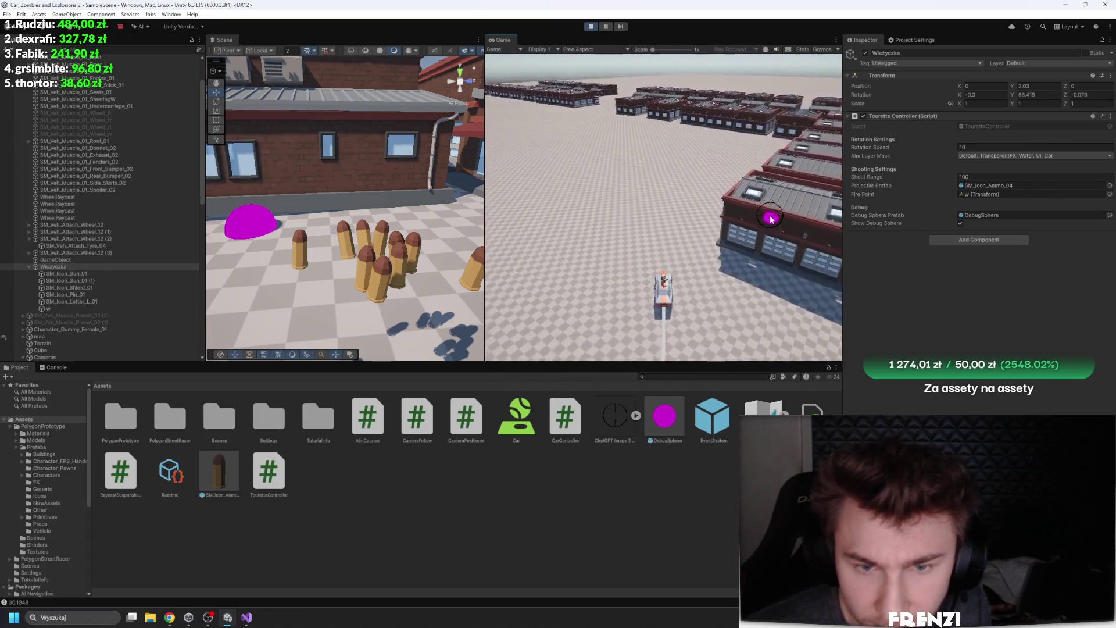
left_click_drag(593, 359, 593, 433)
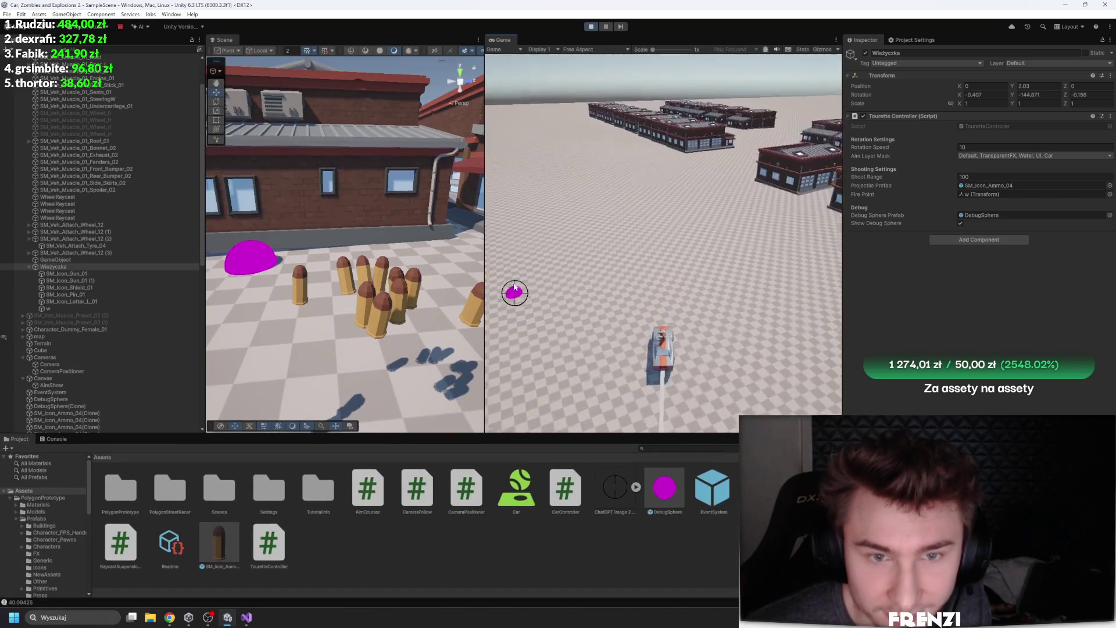
left_click_drag(486, 243, 318, 245)
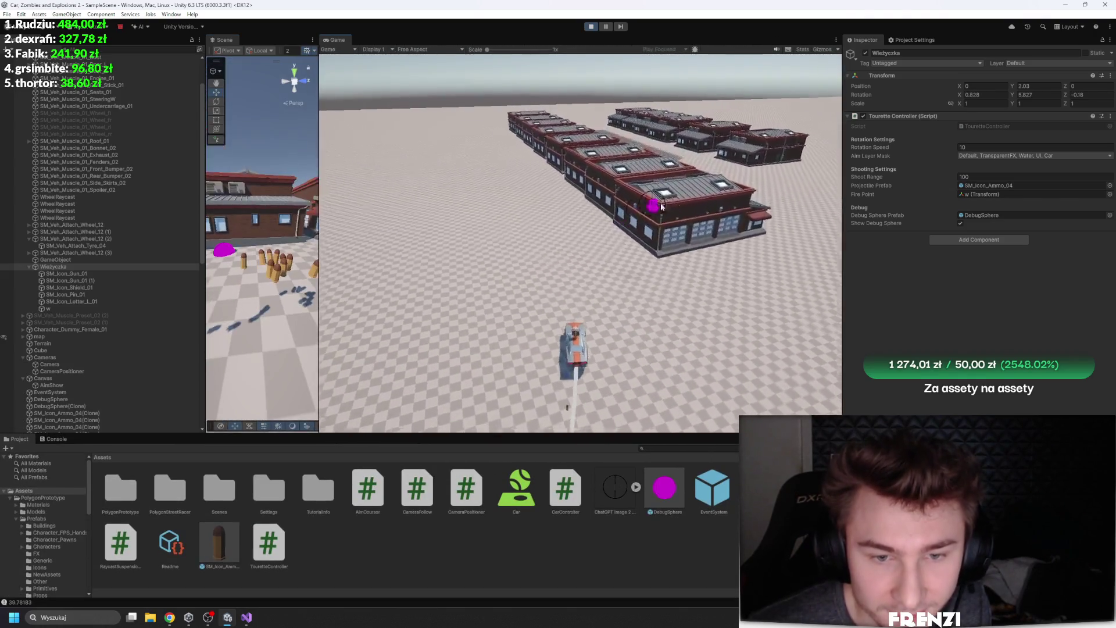
Drive and shoot in the maximized Game view, then restore the editor layout
key("shift+space")
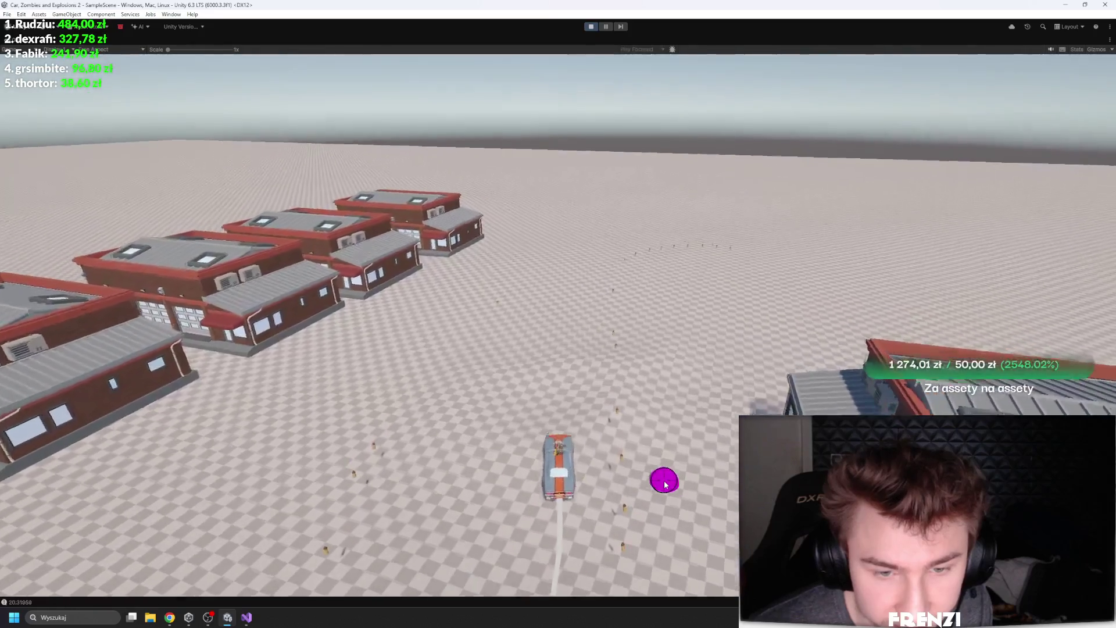
key("shift+space")
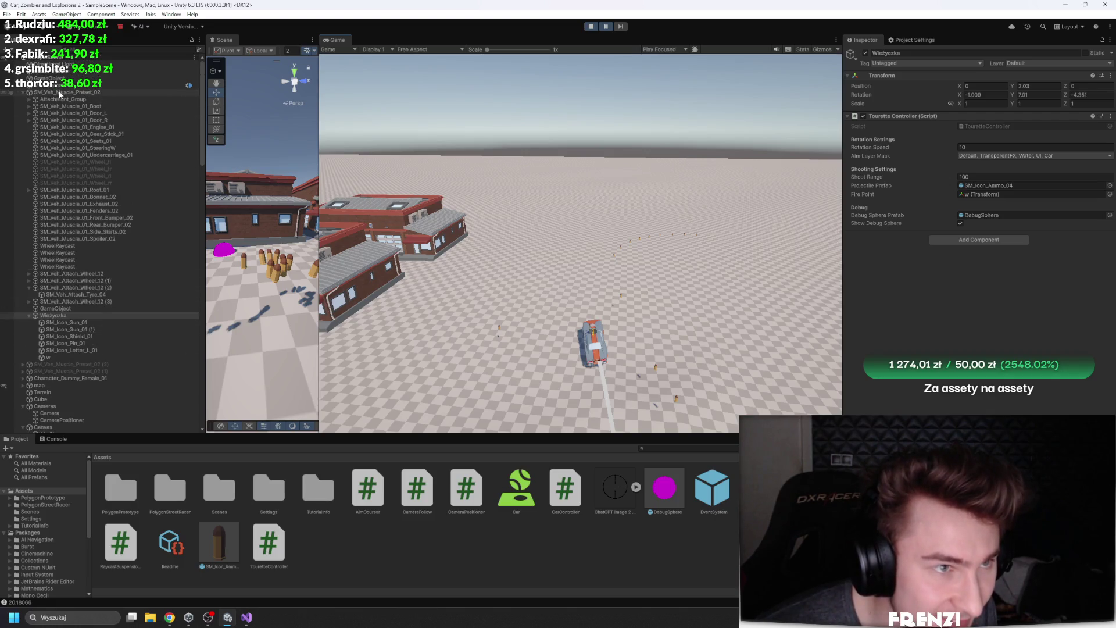
Inspect the car, the follow camera's Cinemachine settings and DebugSphere while the game runs
left_click(45, 93)
scroll(91, 311, "down", 5)
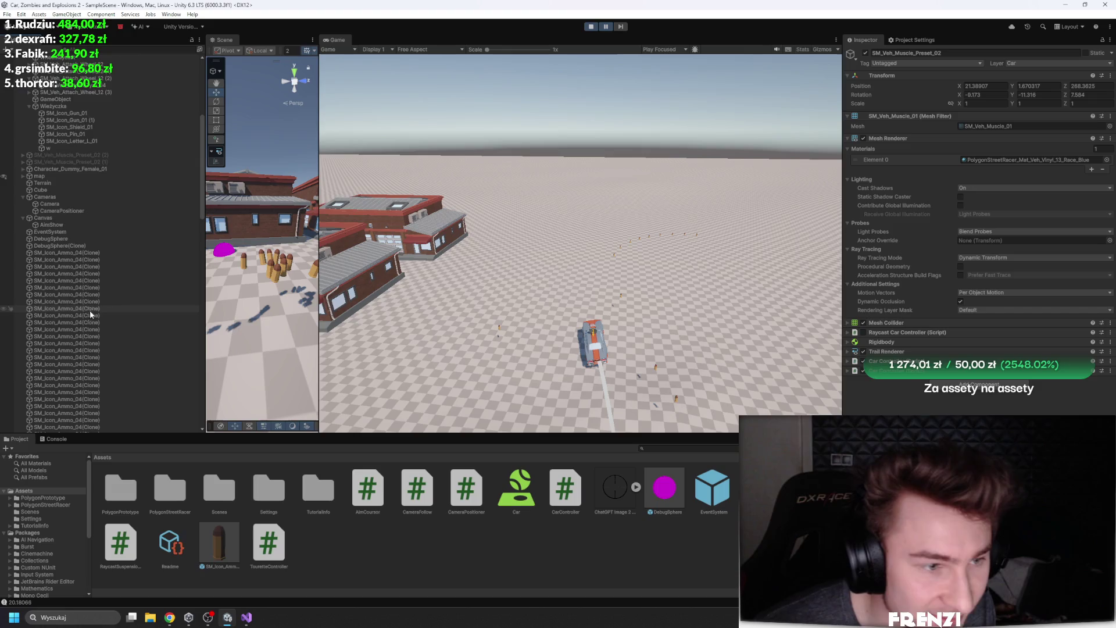
left_click(50, 204)
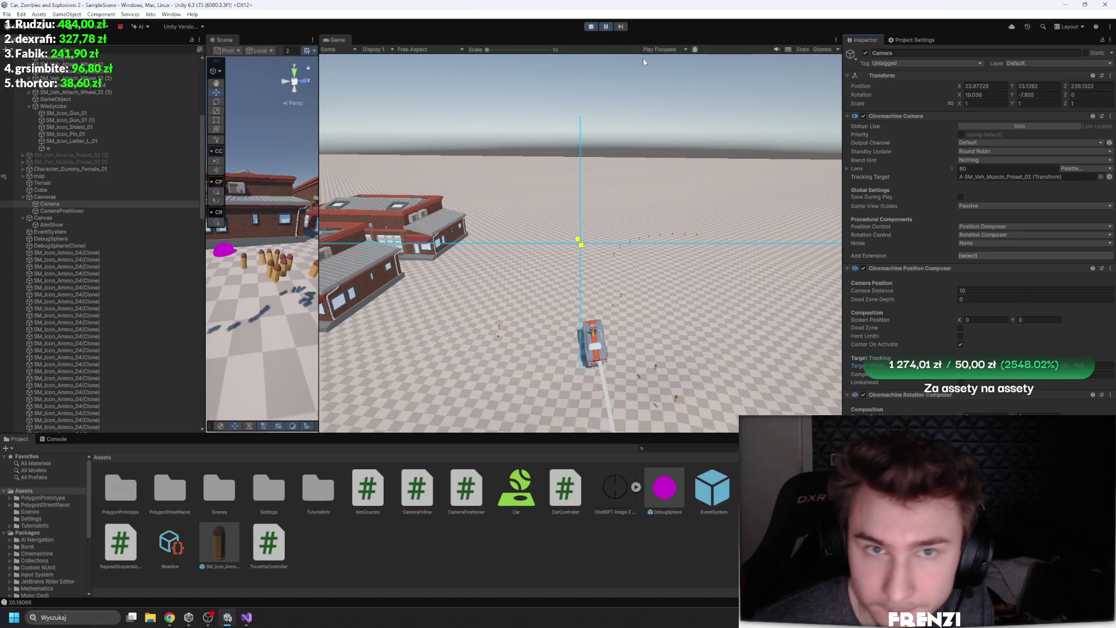
left_click(606, 27)
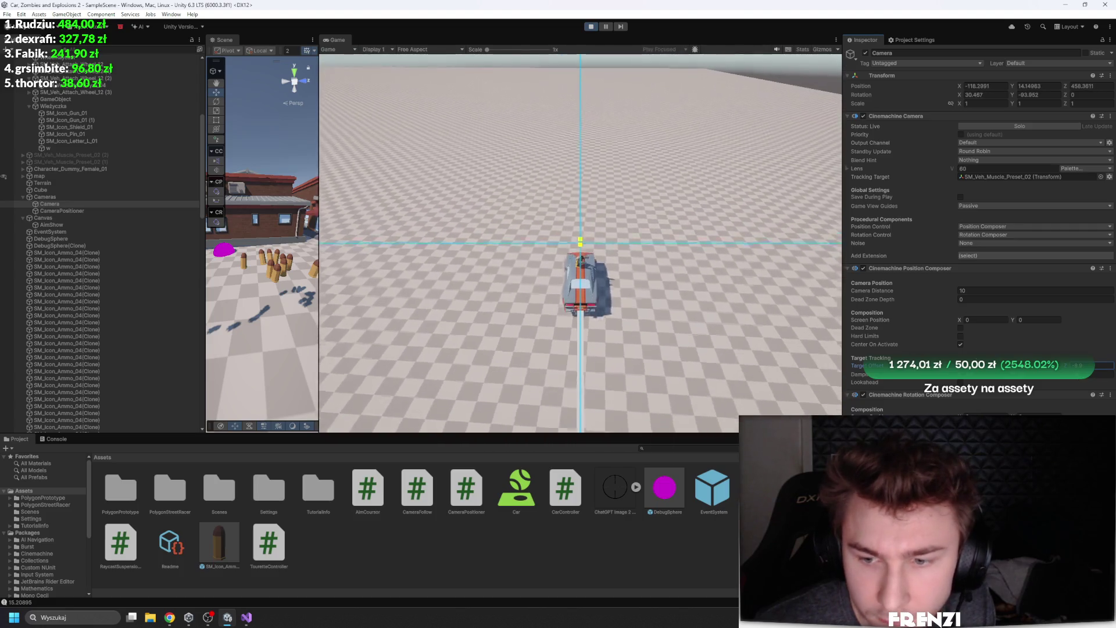
left_click(604, 185)
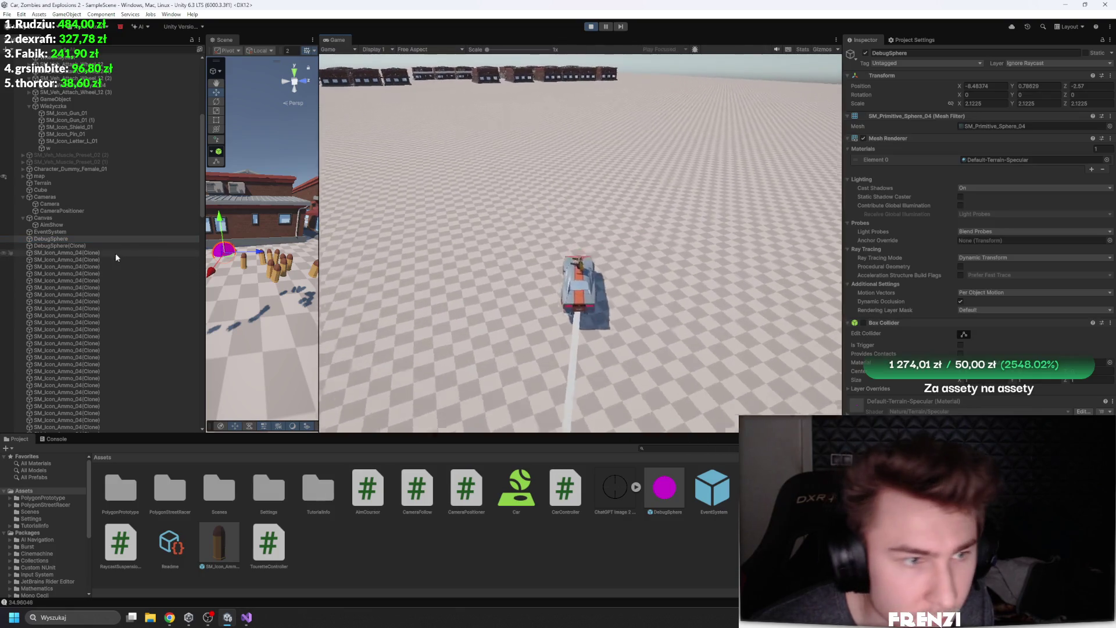
left_click(95, 205)
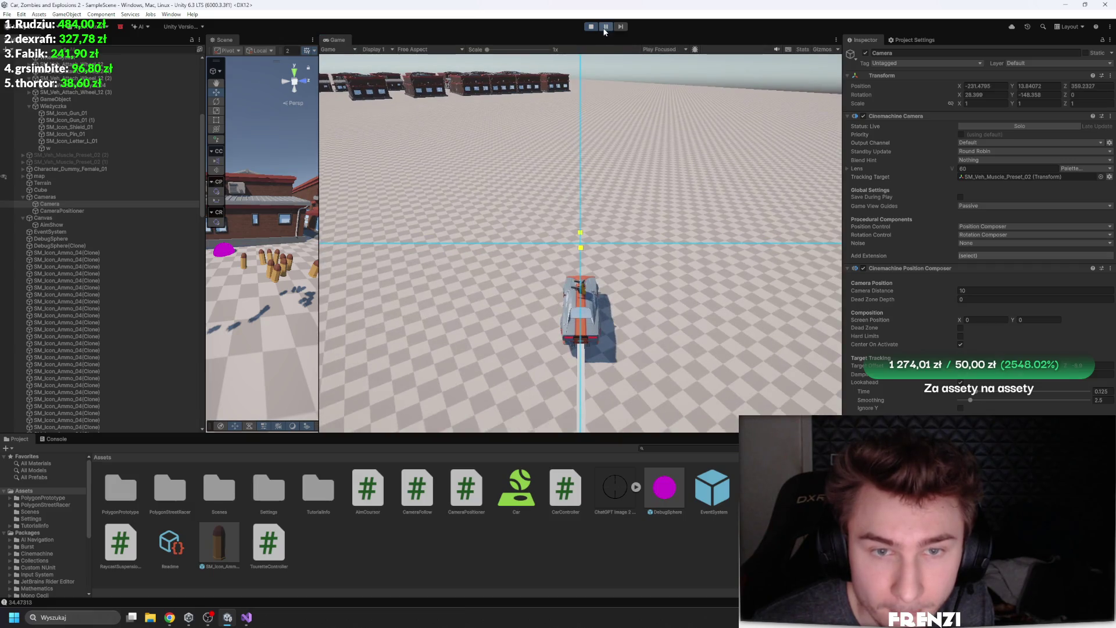
left_click(87, 113)
Check the follow camera and map object, then return focus to the running game
left_click(579, 166)
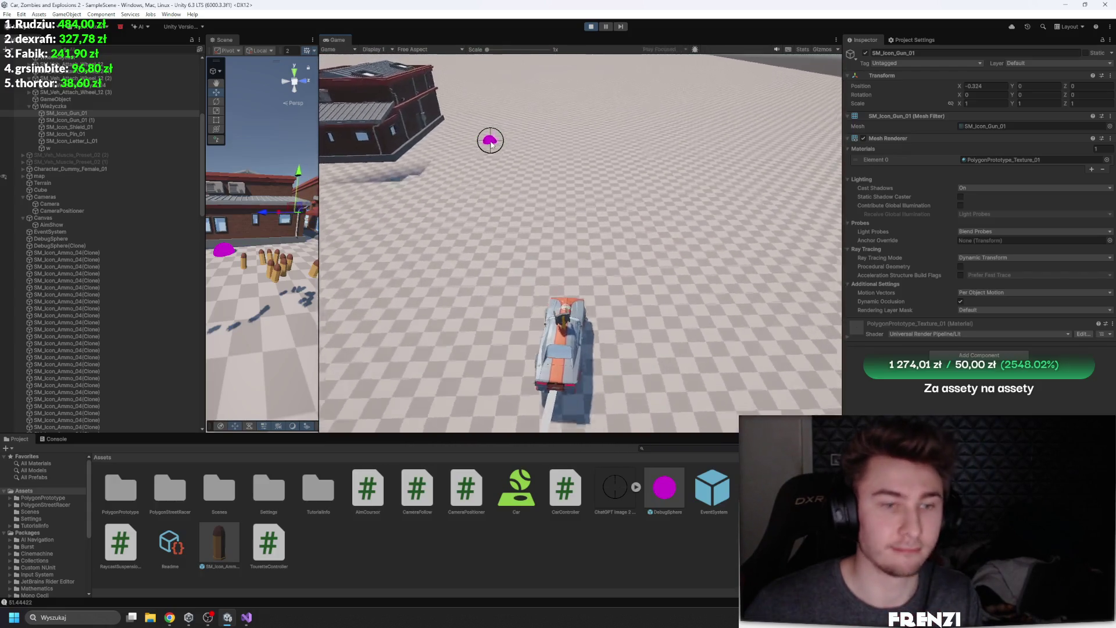
key("shift+space")
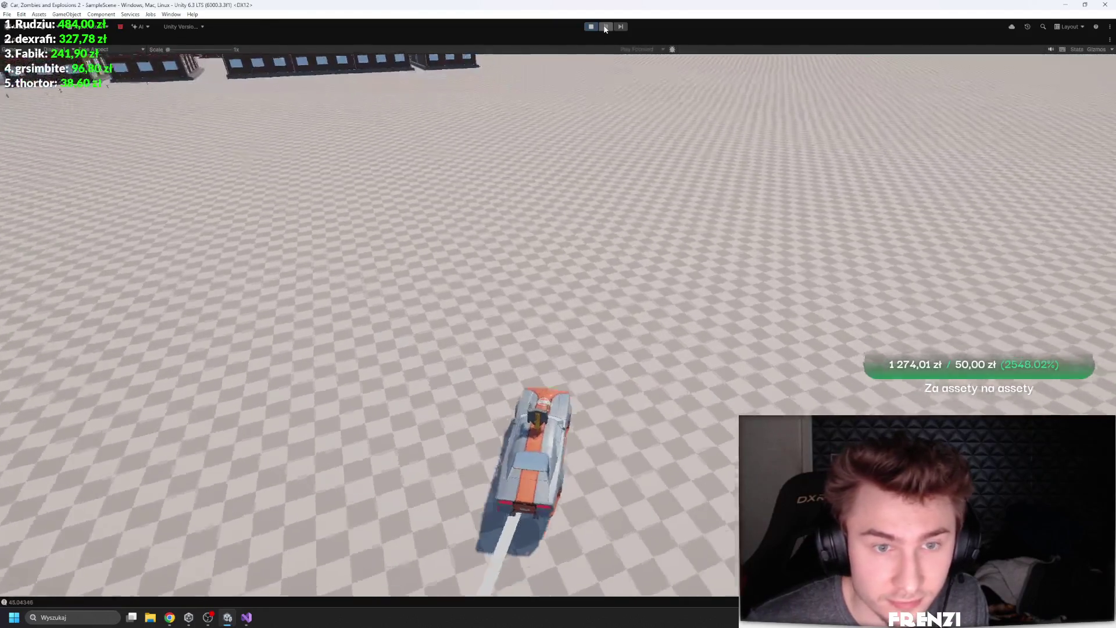
key("shift+space")
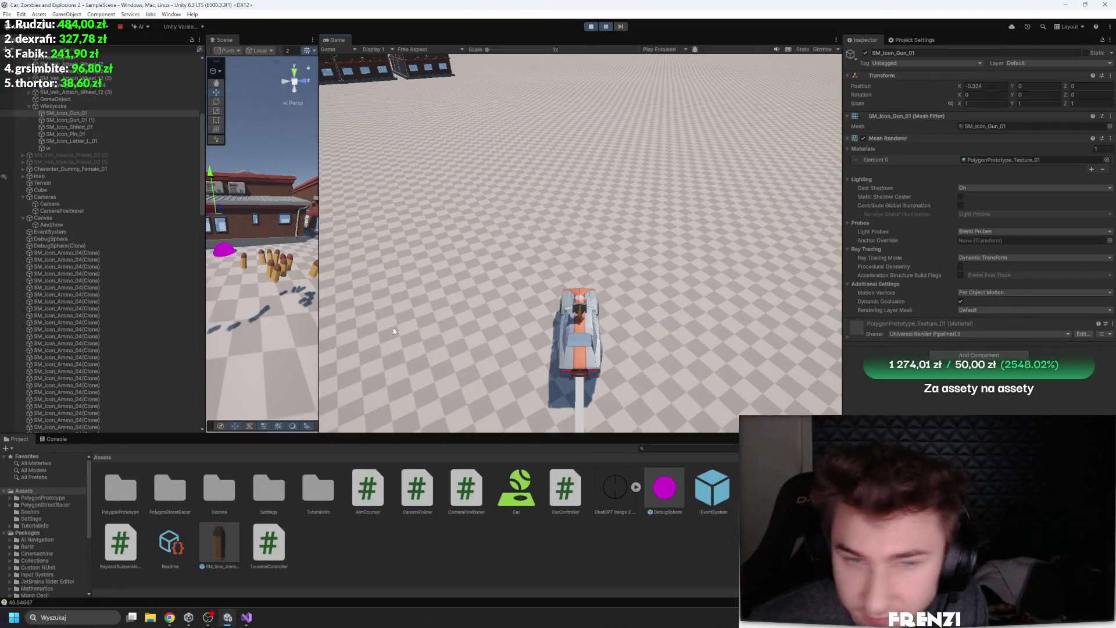
left_click(66, 203)
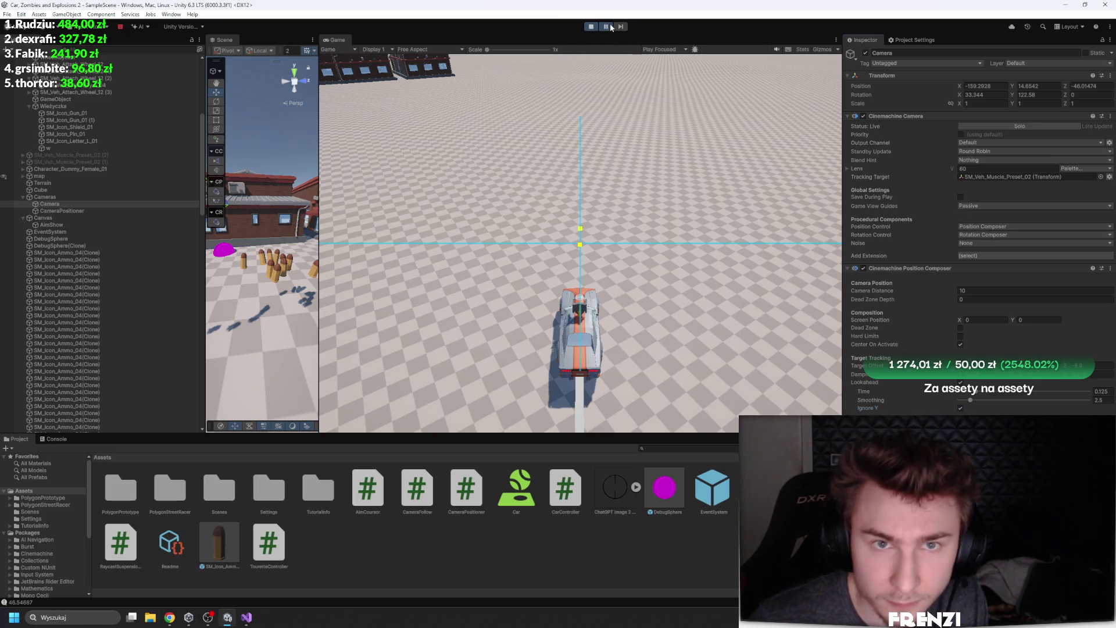
left_click(162, 176)
left_click(593, 169)
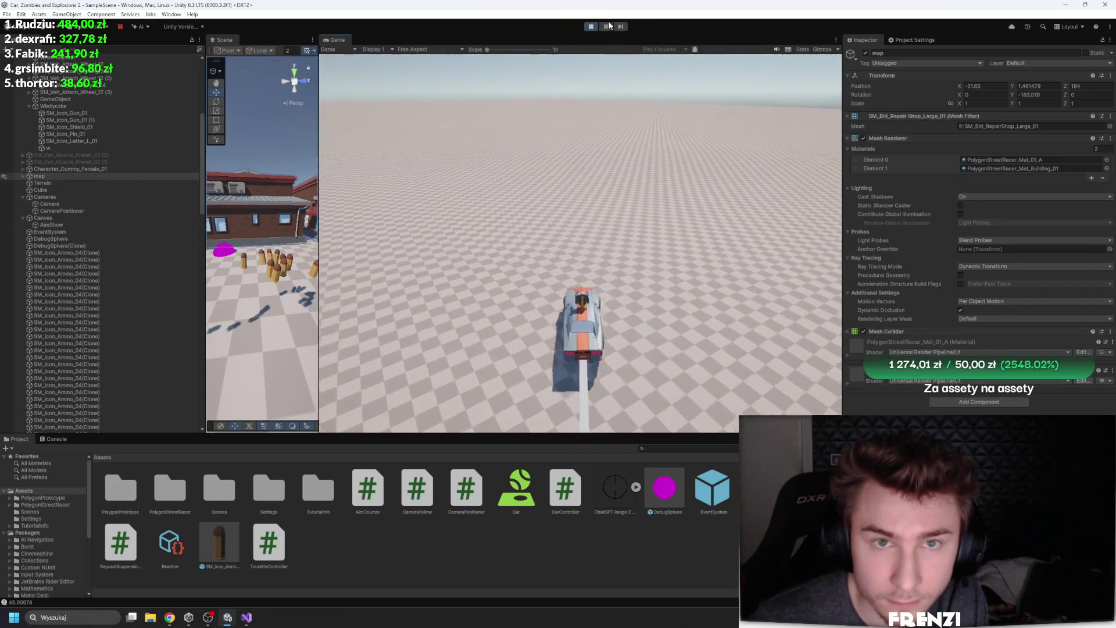
Maximize the Game view and drive the car with A, D and W among the building rows
key("shift+space")
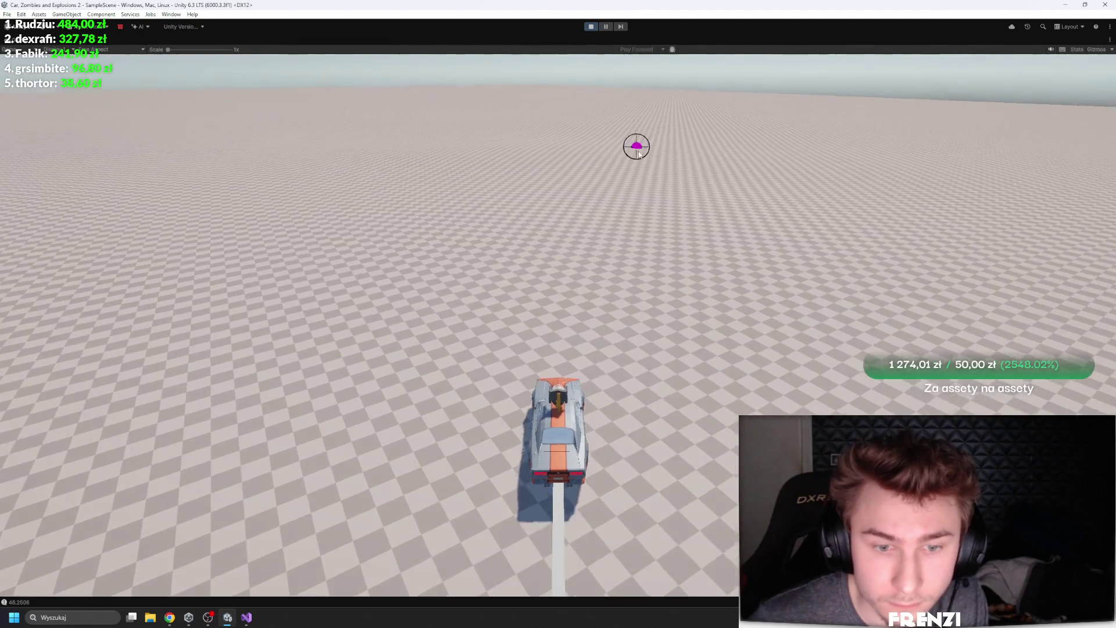
key("a")
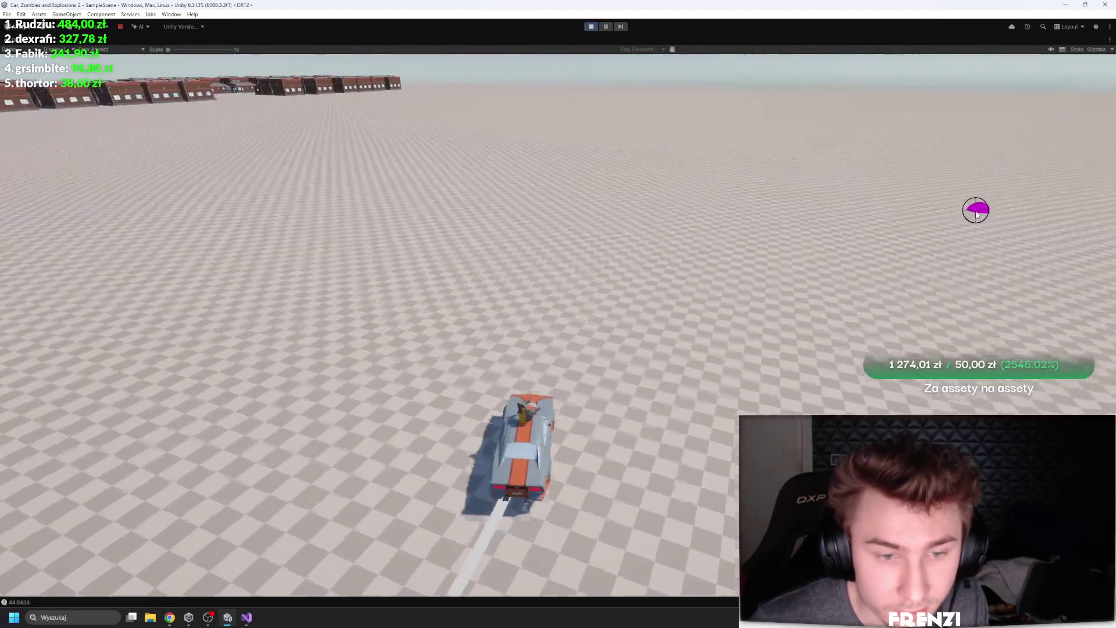
key("a")
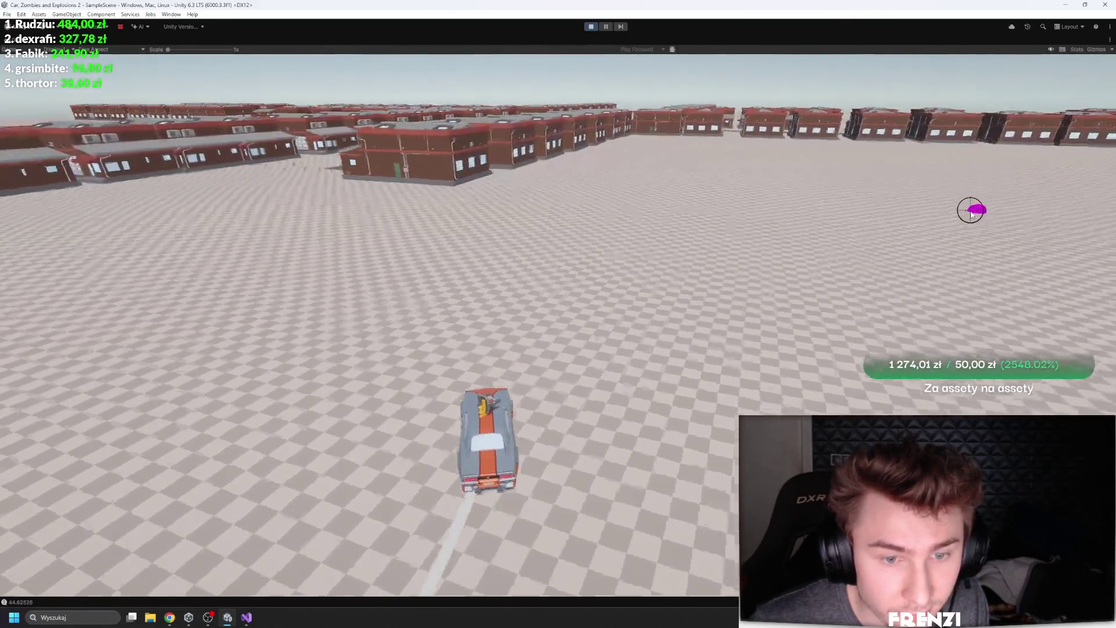
key("d")
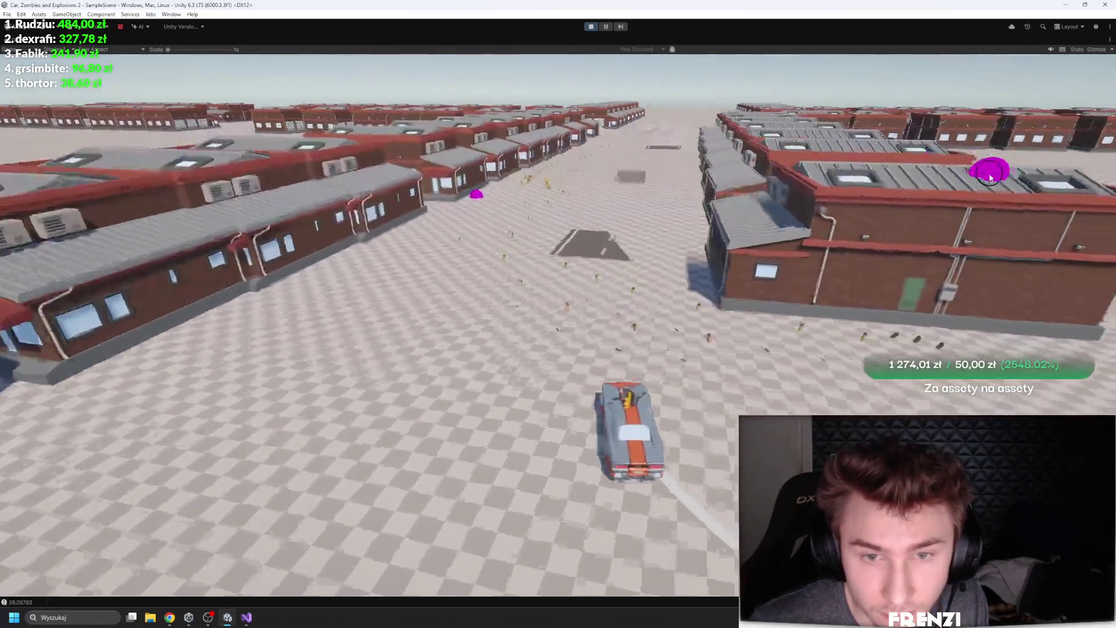
key("d")
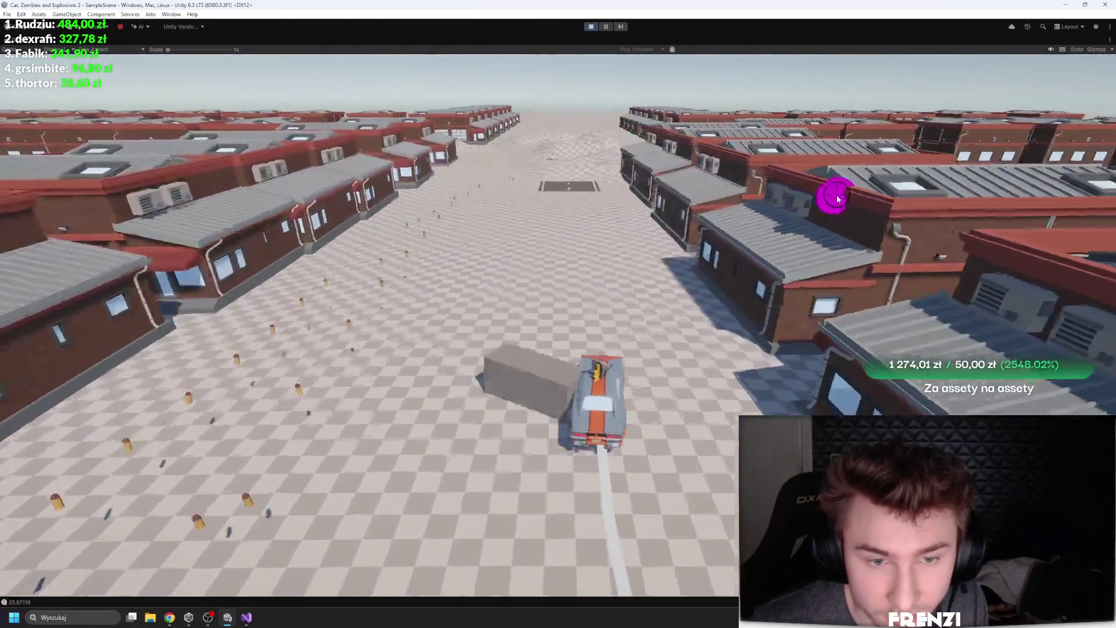
key("a")
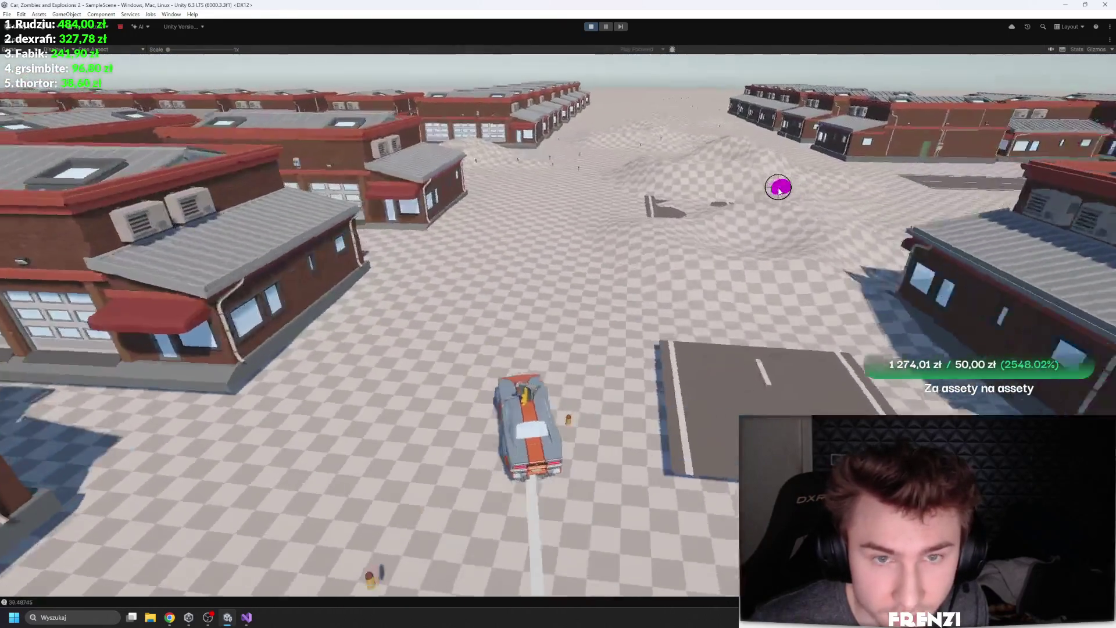
key("d")
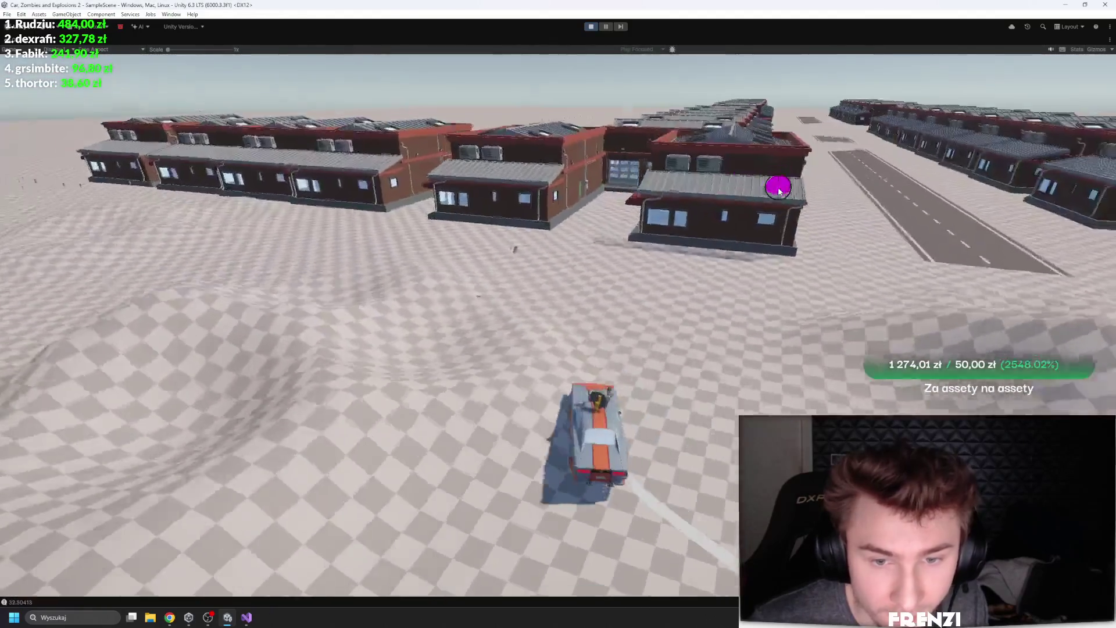
key("a")
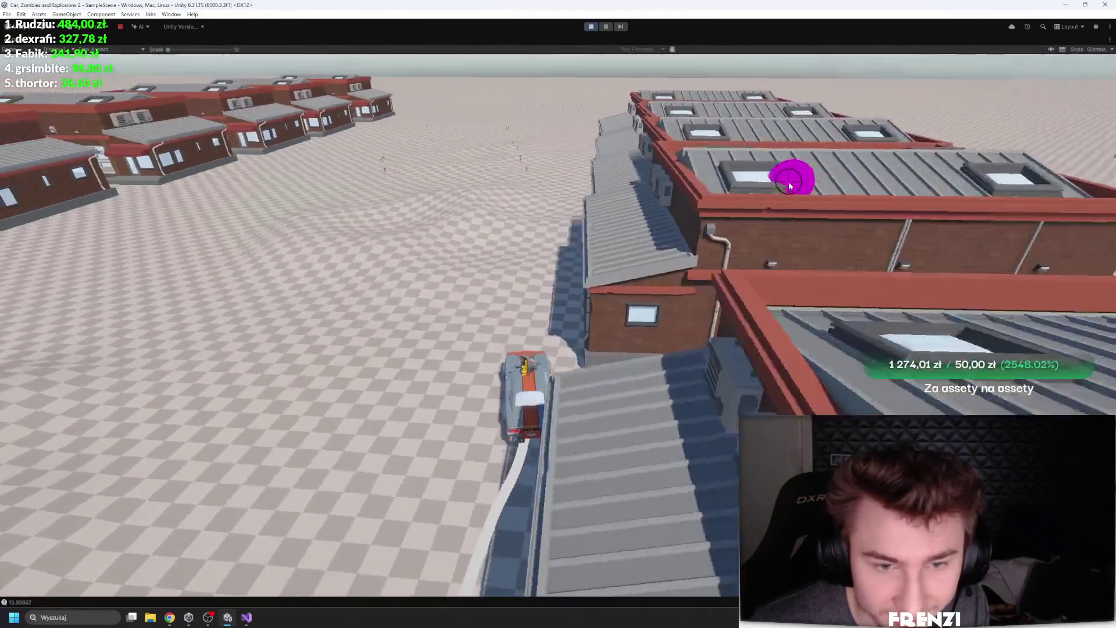
key("a")
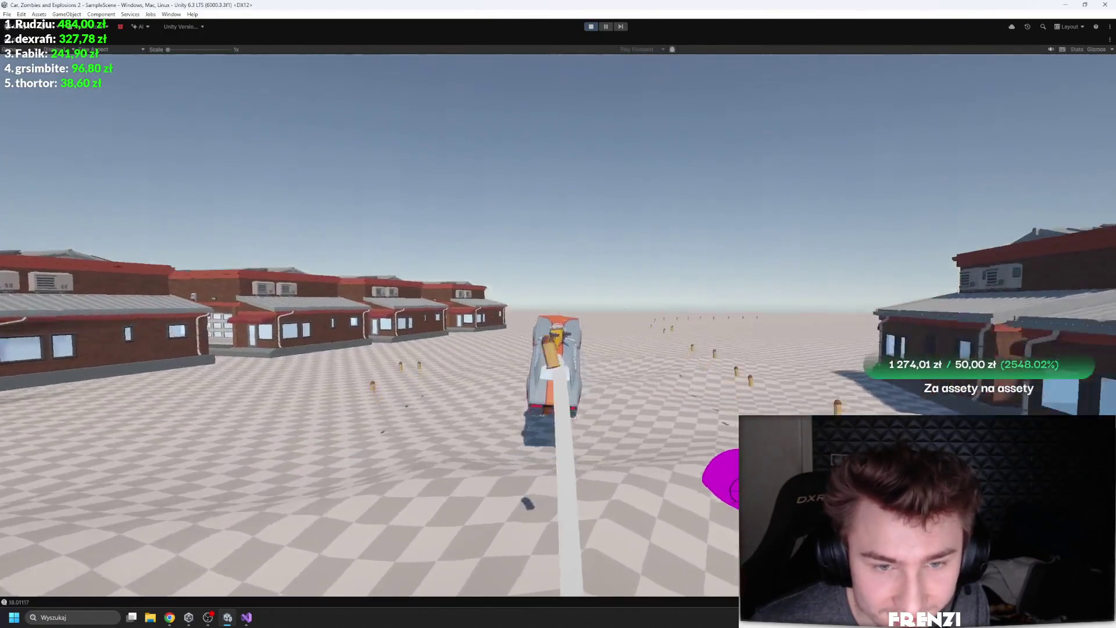
key("a")
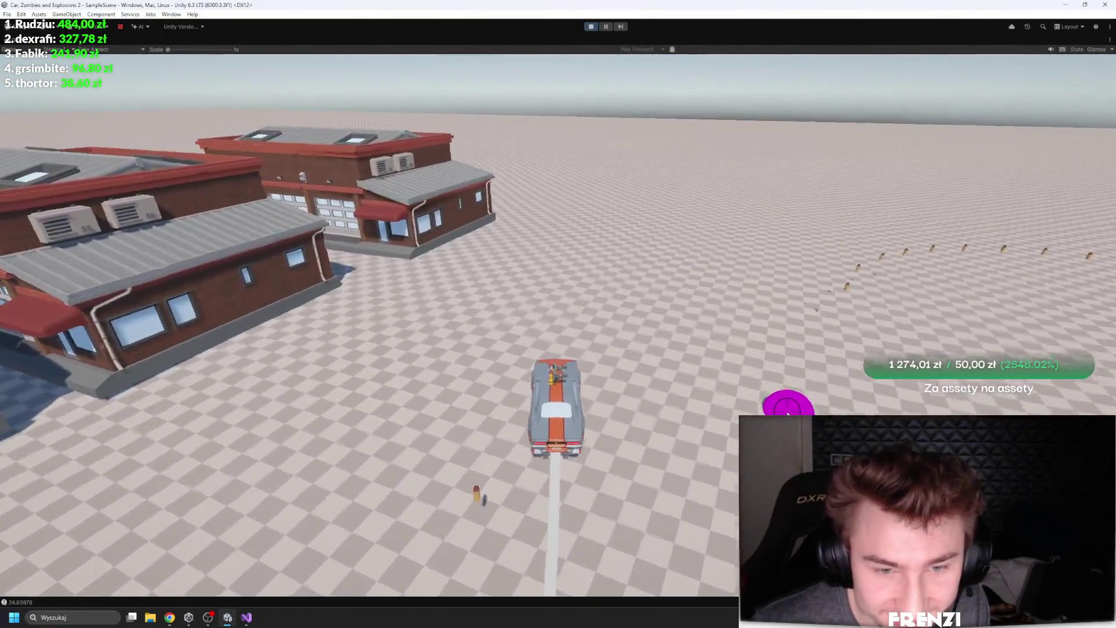
key("a")
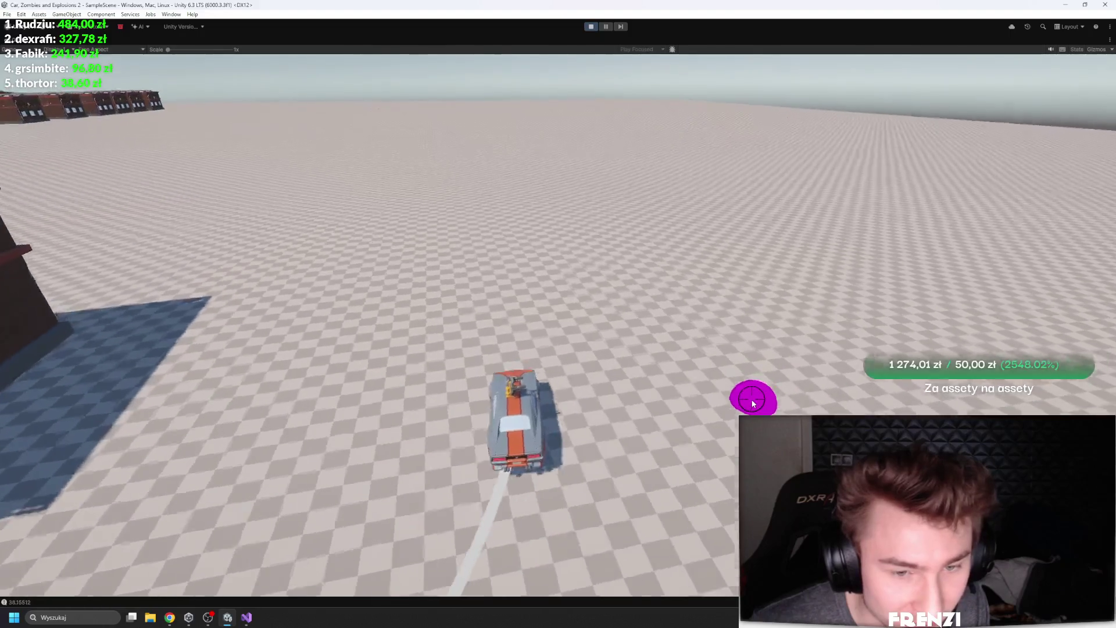
key("w")
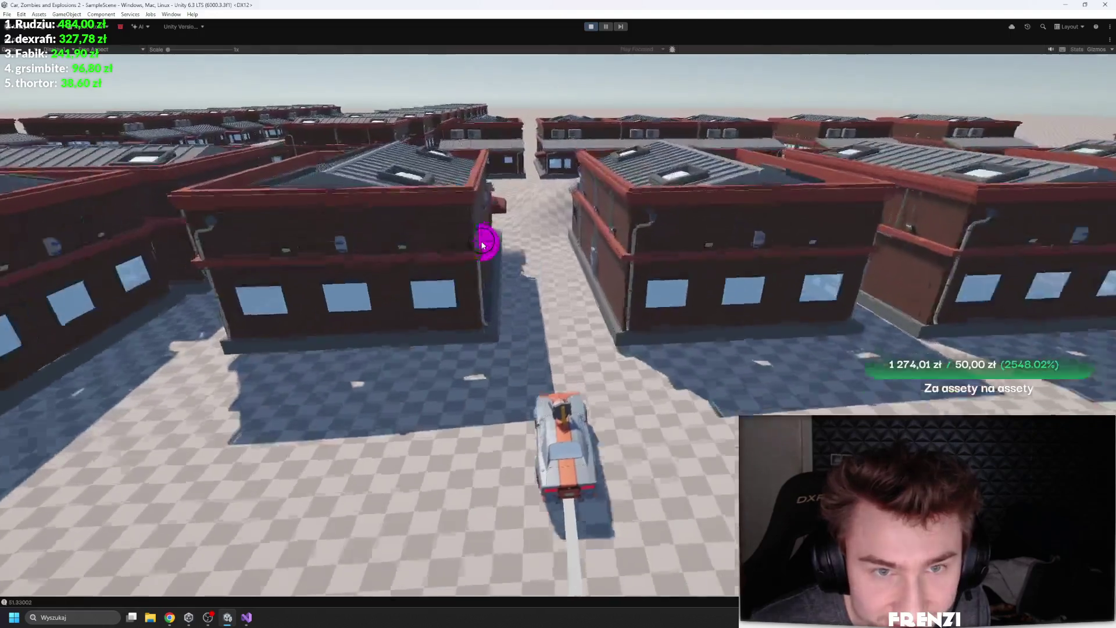
Keep driving the car between the buildings
key("d")
key("w")
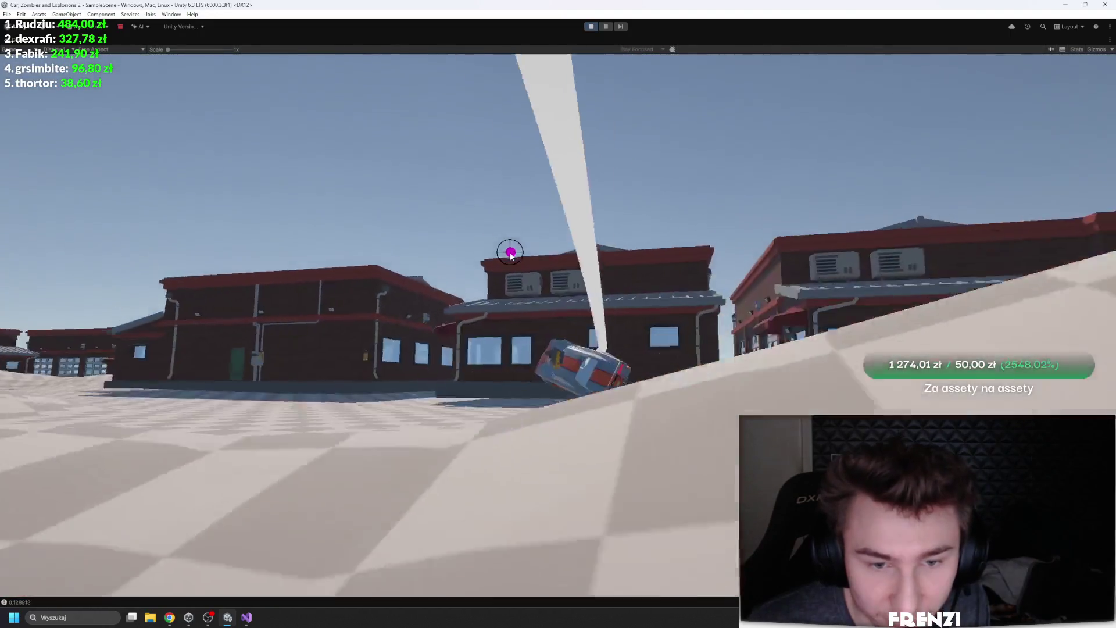
key("w")
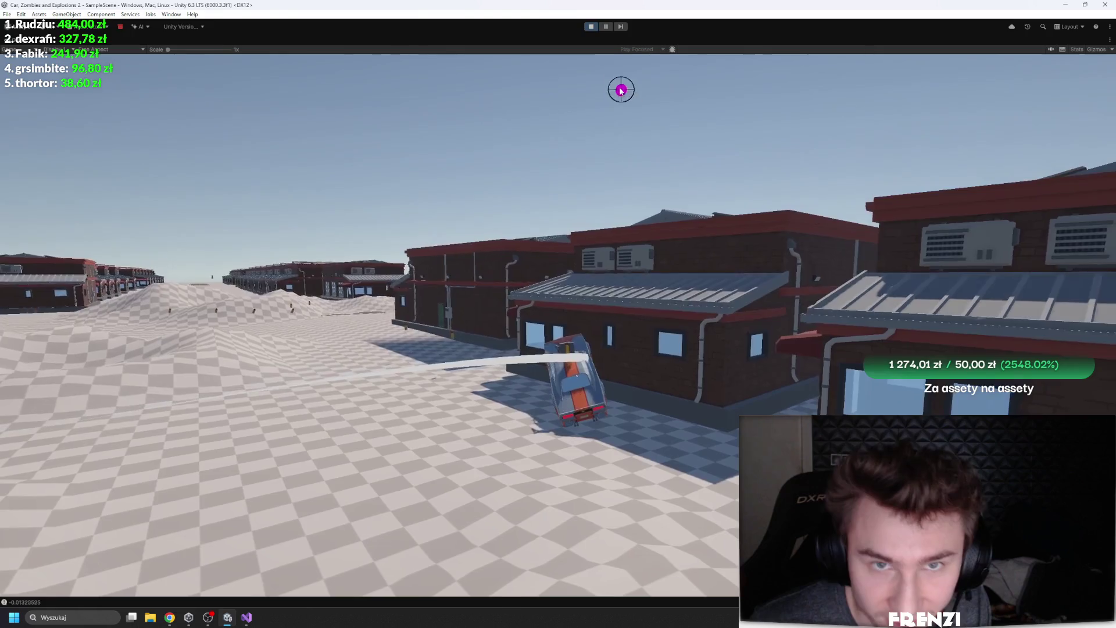
Pause, copy the follow camera's Cinemachine Camera component, and exit play mode
left_click(605, 27)
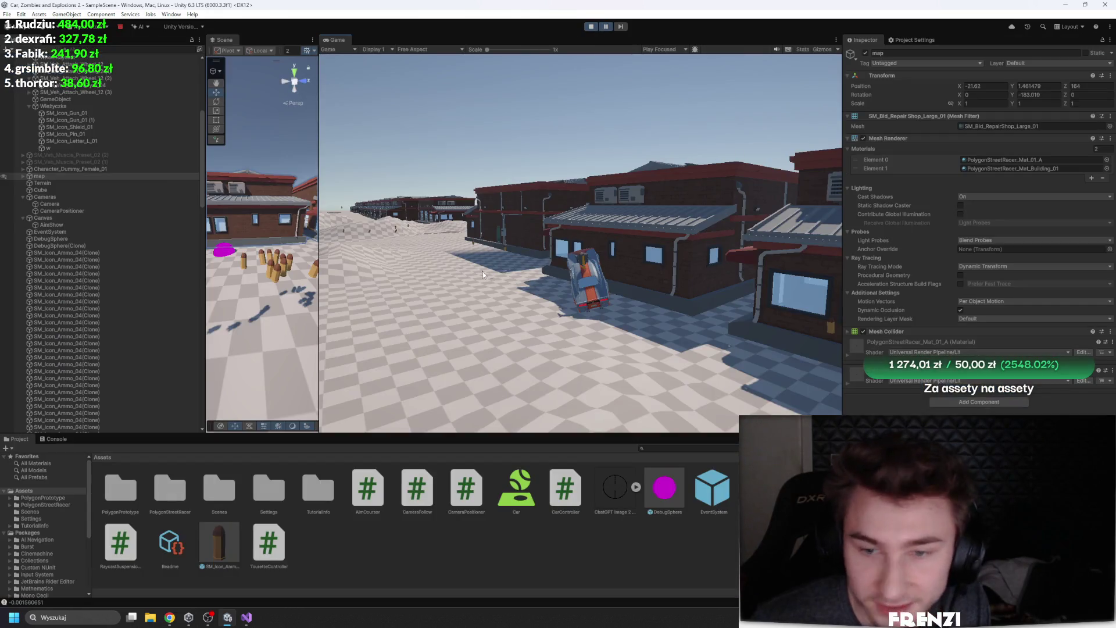
left_click(55, 204)
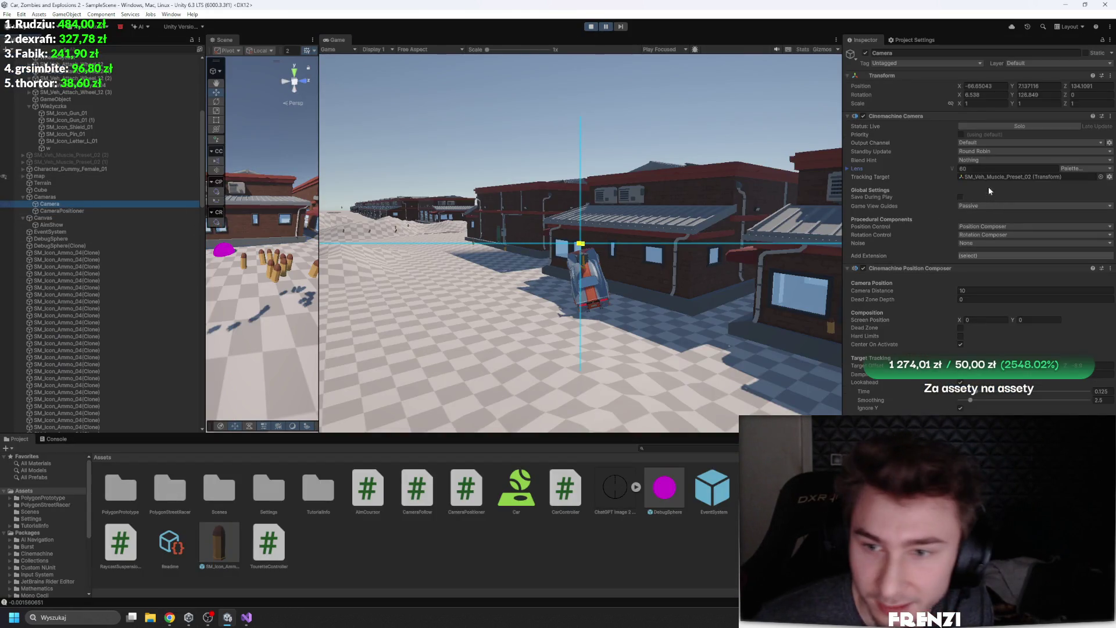
right_click(911, 118)
left_click(927, 177)
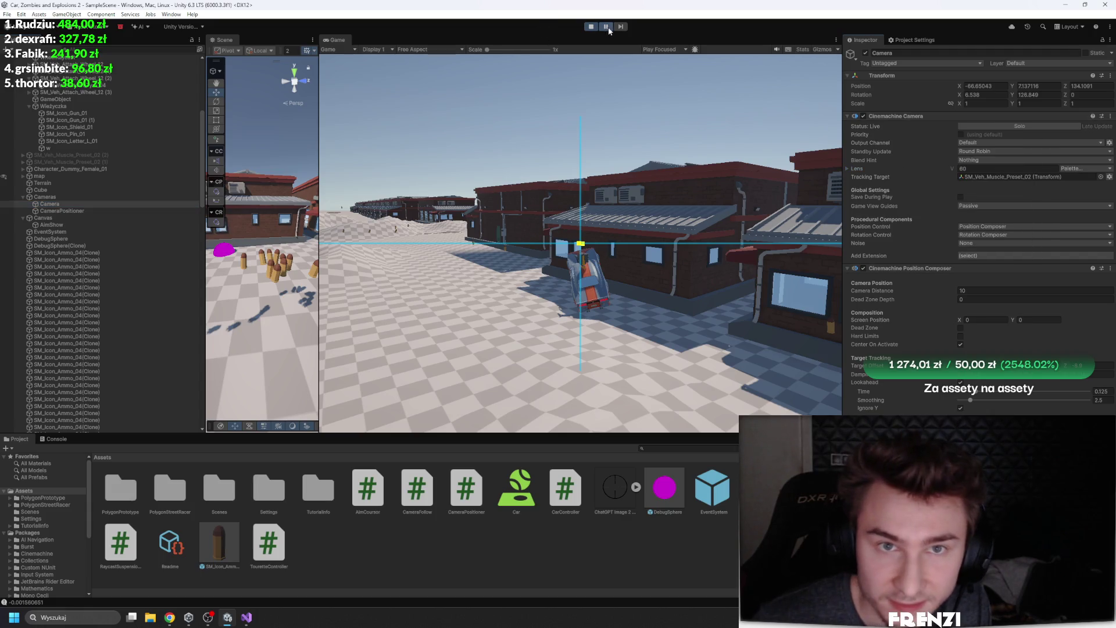
key("ctrl+p")
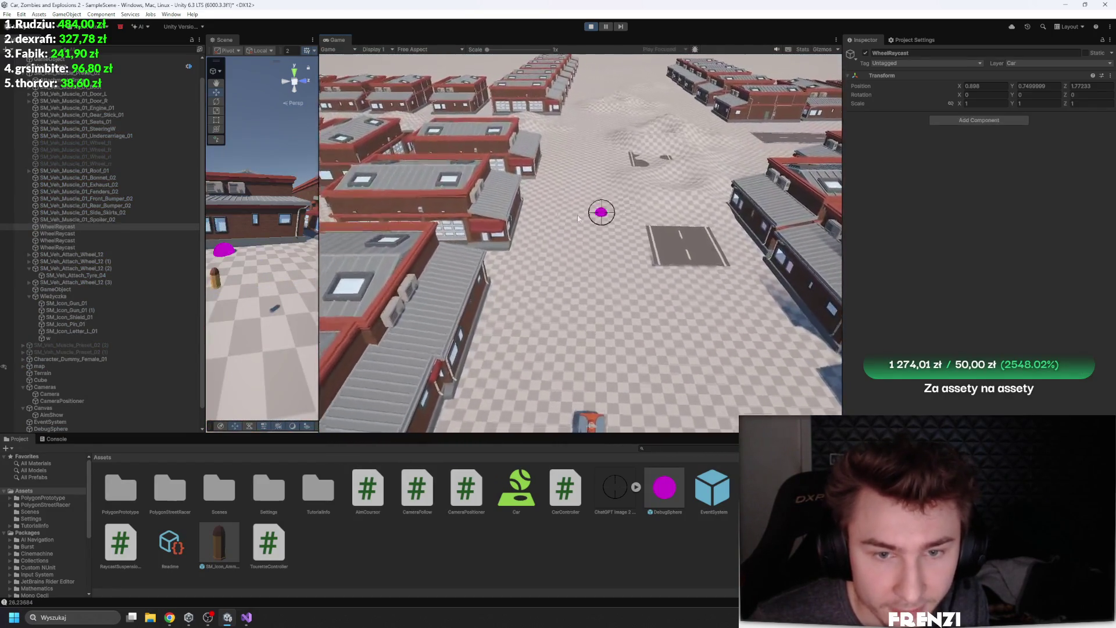
Select the follow Camera and drag its Lookahead Time down from 0.51 to 0.25
left_click(55, 288)
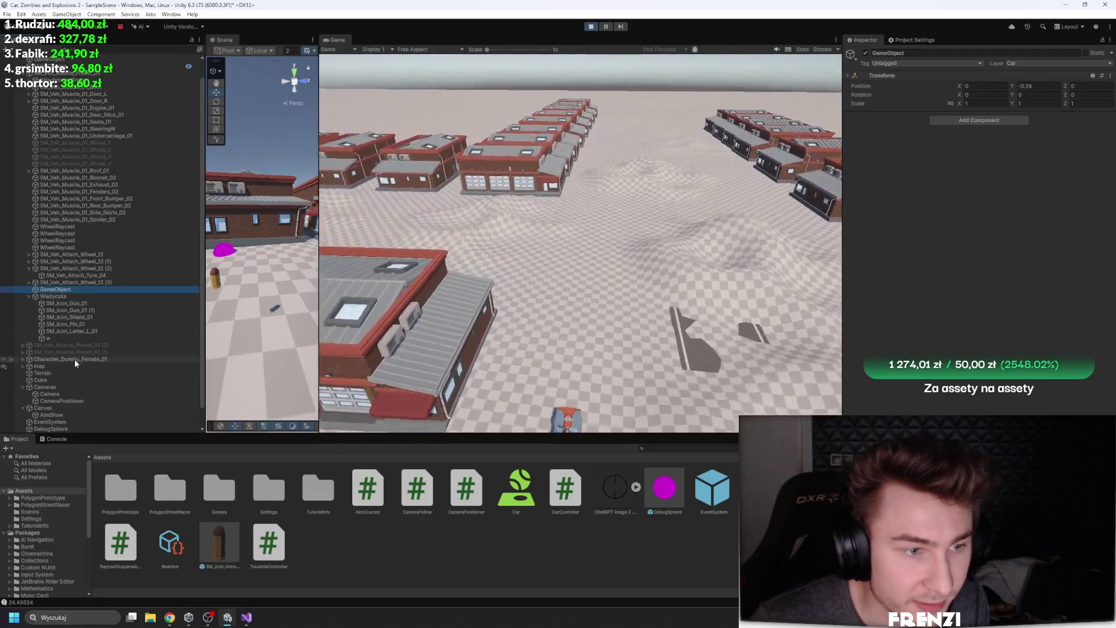
left_click(49, 394)
left_click_drag(1014, 397, 994, 395)
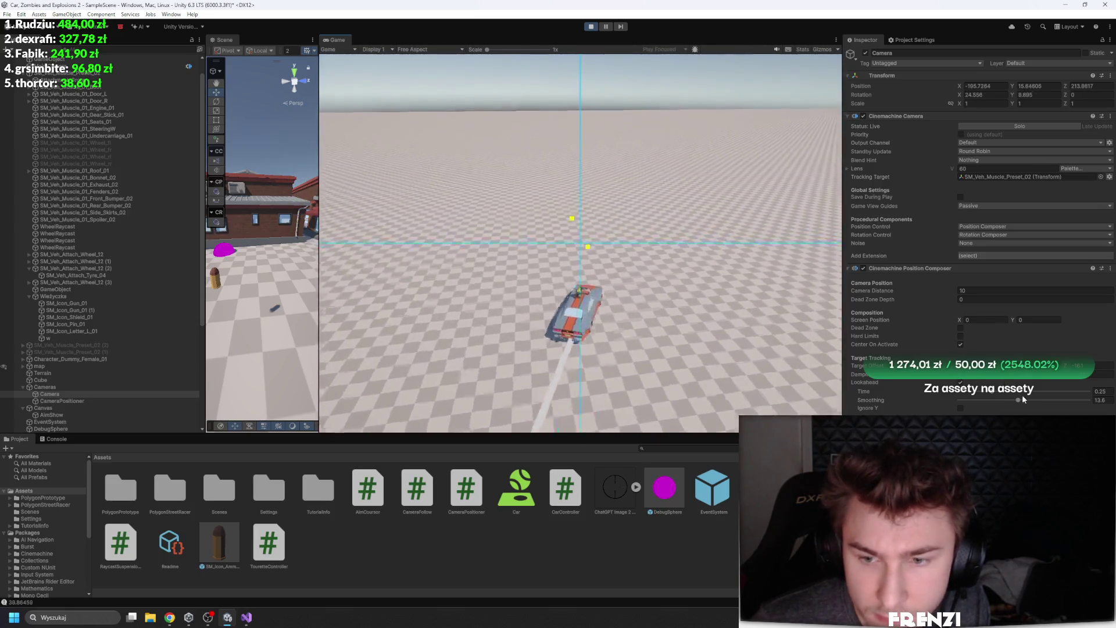
Try lookahead smoothing values of 30, 1.2 and 5.6, settling on 7.5
left_click_drag(1017, 400, 1089, 400)
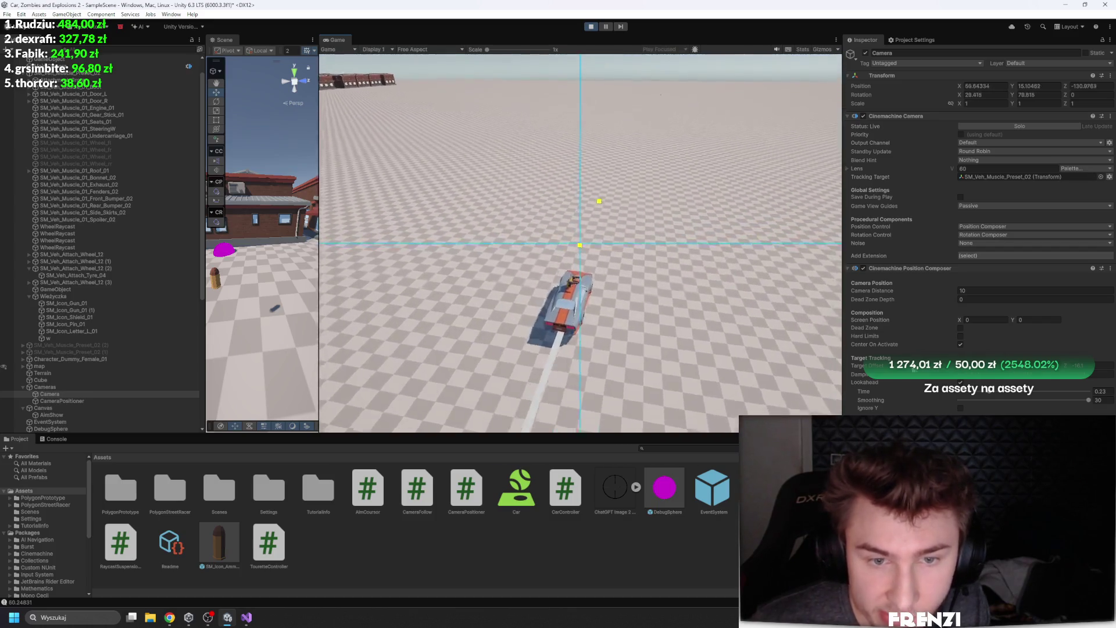
left_click(965, 400)
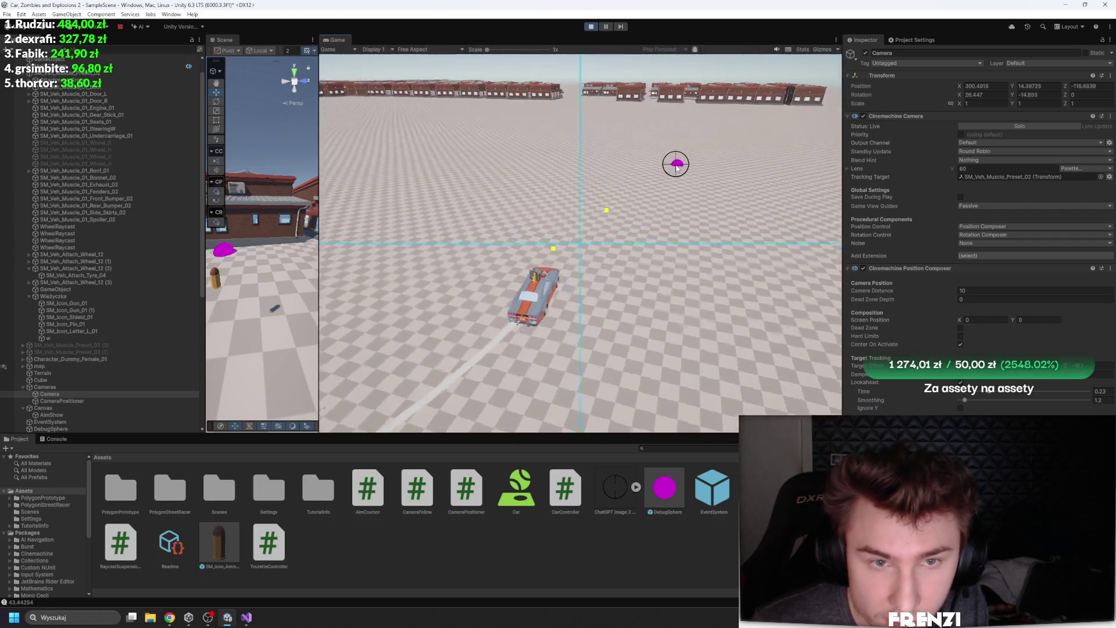
left_click(983, 400)
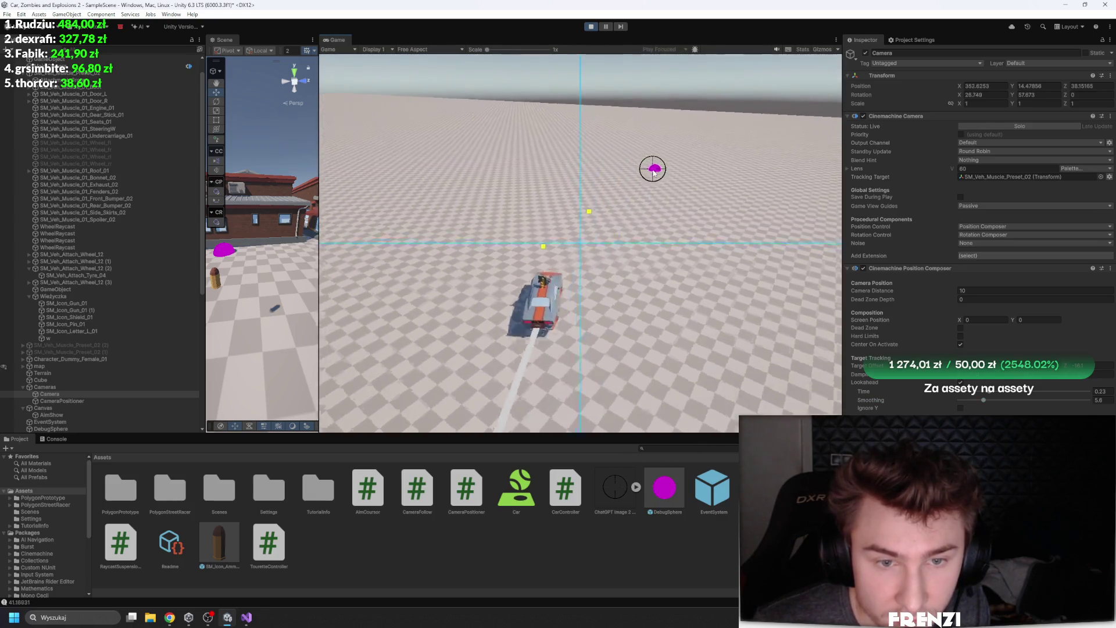
left_click(991, 400)
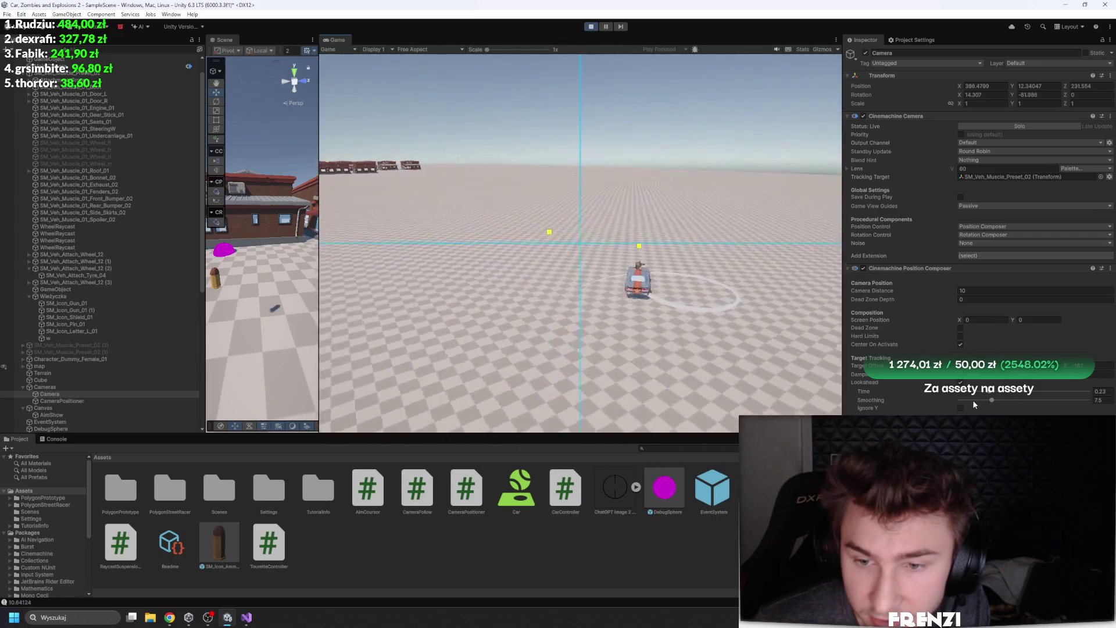
Bring the lookahead time down to 0 and tick Ignore Y
left_click_drag(975, 394, 967, 393)
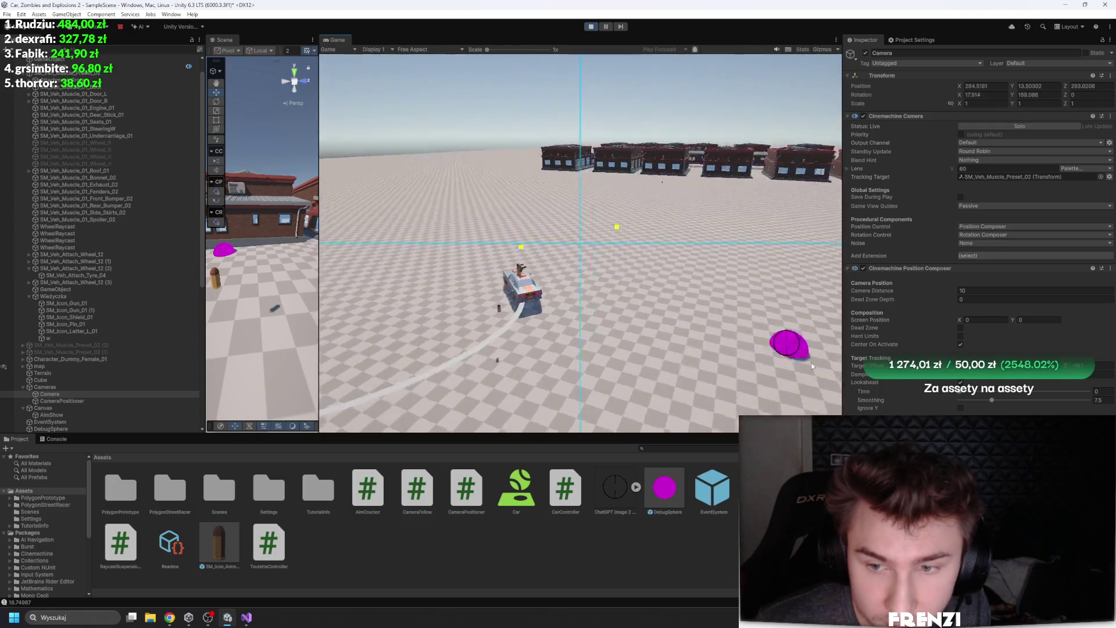
left_click_drag(967, 391, 963, 411)
left_click(960, 408)
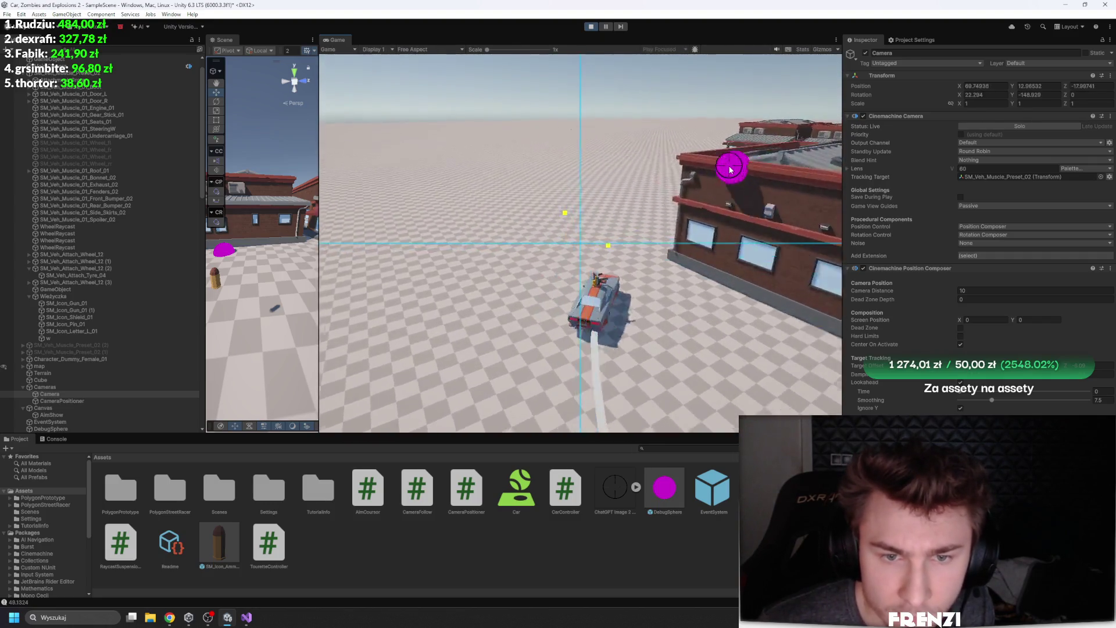
Lower lookahead smoothing to 2.6, then select WheelRaycast in the Hierarchy
left_click_drag(991, 400, 964, 403)
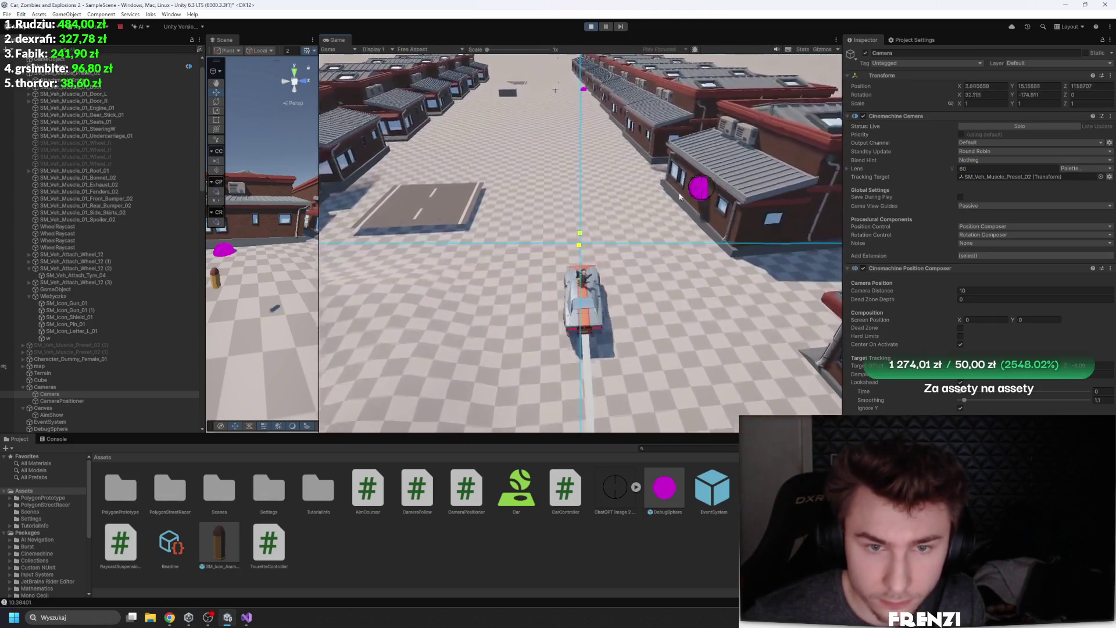
left_click(99, 226)
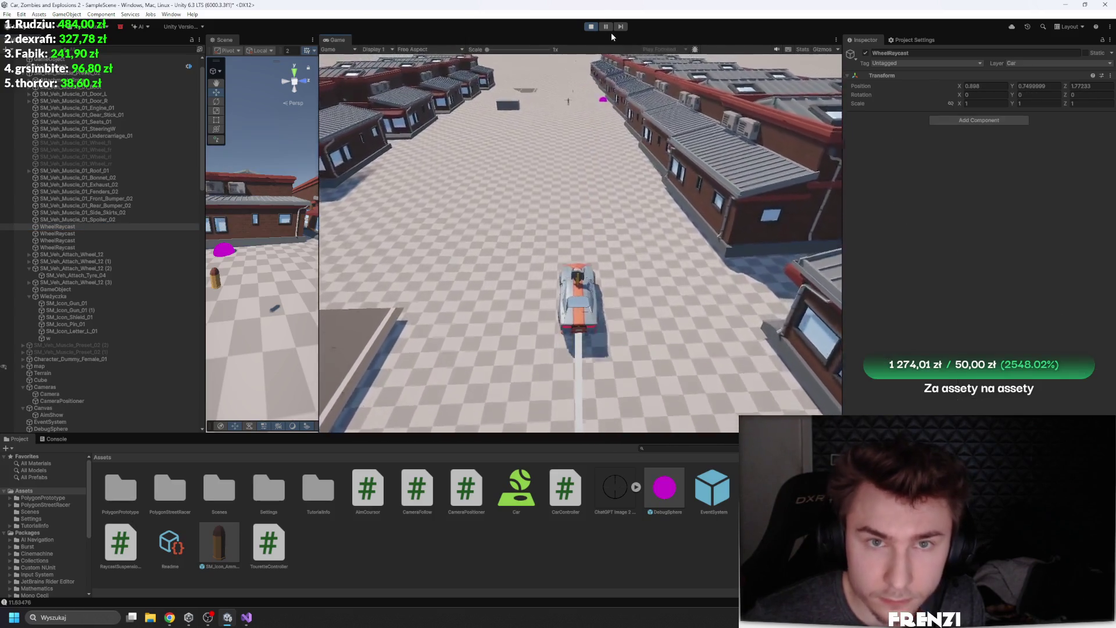
In a maximized Game view, drive the car with WASD between building rows, then restore the layout
key("shift+space")
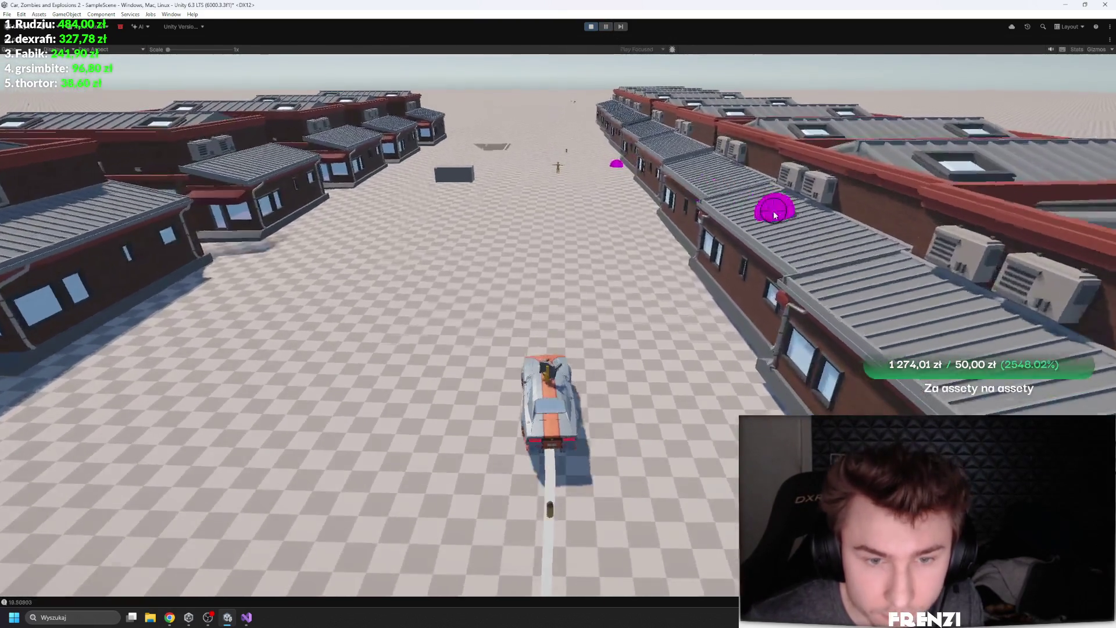
key("a")
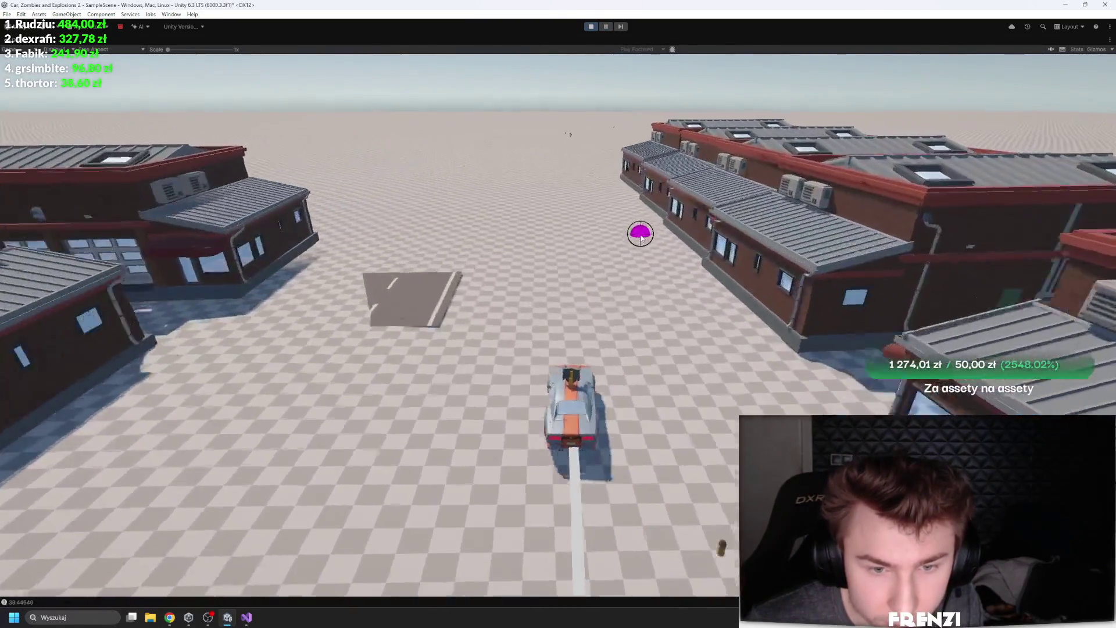
key("a")
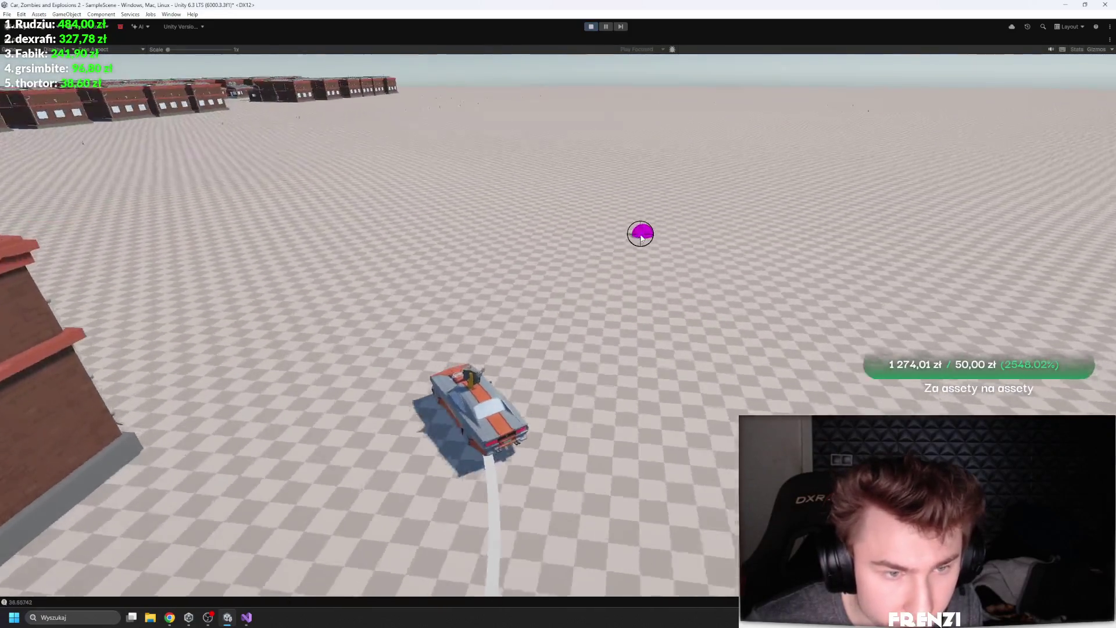
key("w")
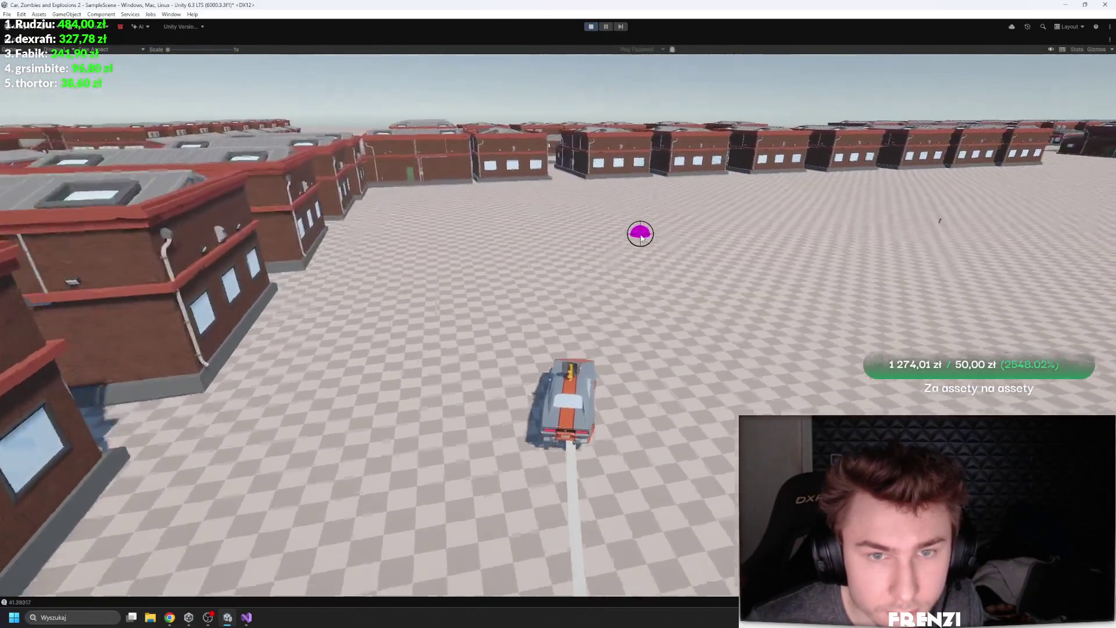
key("w")
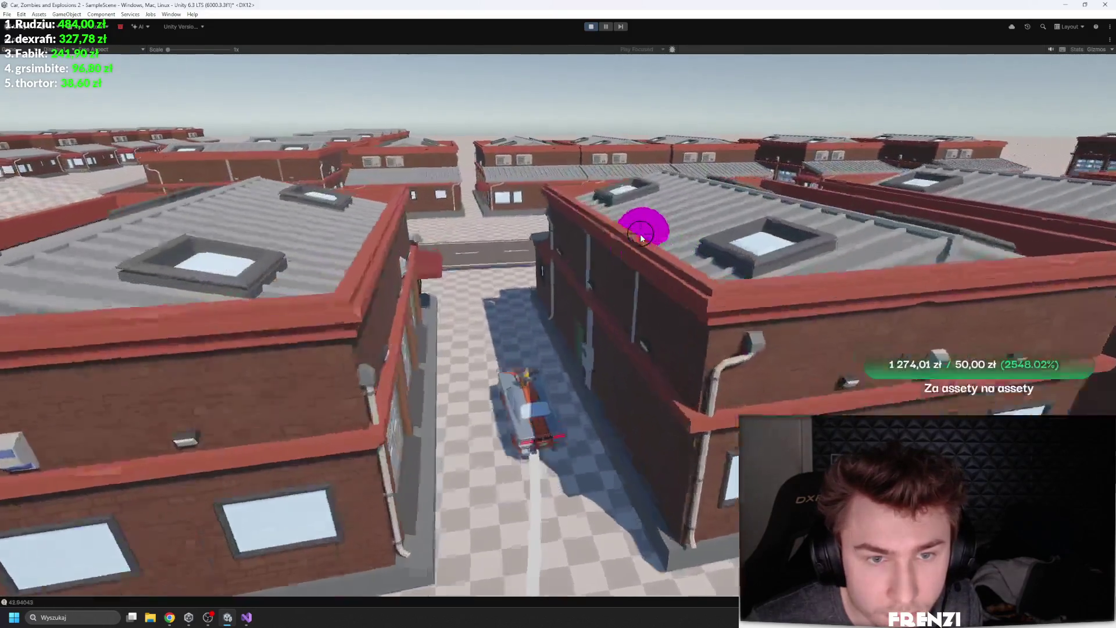
key("a")
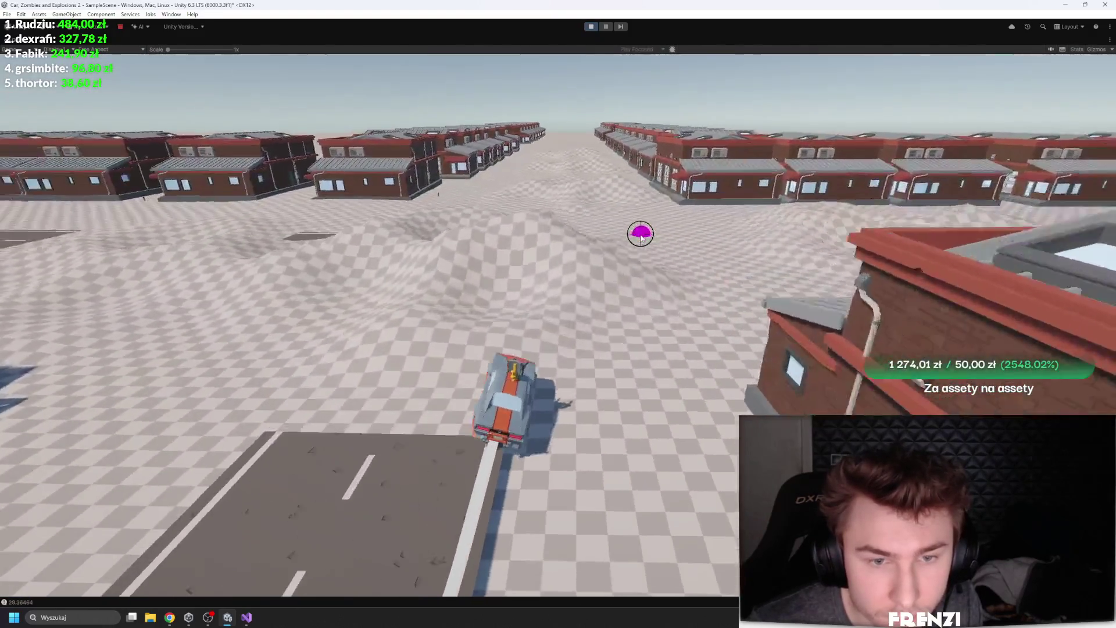
key("d")
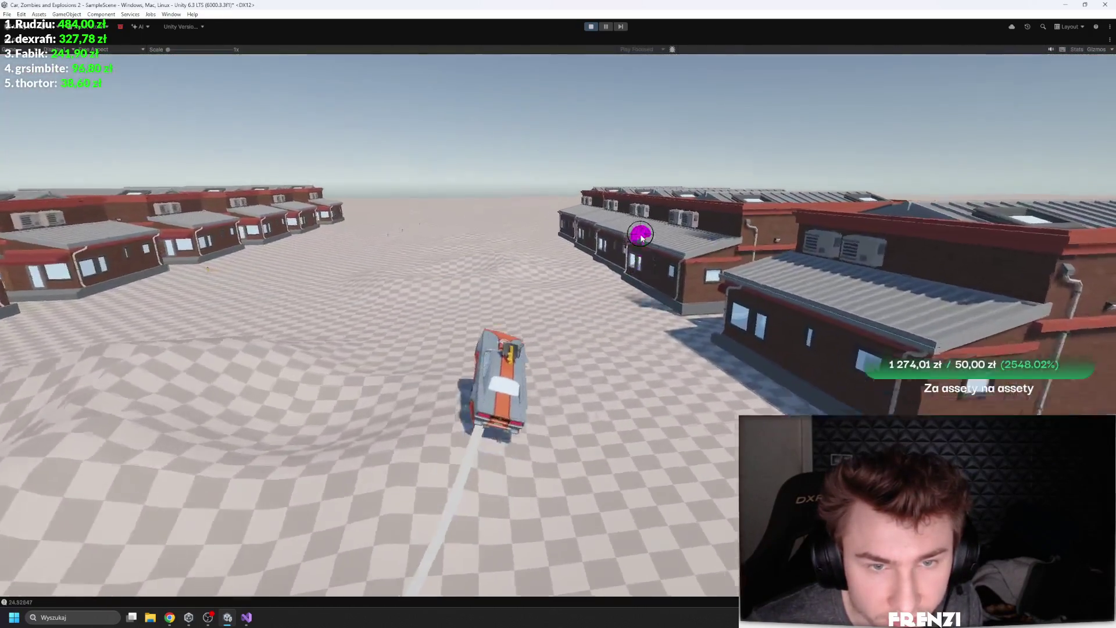
key("w")
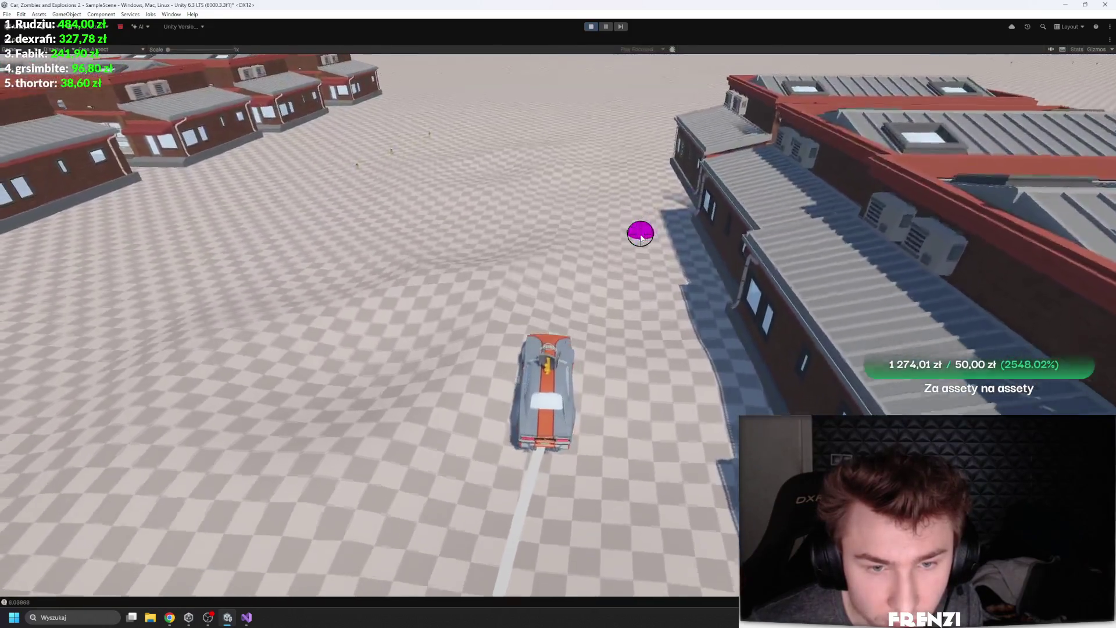
key("a")
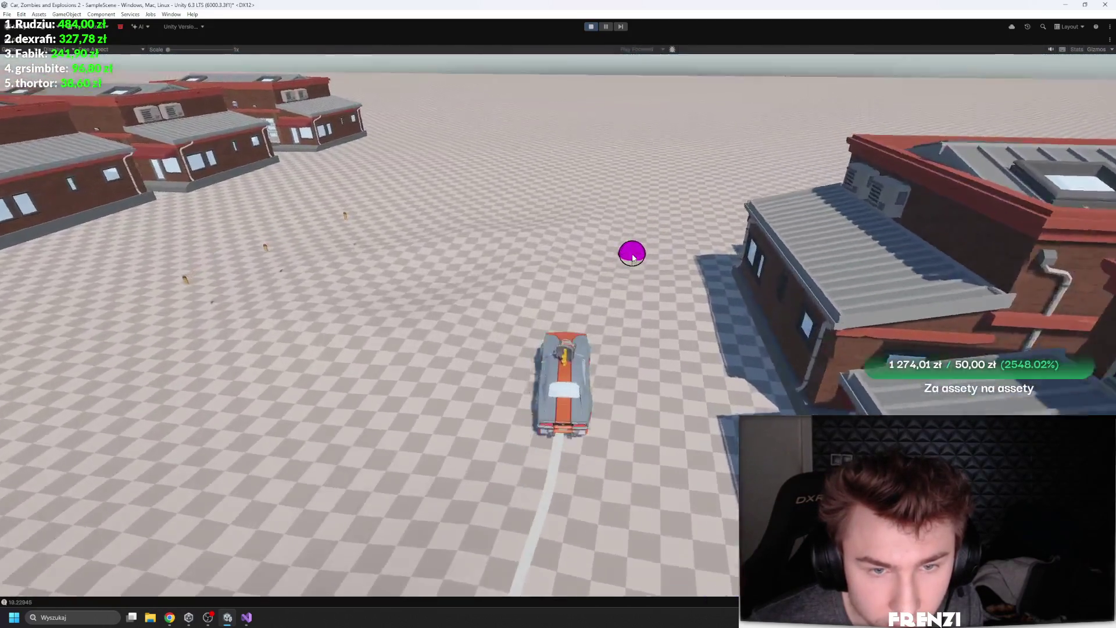
key("a")
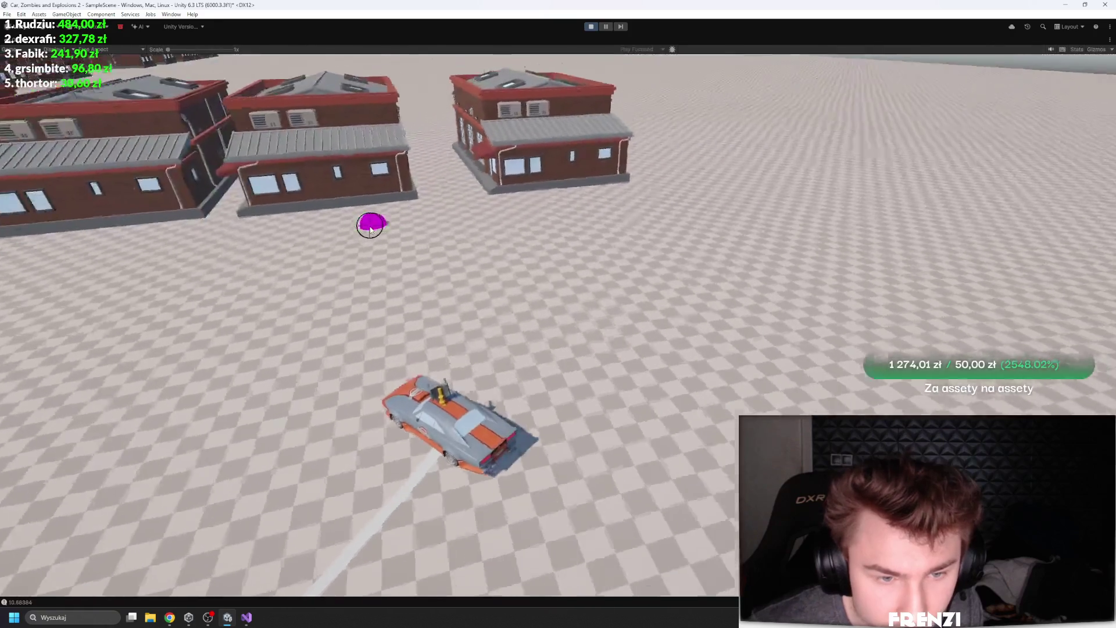
key("d")
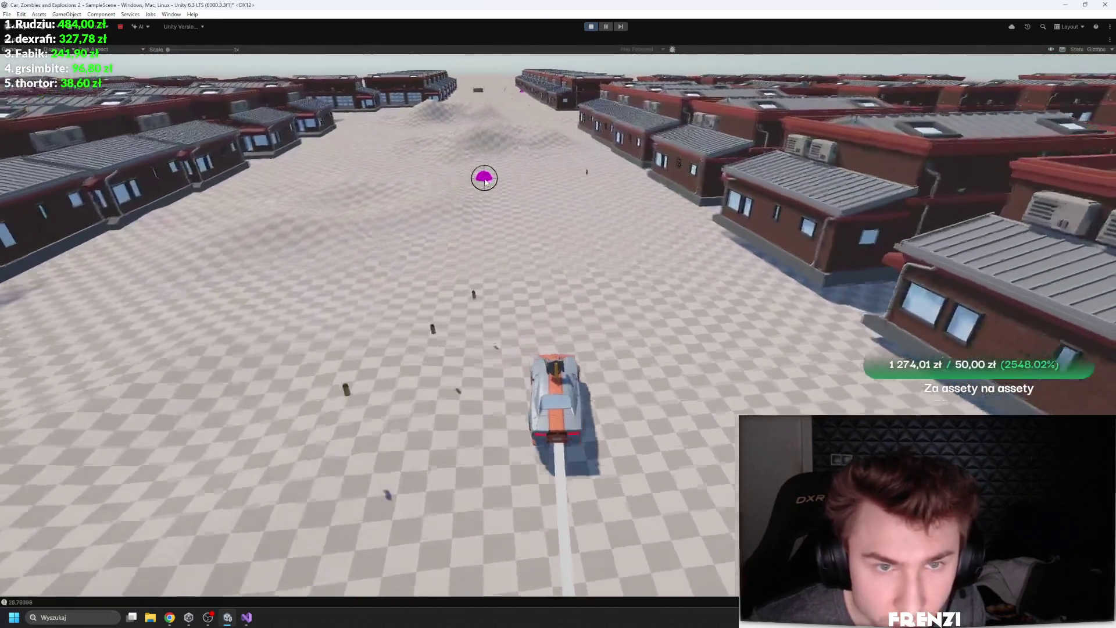
key("d")
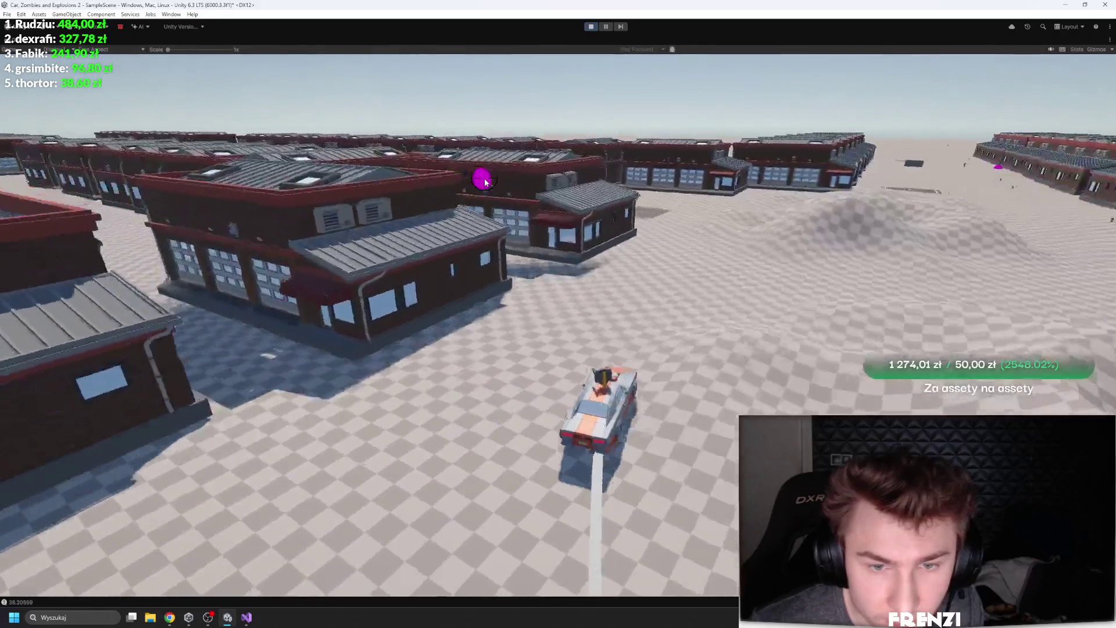
key("a")
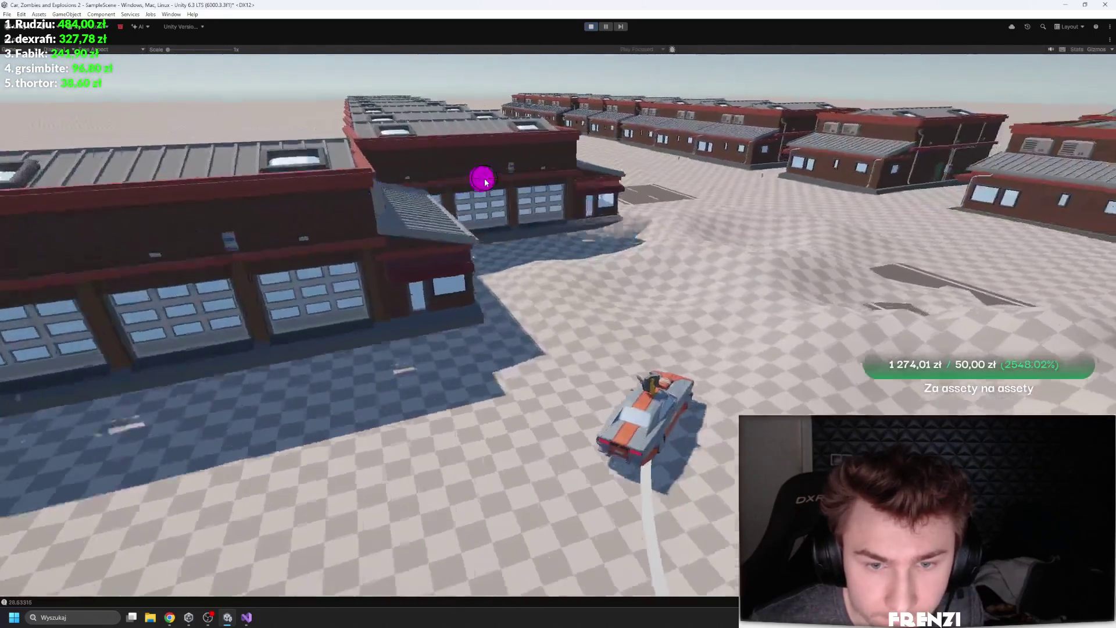
key("a")
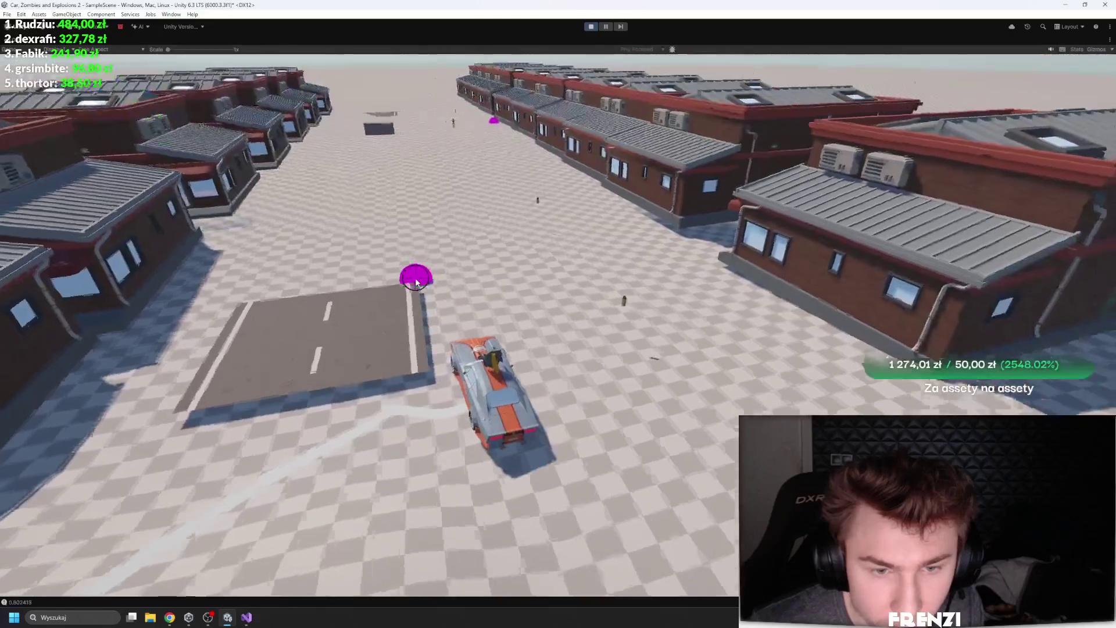
key("d")
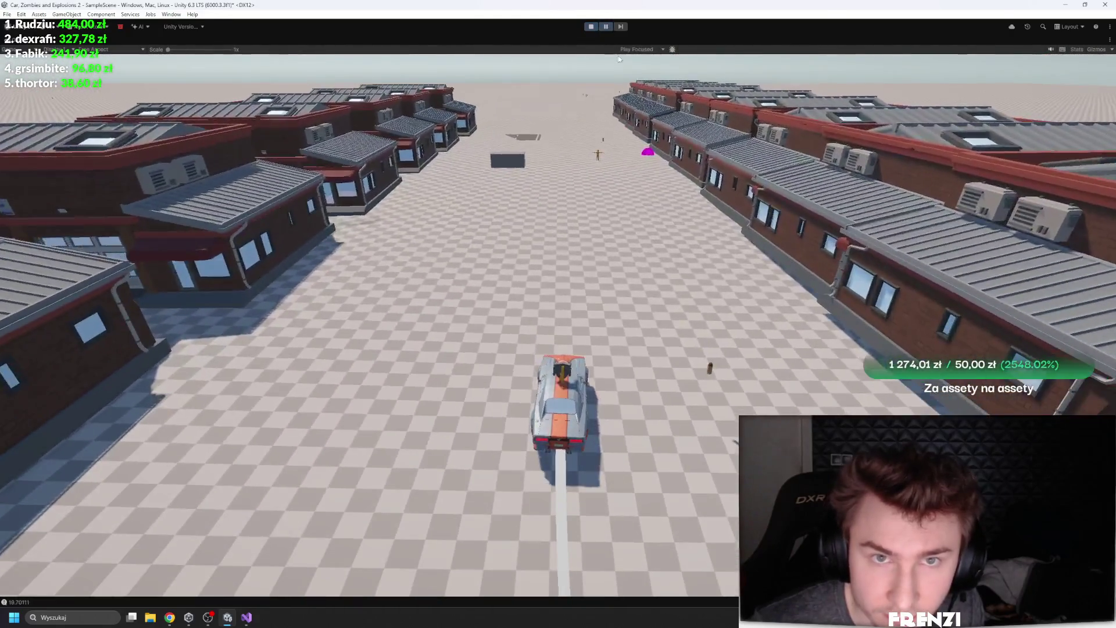
key("shift+space")
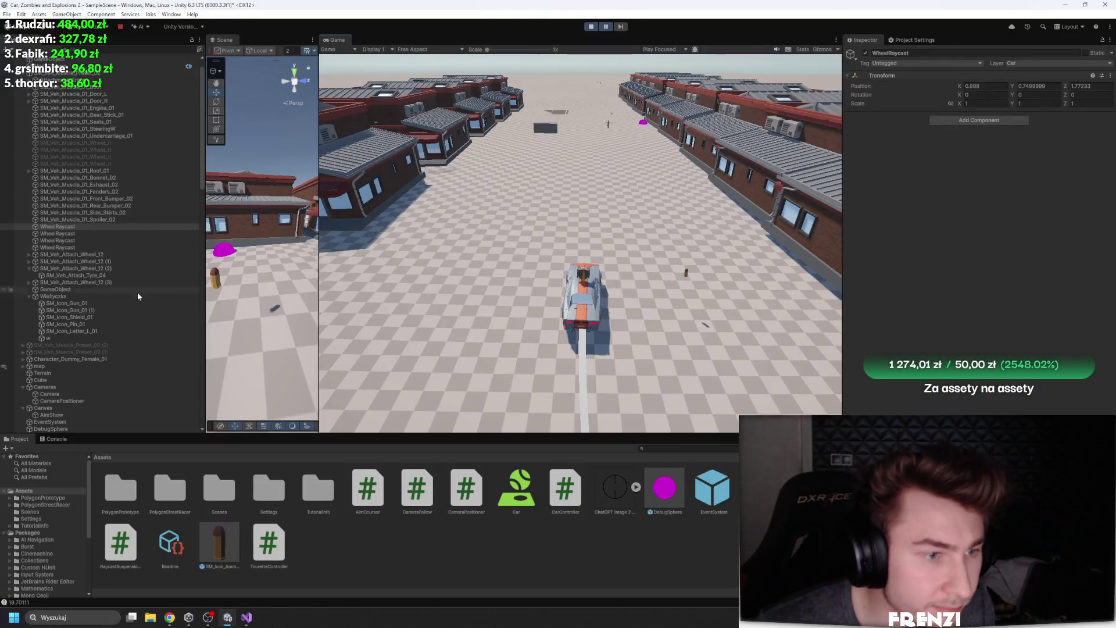
left_click(72, 295)
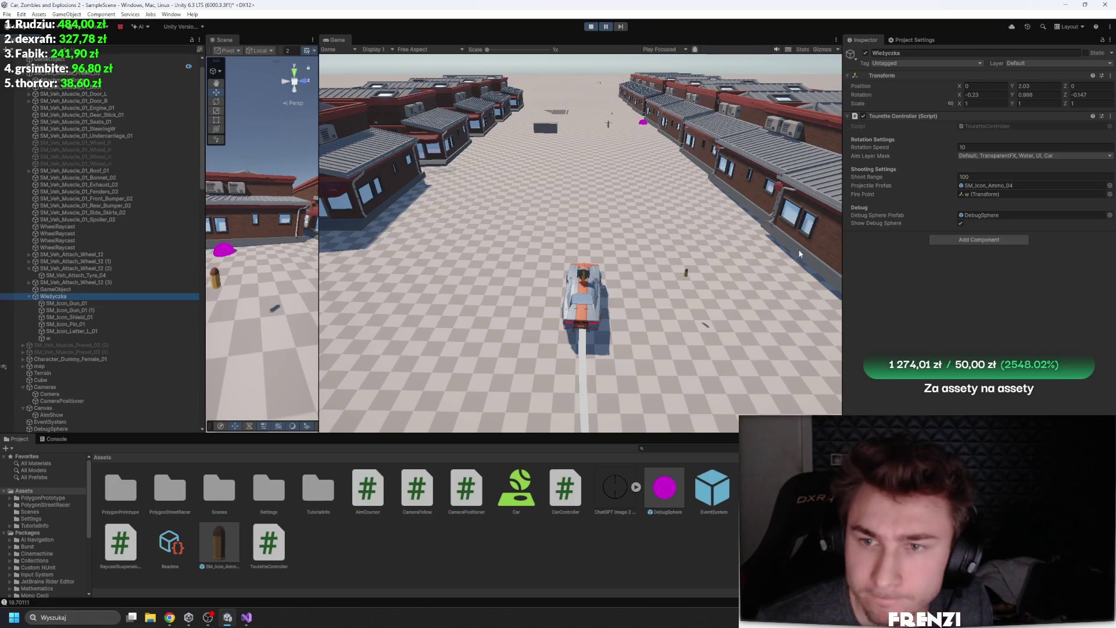
left_click(976, 148)
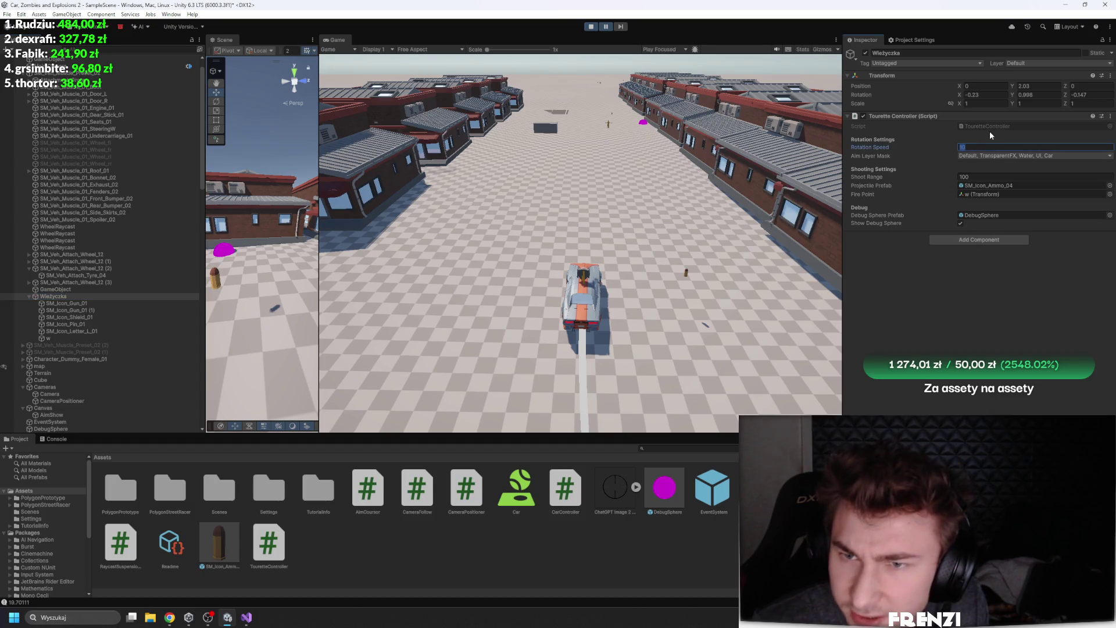
key("Return")
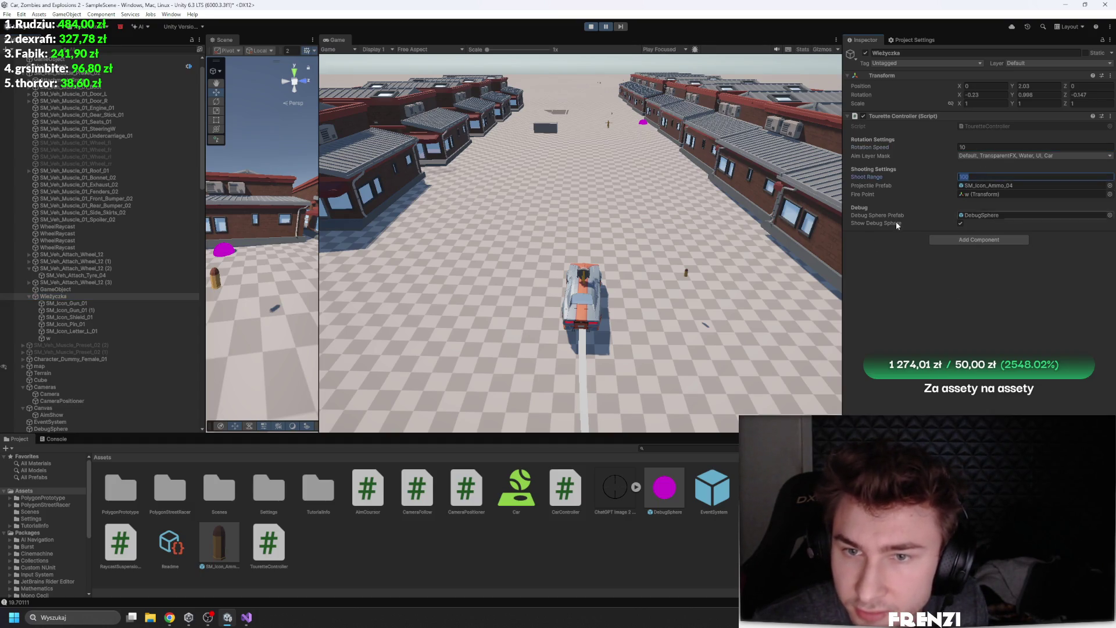
double_click(269, 543)
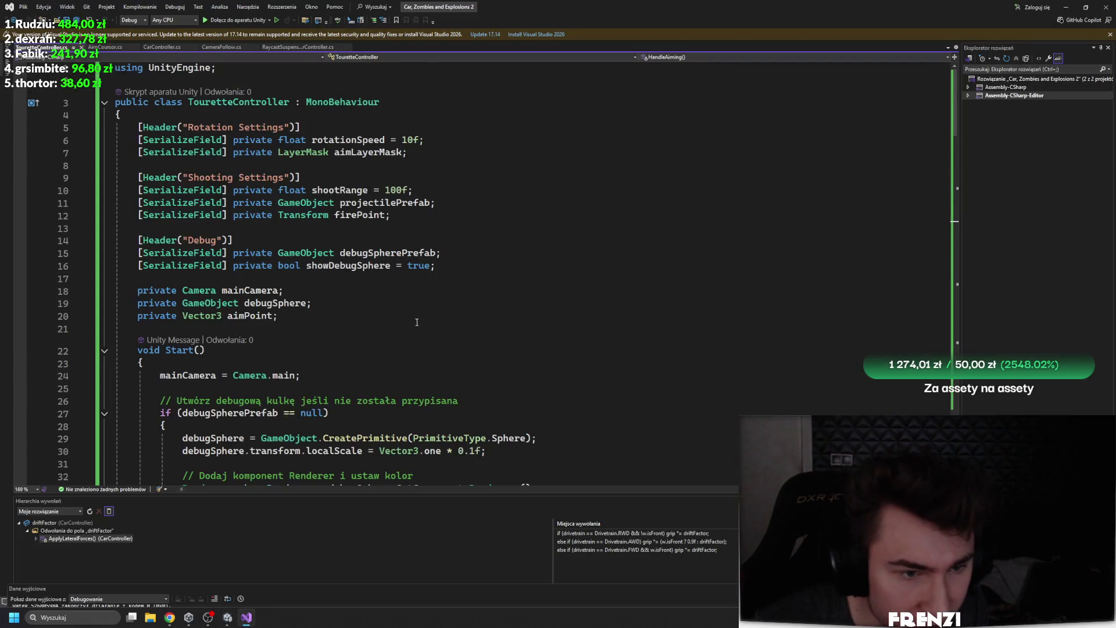
scroll(353, 330, "down", 4)
left_click(192, 285)
double_click(197, 296)
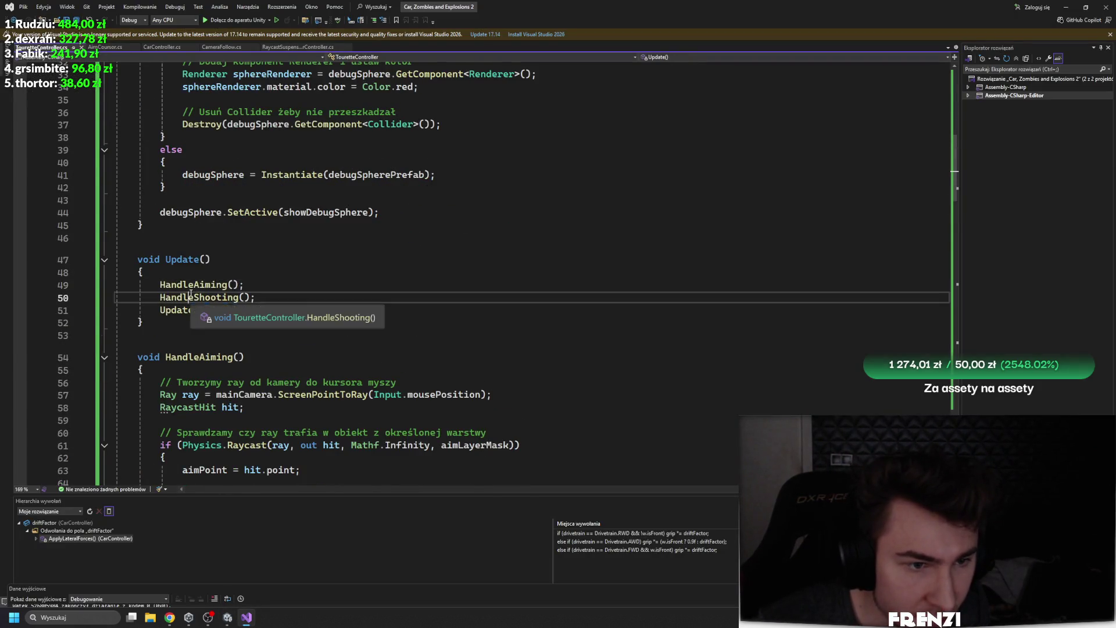
key("alt+Tab")
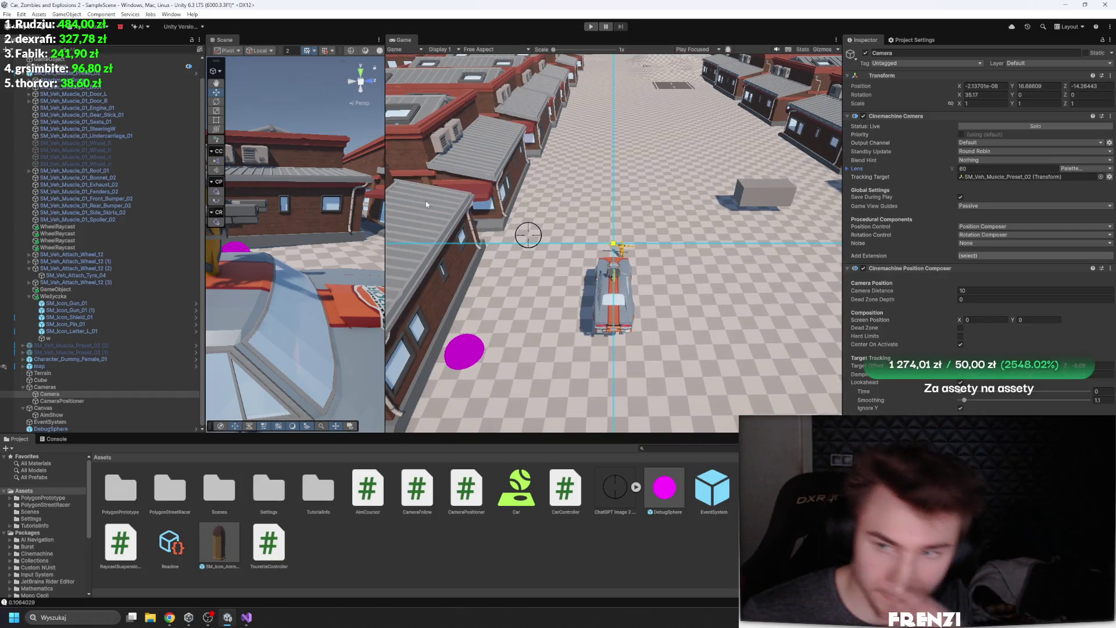
Check the turret's children, then open the SM_Icon_Ammo_04 bullet prefab for editing
left_click(97, 324)
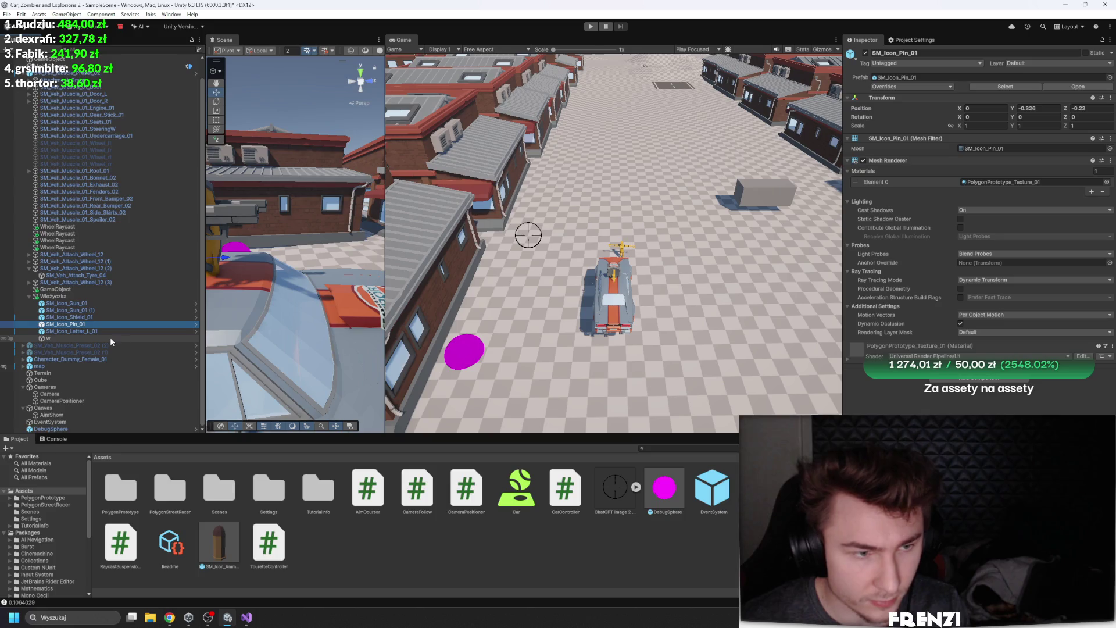
left_click(79, 295)
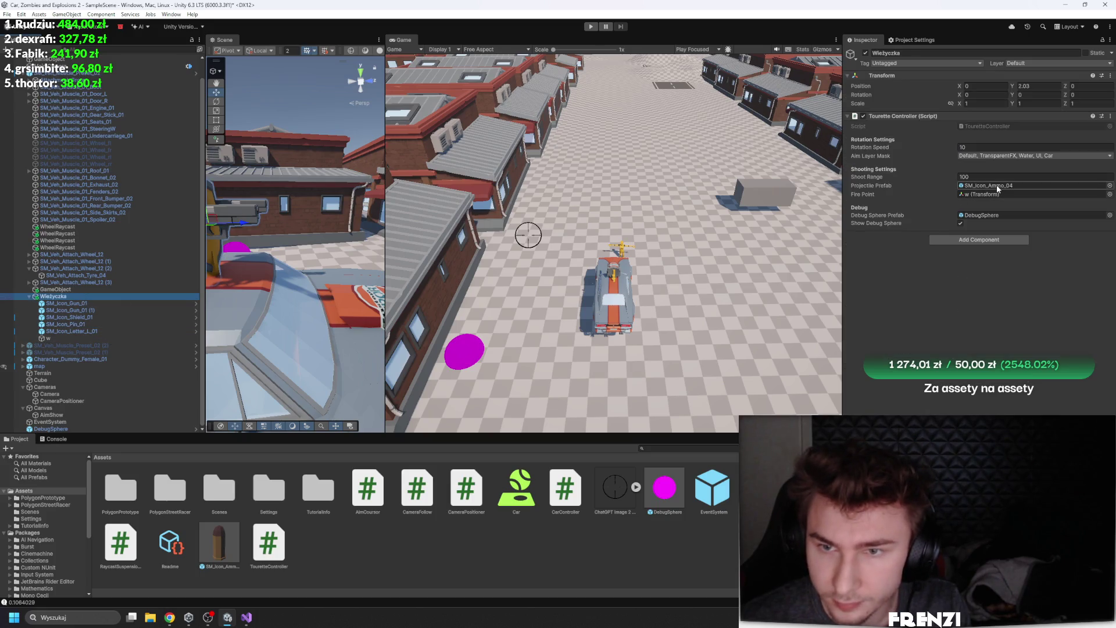
double_click(219, 546)
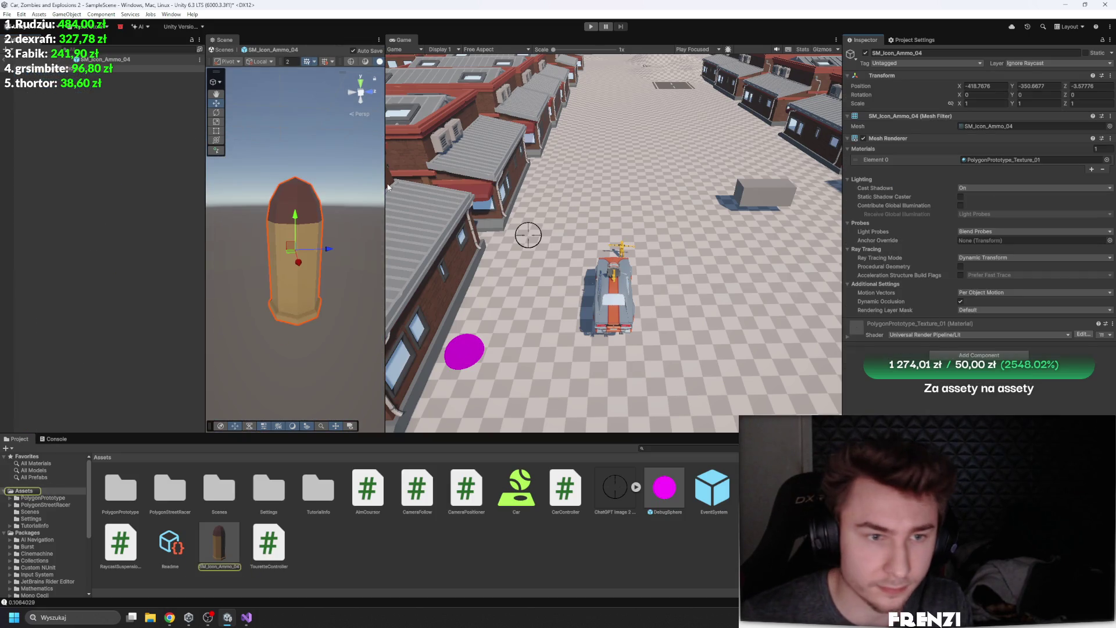
Add an empty child to the bullet prefab, rearrange its nesting, and remove the root's Mesh Renderer
left_click_drag(386, 186, 557, 177)
right_click(63, 74)
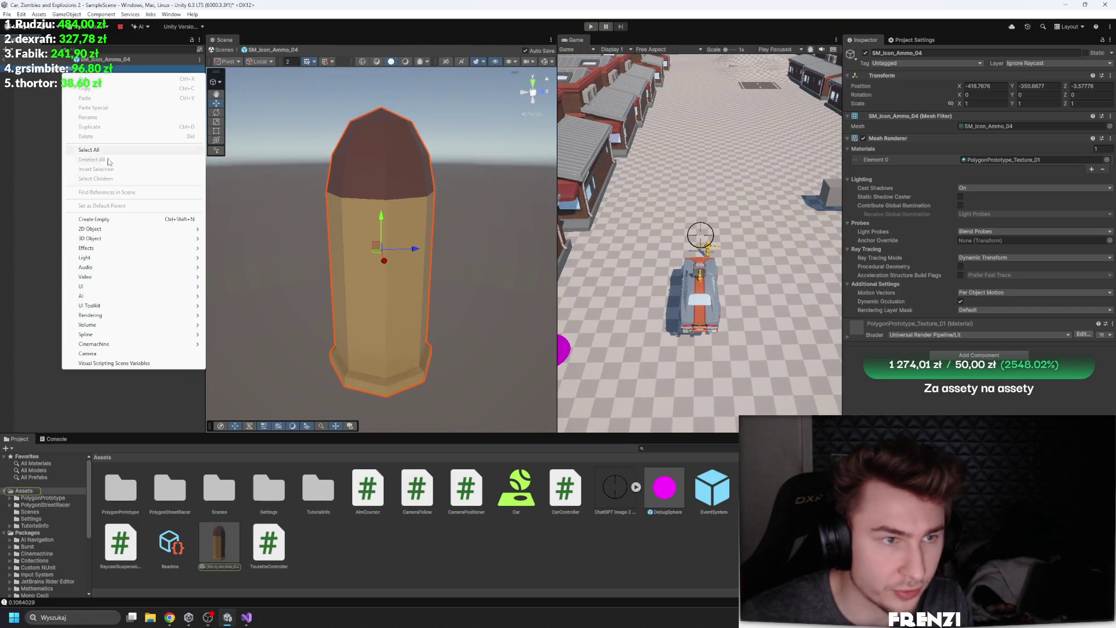
left_click(111, 220)
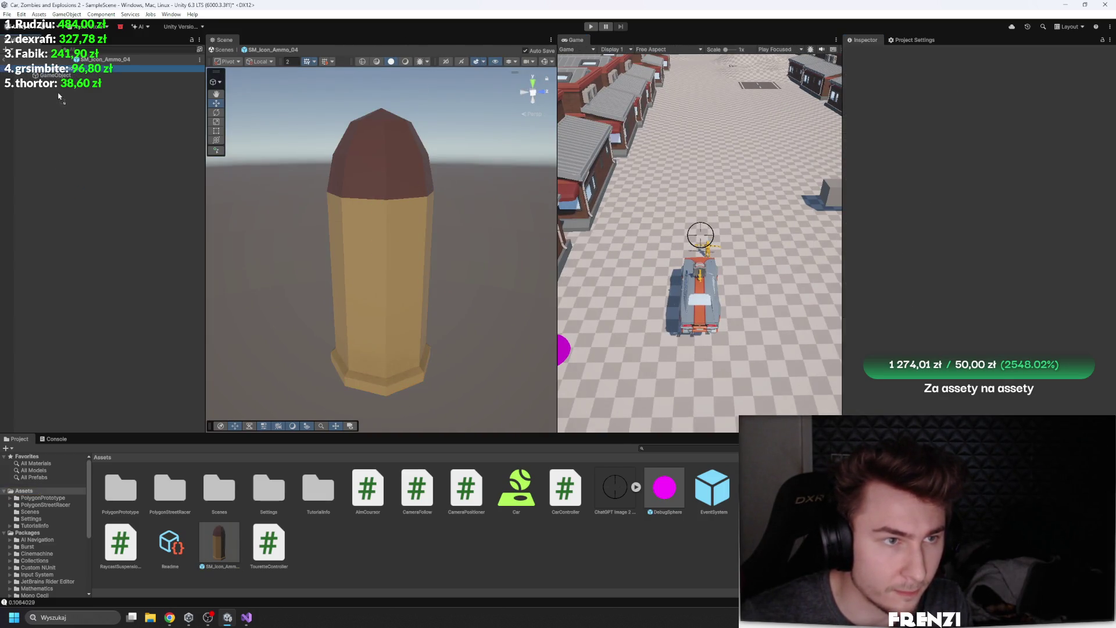
left_click(62, 69)
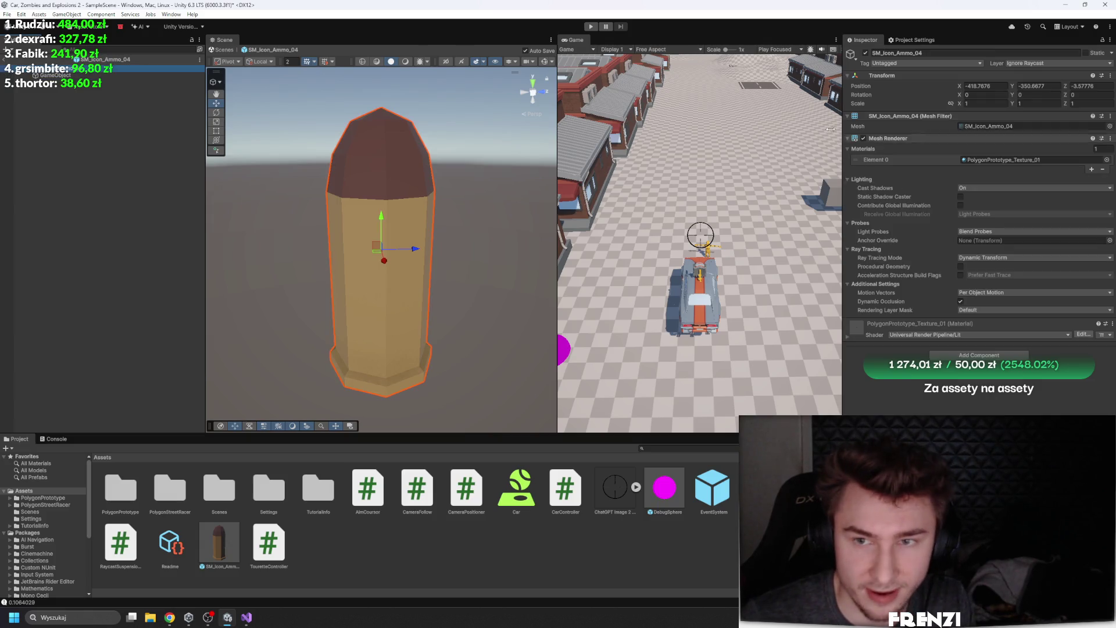
left_click_drag(59, 93, 71, 88)
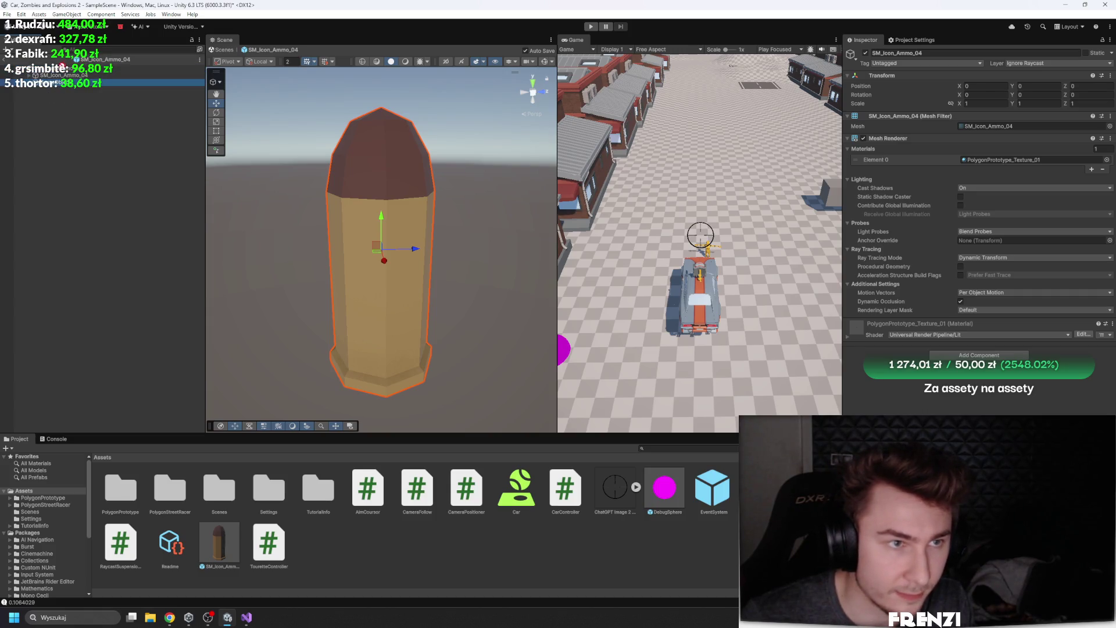
left_click(62, 69)
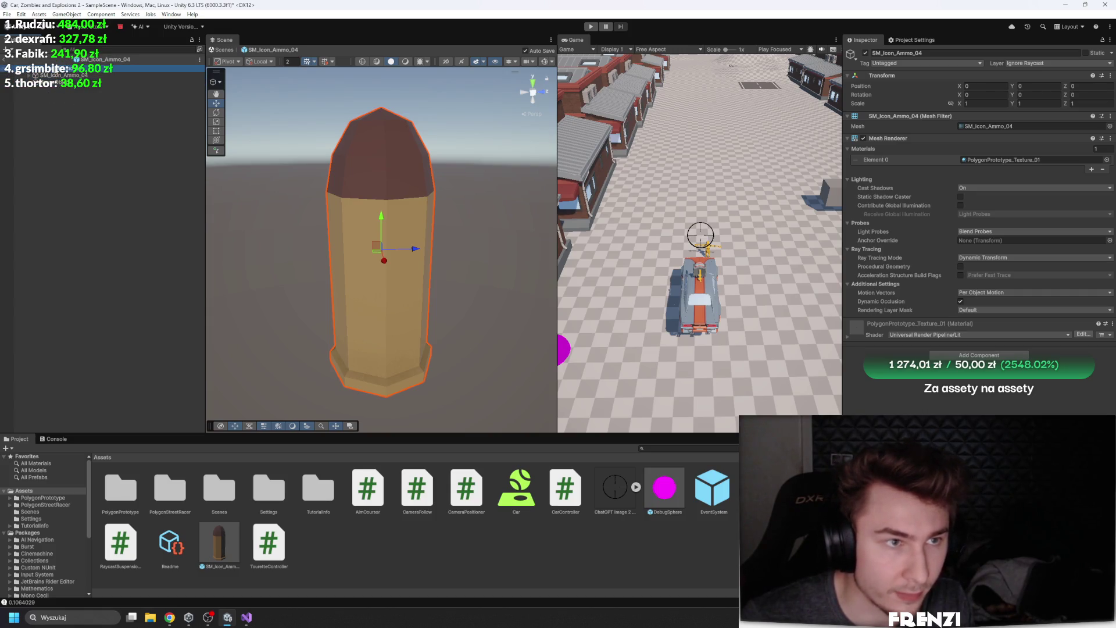
right_click(922, 139)
left_click(965, 178)
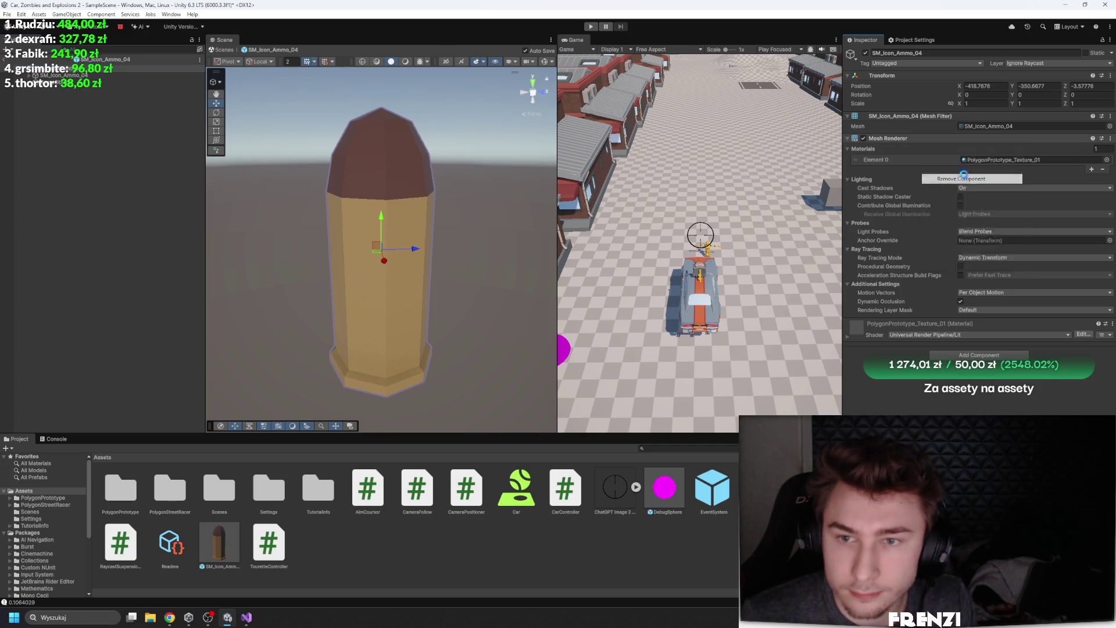
Compare the prefab's root, empty GameObject and bullet mesh by selecting each in turn
left_click(24, 74)
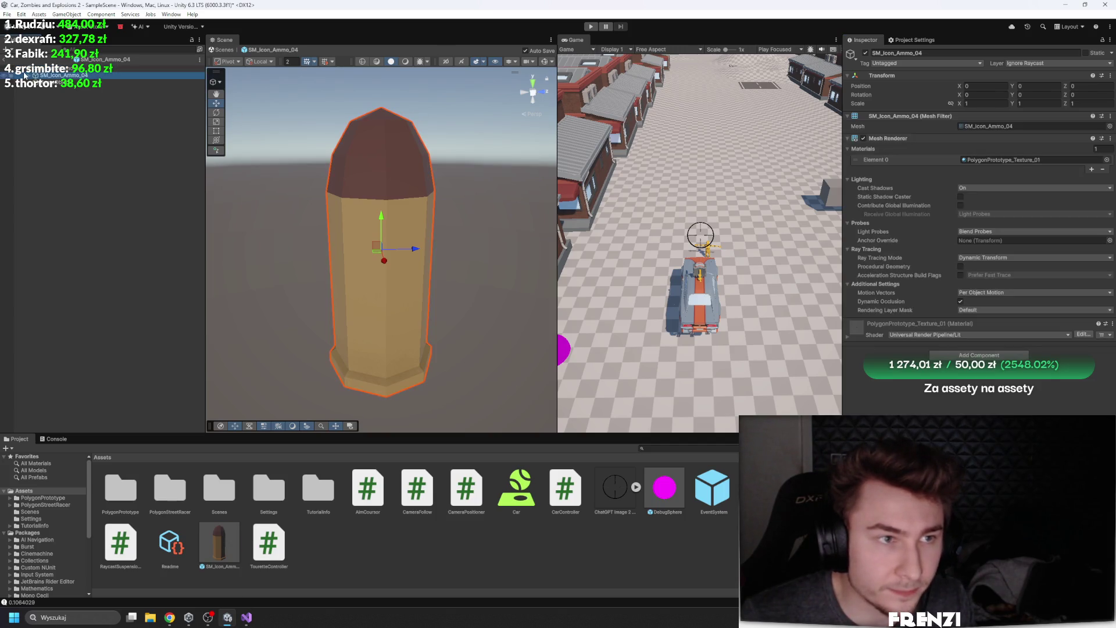
left_click(46, 87)
left_click(47, 75)
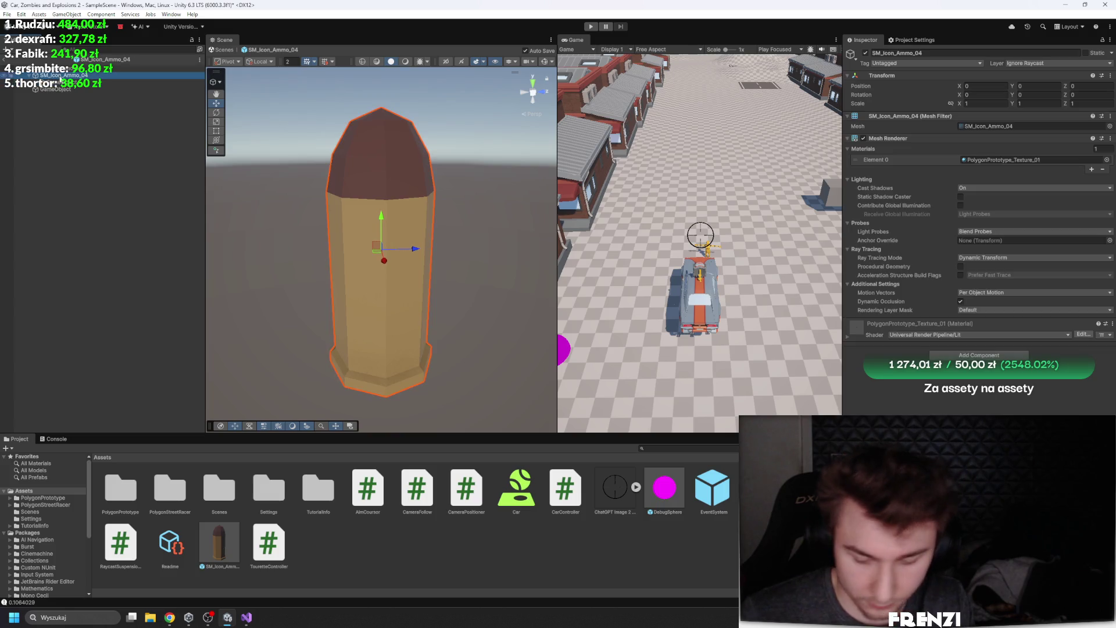
left_click(80, 89)
left_click(84, 83)
left_click(85, 87)
left_click(68, 75)
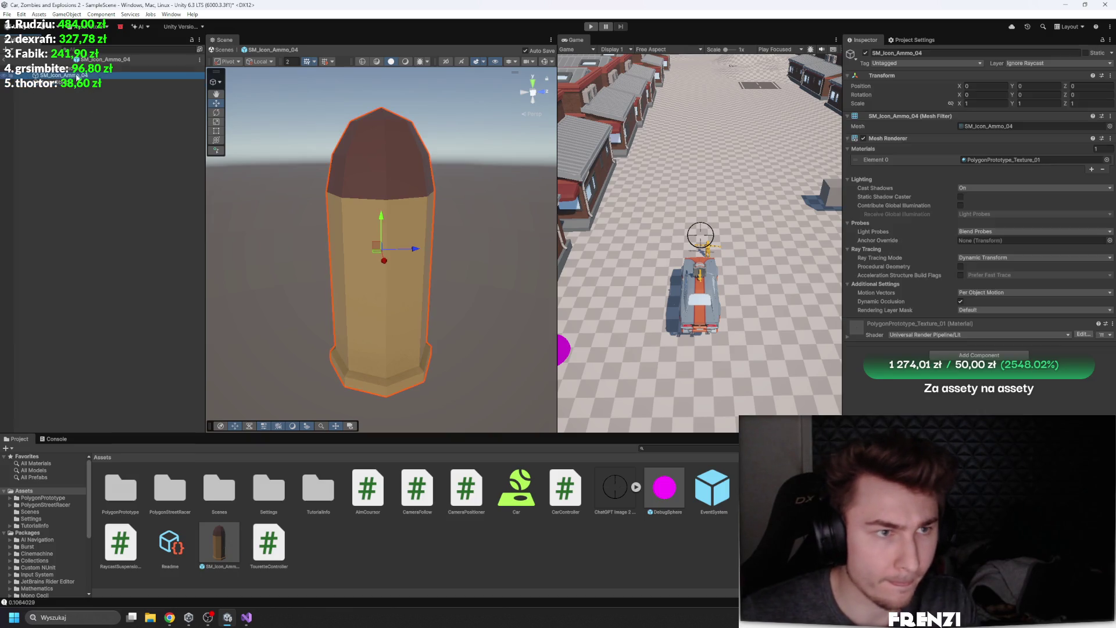
left_click(117, 69)
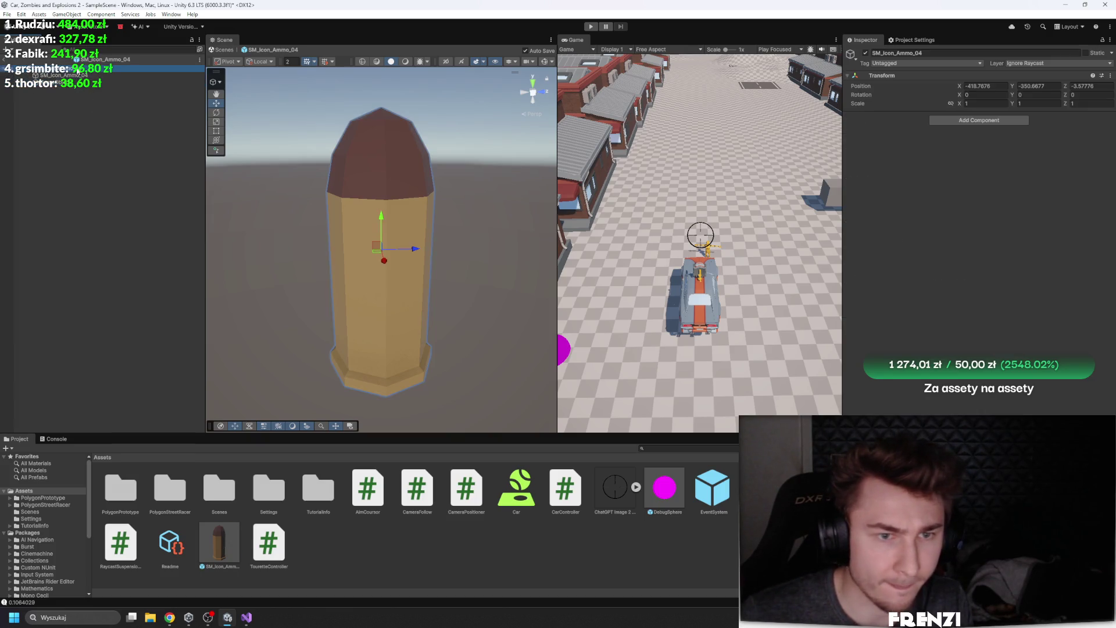
left_click(91, 83)
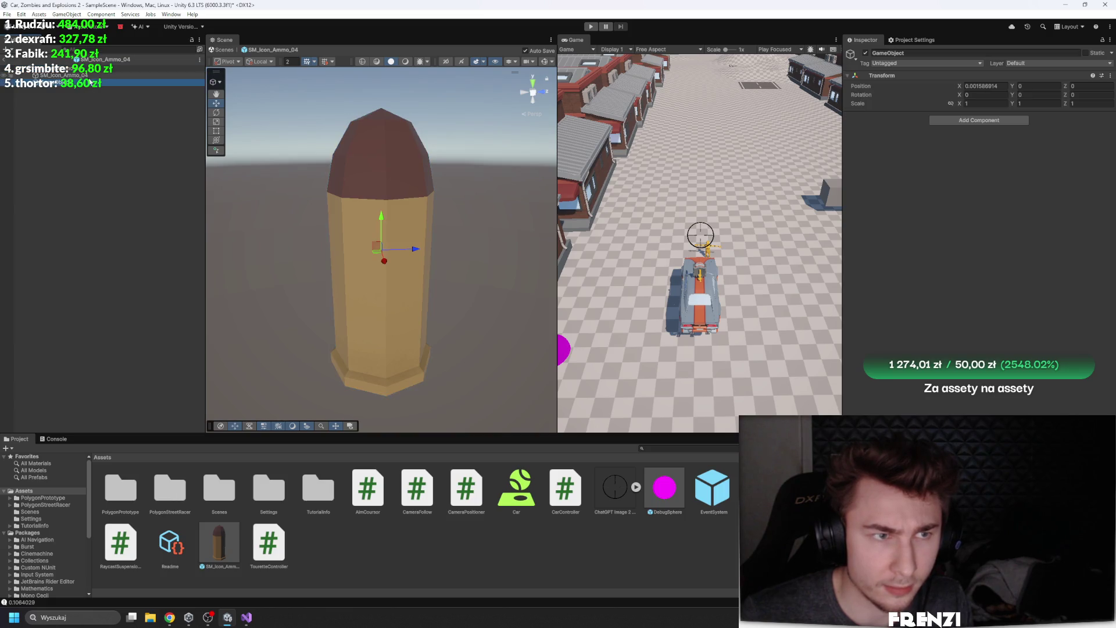
Rotate the SM_Icon_Ammo_04 mesh 90° on X so the bullet lies flat, then reselect the root
left_click(68, 75)
key("e")
left_click_drag(393, 227, 510, 254)
key("ctrl+z")
key("w")
left_click(77, 75)
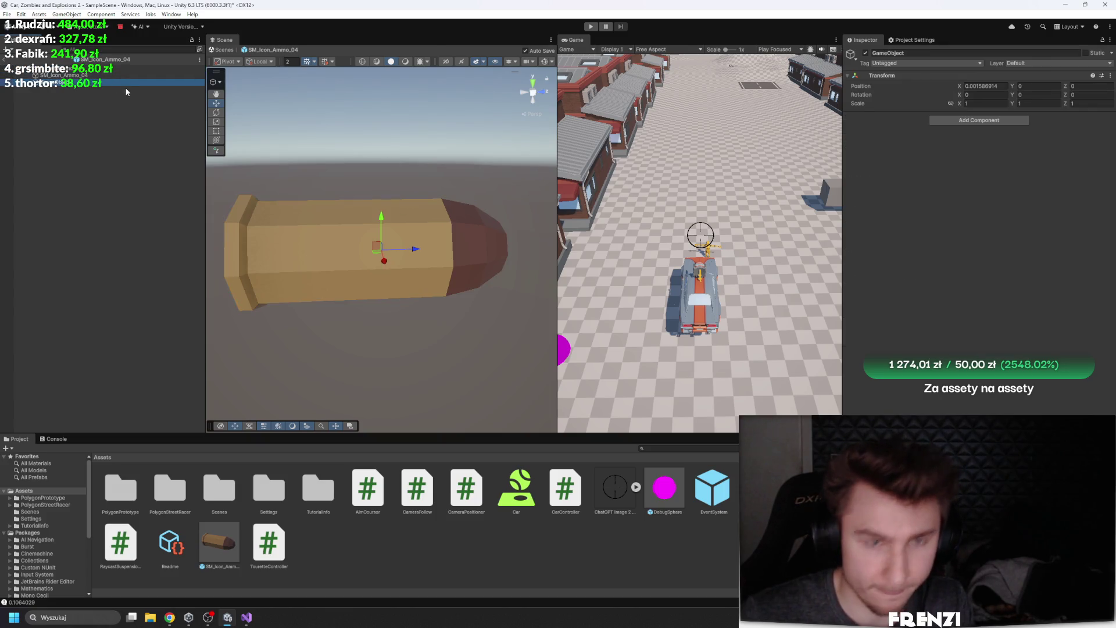
left_click(123, 117)
left_click(116, 68)
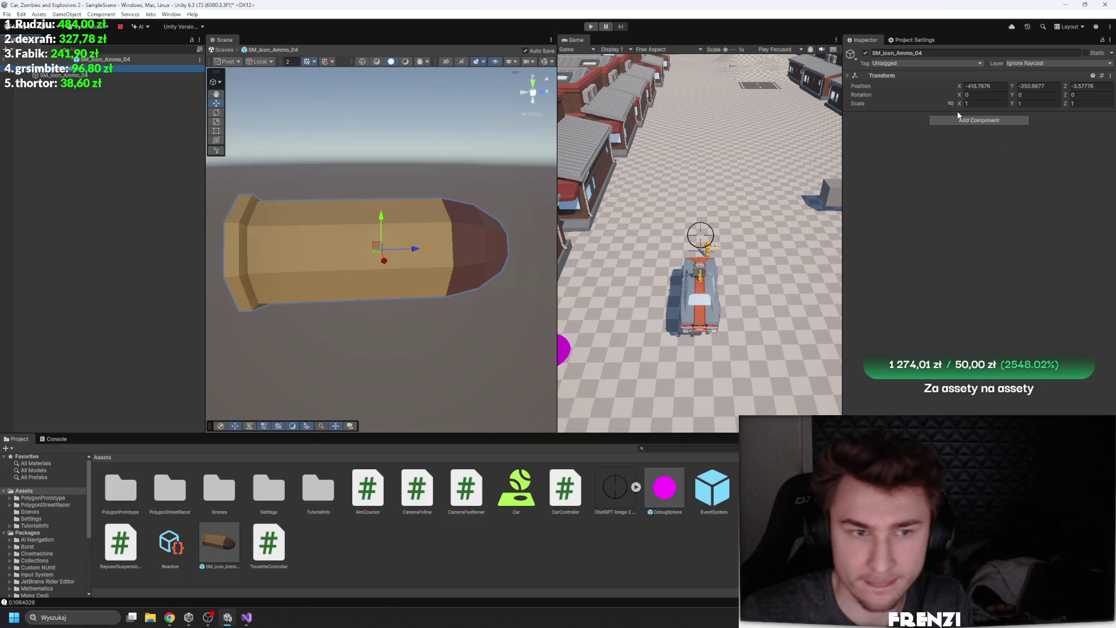
Add a Rigidbody to the bullet prefab root with mass 0.2
left_click(972, 120)
type("ri")
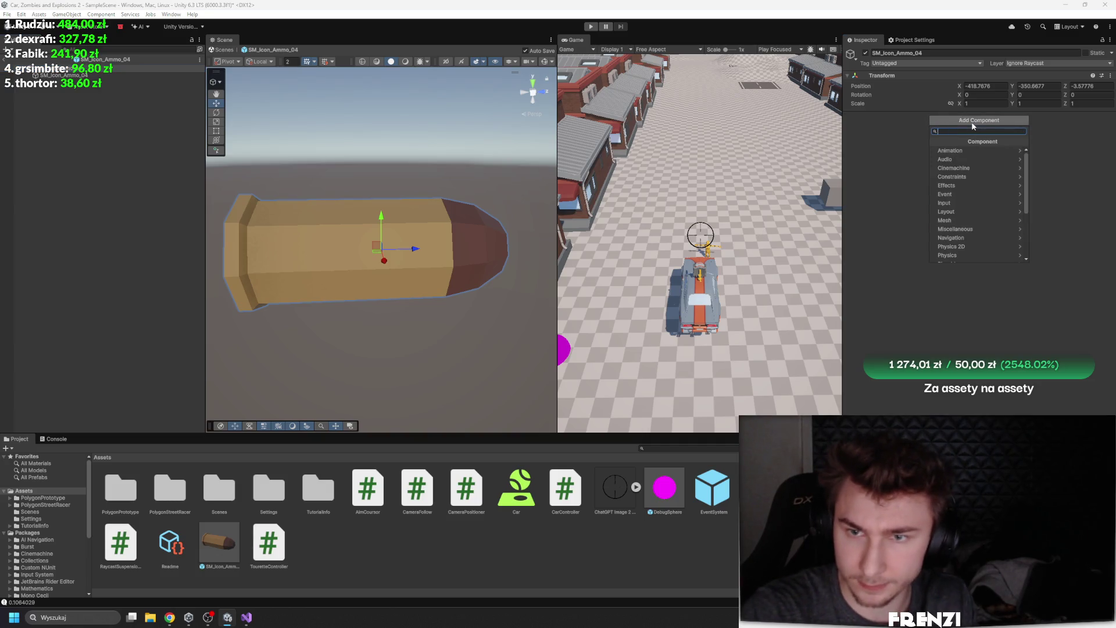
type("g")
key("Up")
key("Up")
key("Return")
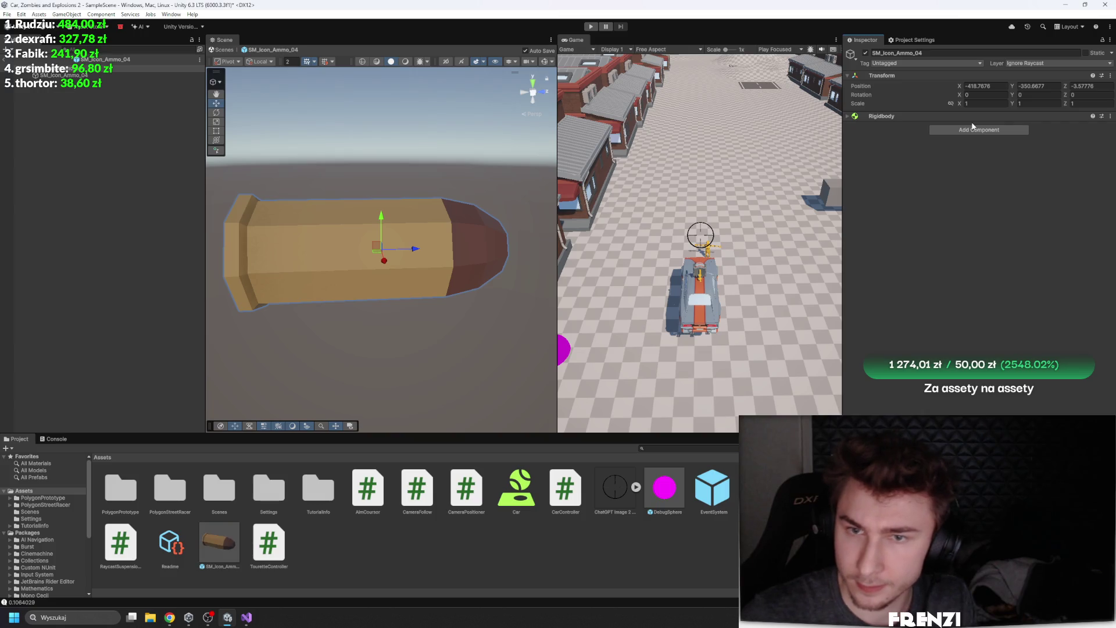
left_click(972, 115)
left_click(976, 127)
type("0.2")
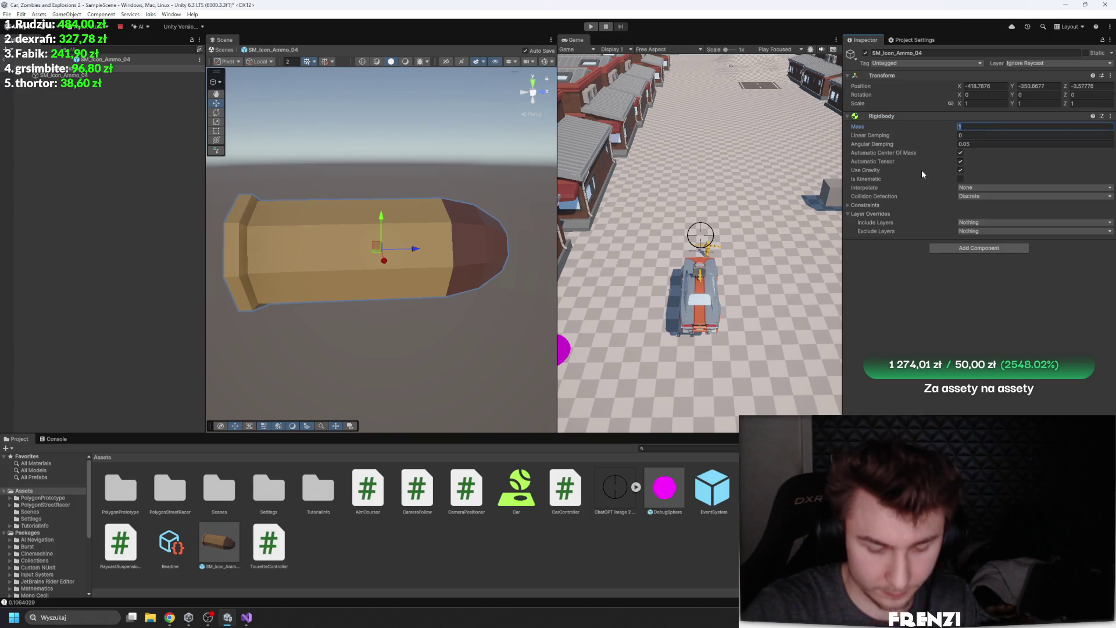
Set the Rigidbody to Interpolate with Continuous collision detection and turn off Use Gravity
left_click(986, 207)
left_click(993, 196)
left_click(996, 216)
left_click(858, 206)
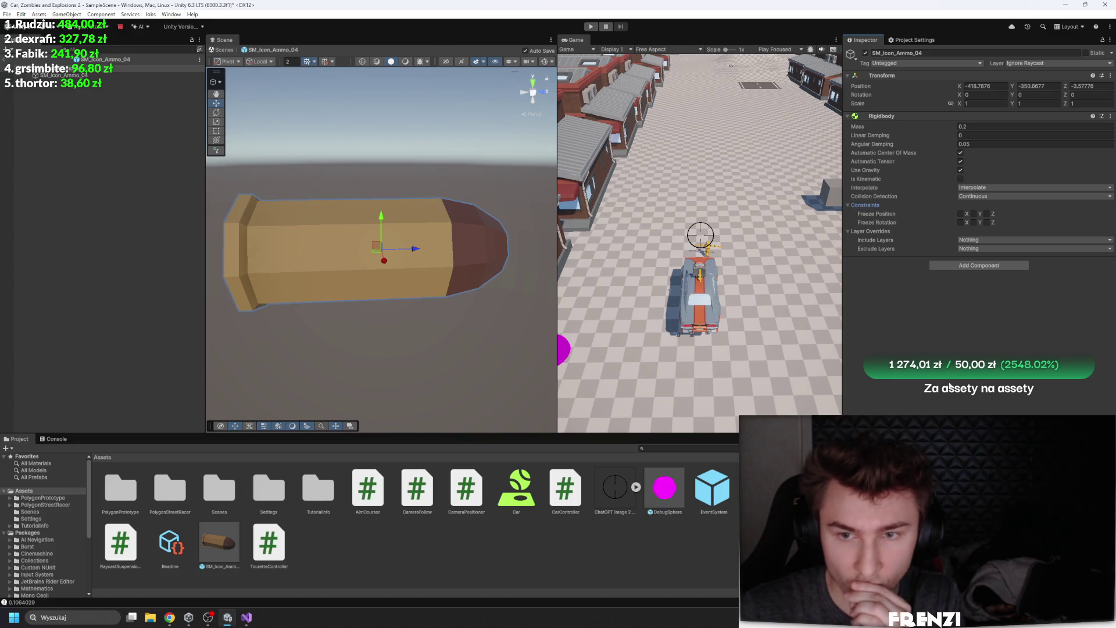
left_click(960, 170)
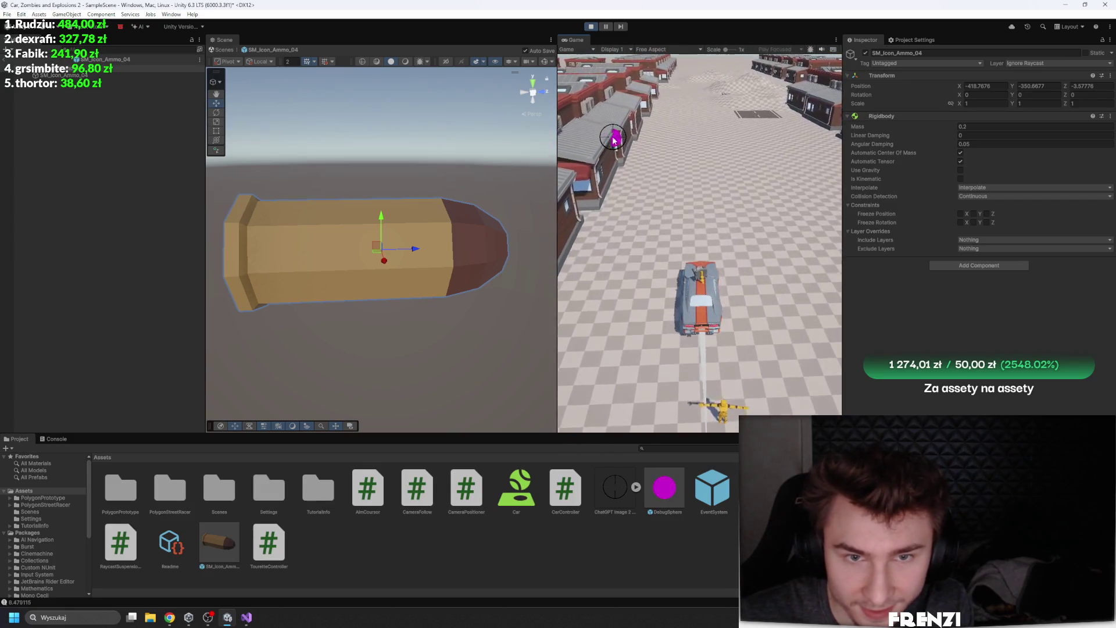
Widen the game view, stop the play test, and select the bullet mesh object
left_click_drag(557, 132, 317, 132)
key("ctrl+p")
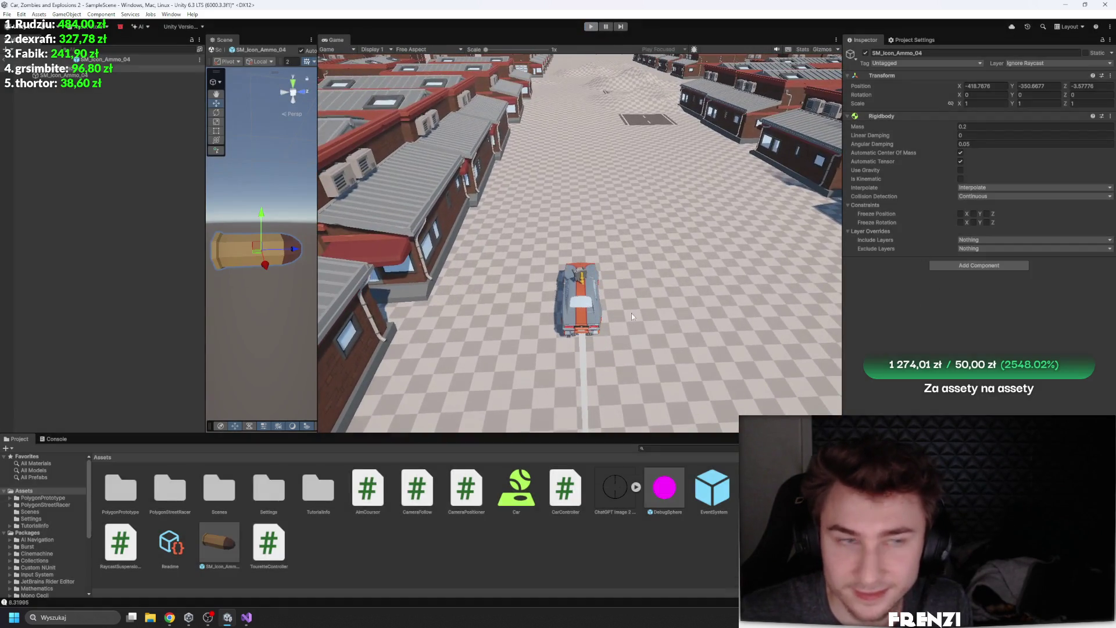
left_click(93, 76)
left_click(979, 354)
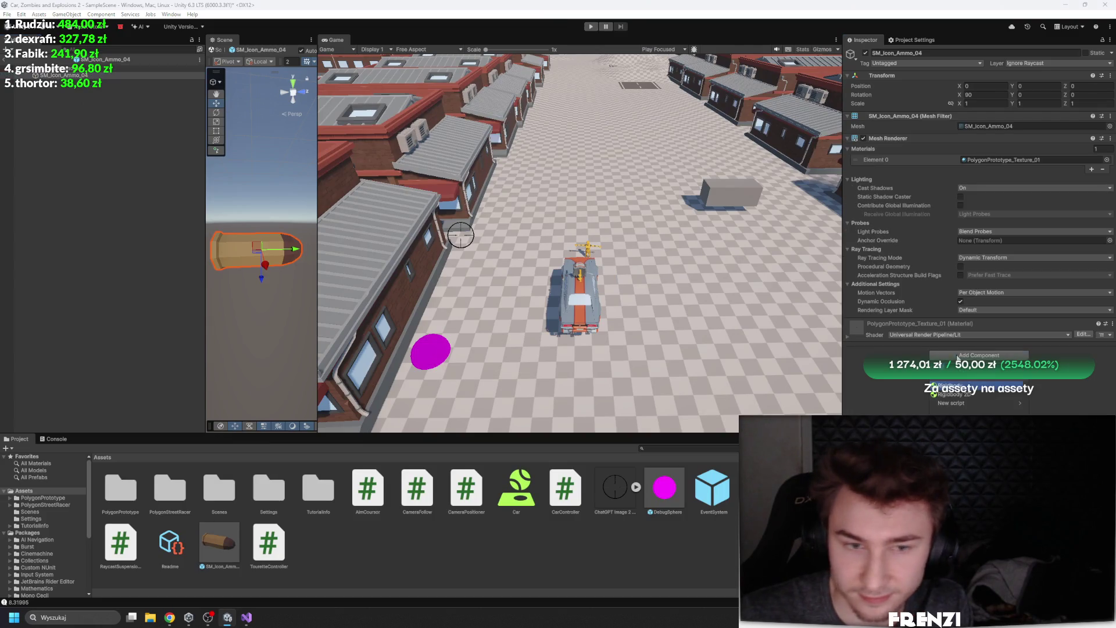
Add a Box Collider to the bullet mesh and set its Z size to 1
type("box")
key("Return")
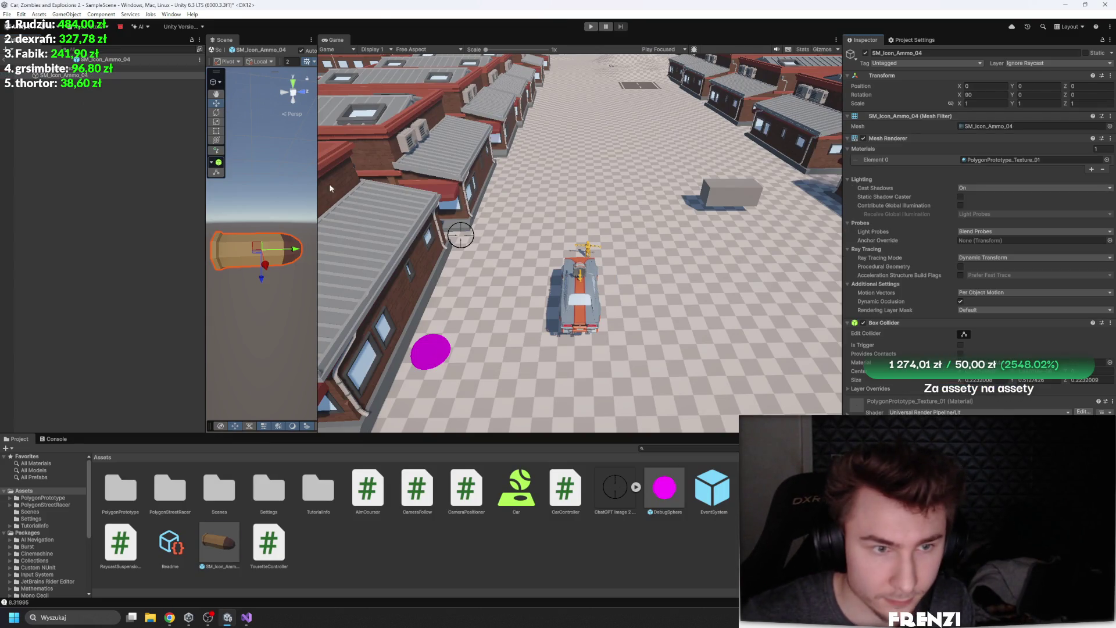
left_click_drag(317, 166, 511, 166)
scroll(369, 248, "down", 3)
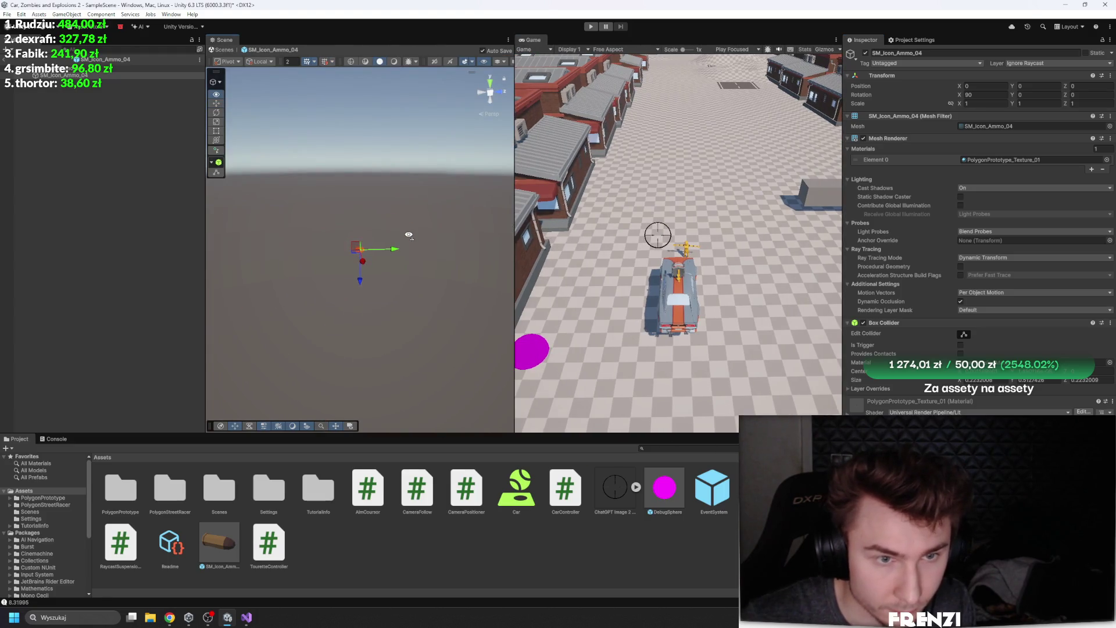
left_click_drag(384, 244, 404, 232)
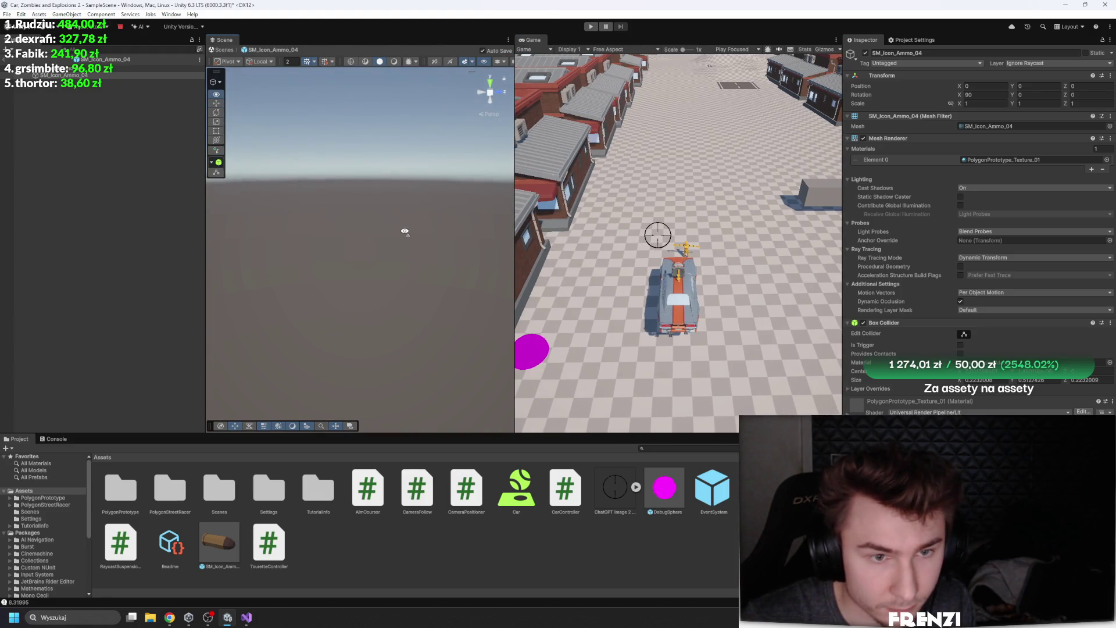
key("f")
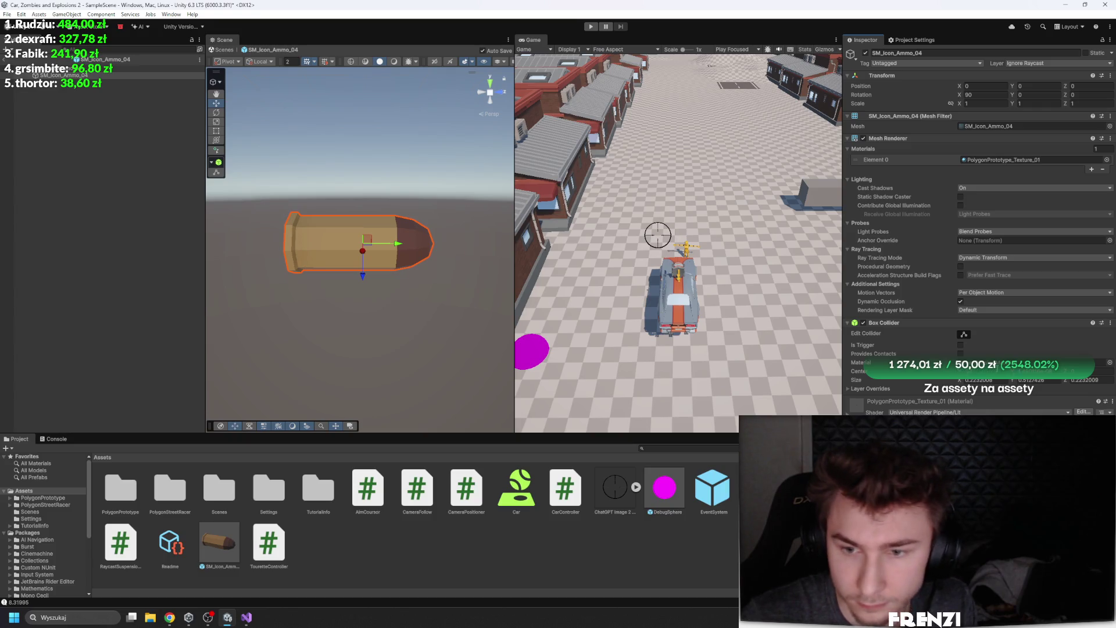
left_click(1081, 381)
type("1")
left_click(1034, 380)
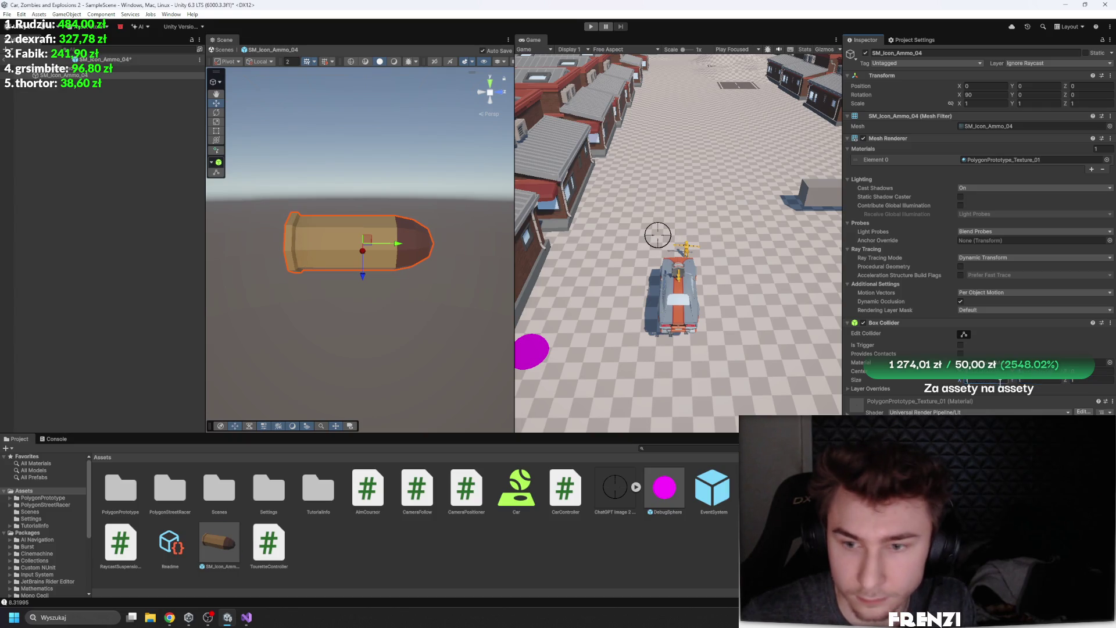
Reshape the Box Collider by dragging its left and right faces with the Edit Collider handles
scroll(496, 116, "down", 5)
left_click_drag(515, 100, 755, 67)
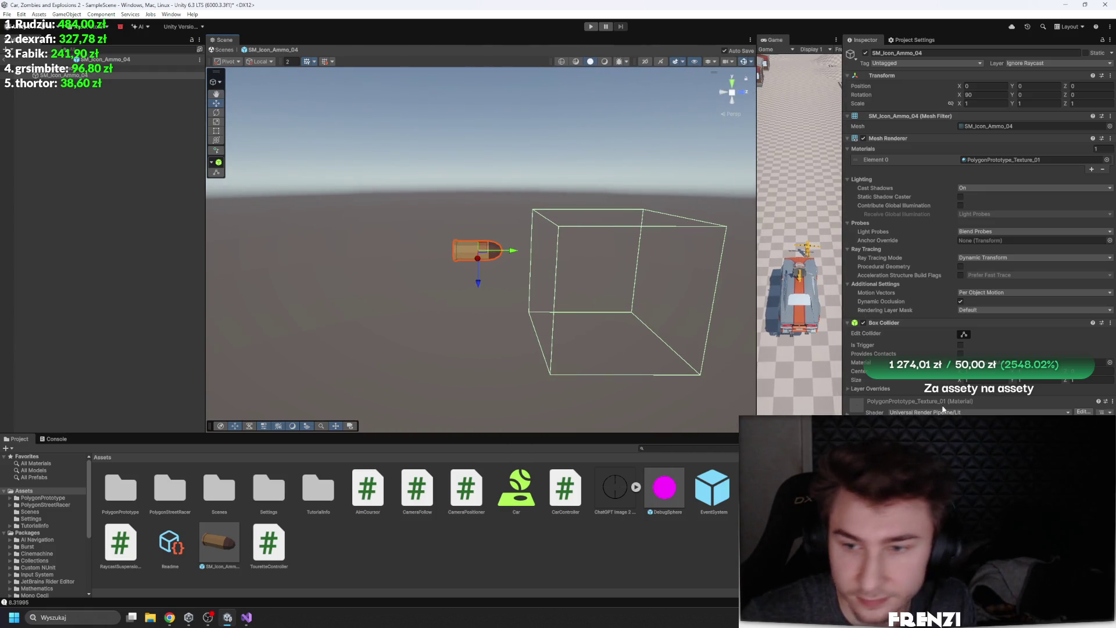
key("t")
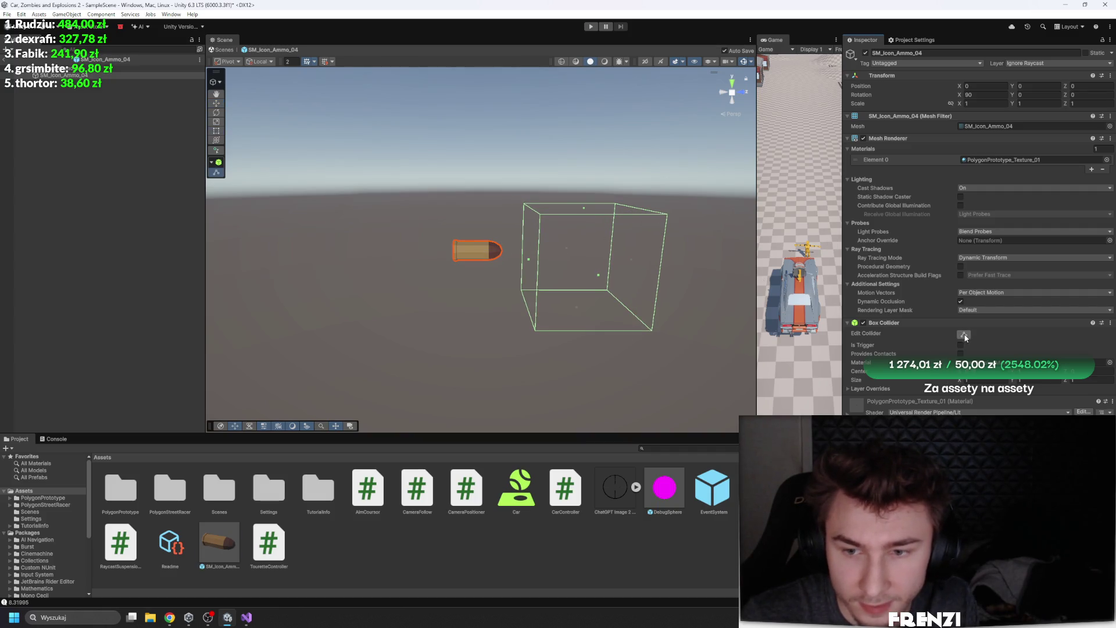
left_click_drag(528, 263, 445, 261)
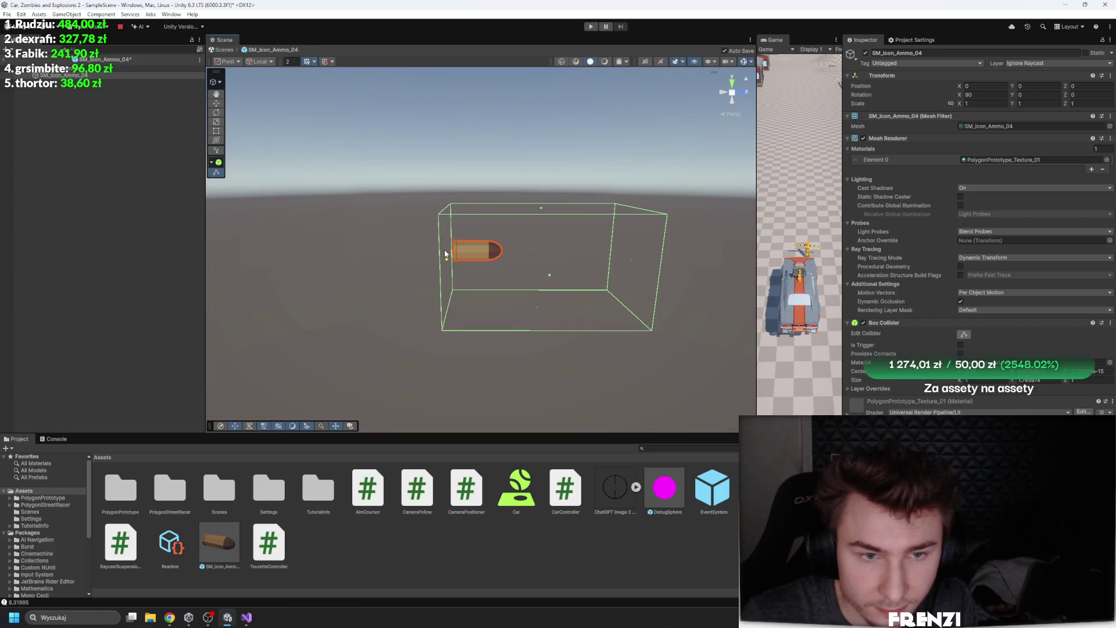
mouse_move(630, 258)
left_mouse_down()
mouse_move(301, 256)
mouse_move(244, 269)
left_mouse_up()
key("t")
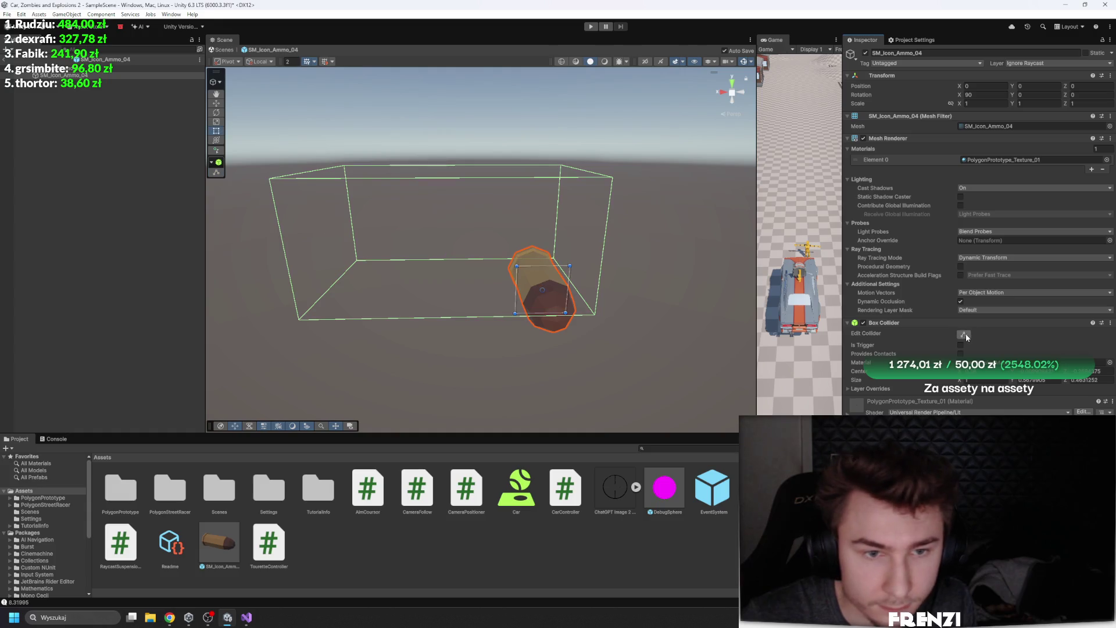
left_click_drag(326, 231, 499, 227)
key("t")
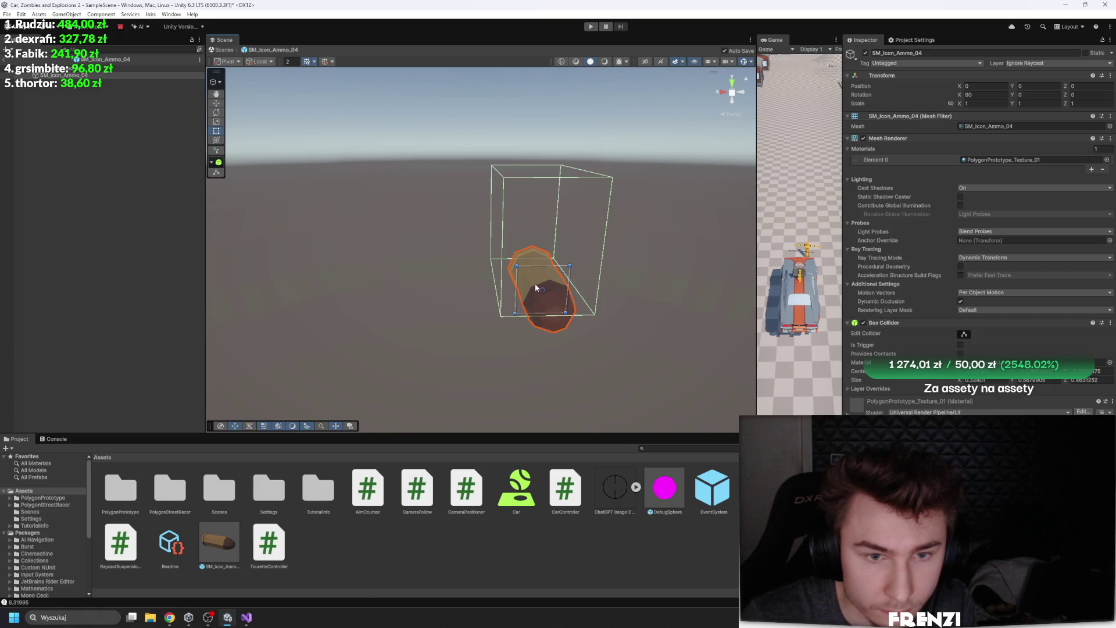
left_click(963, 335)
Orbit the Scene view to inspect the bullet and its collider from the side
mouse_move(727, 294)
left_mouse_down()
mouse_move(620, 207)
mouse_move(519, 238)
left_mouse_up()
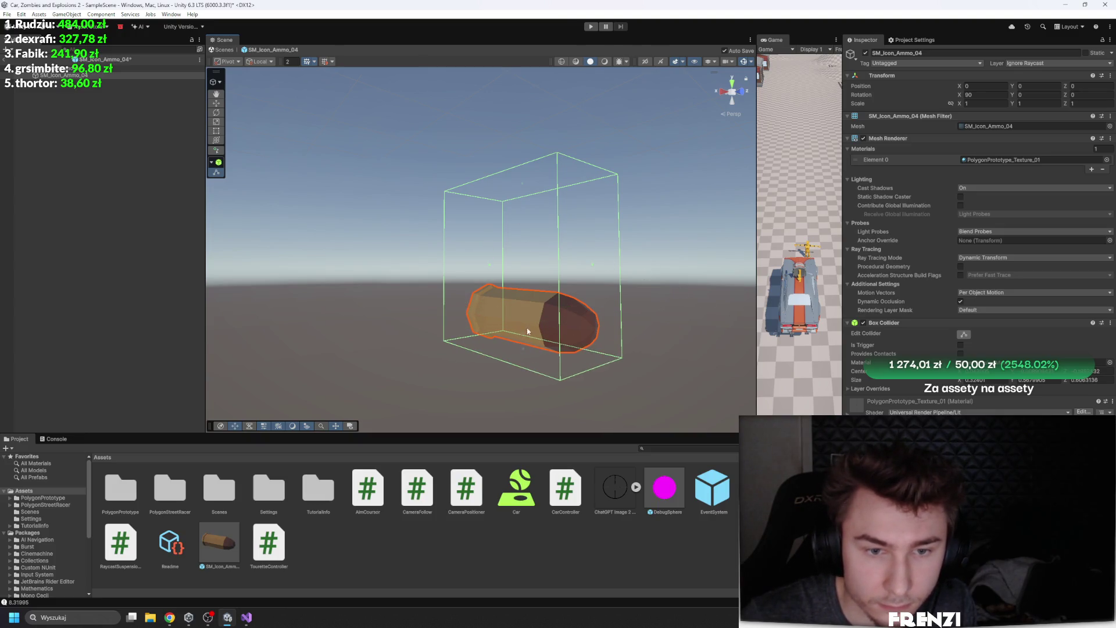
left_click_drag(526, 268, 651, 277)
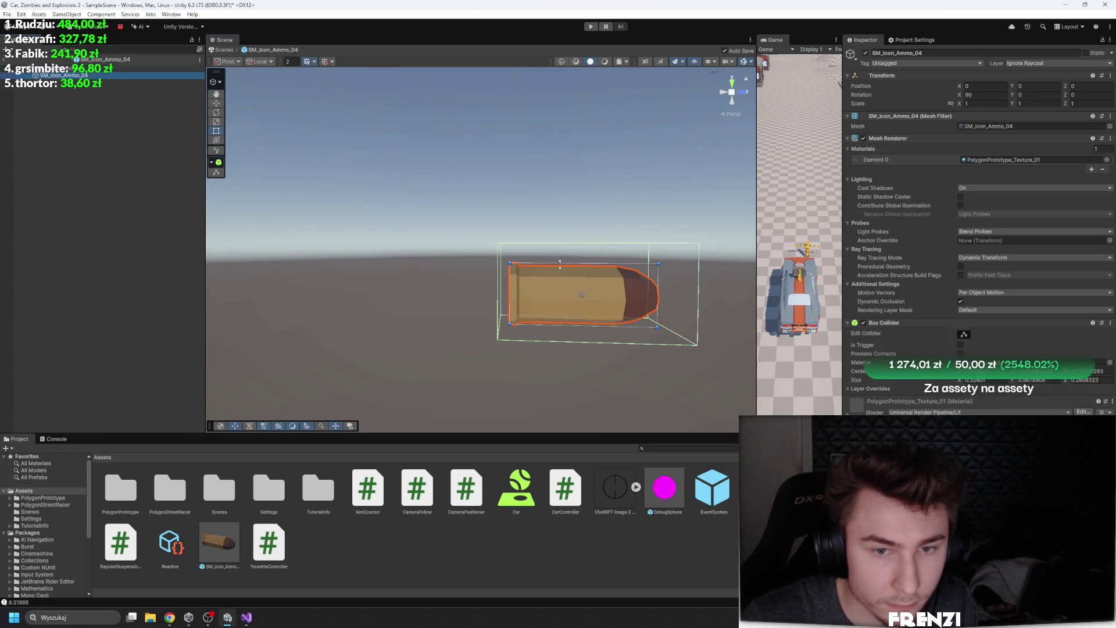
left_click_drag(559, 263, 538, 276)
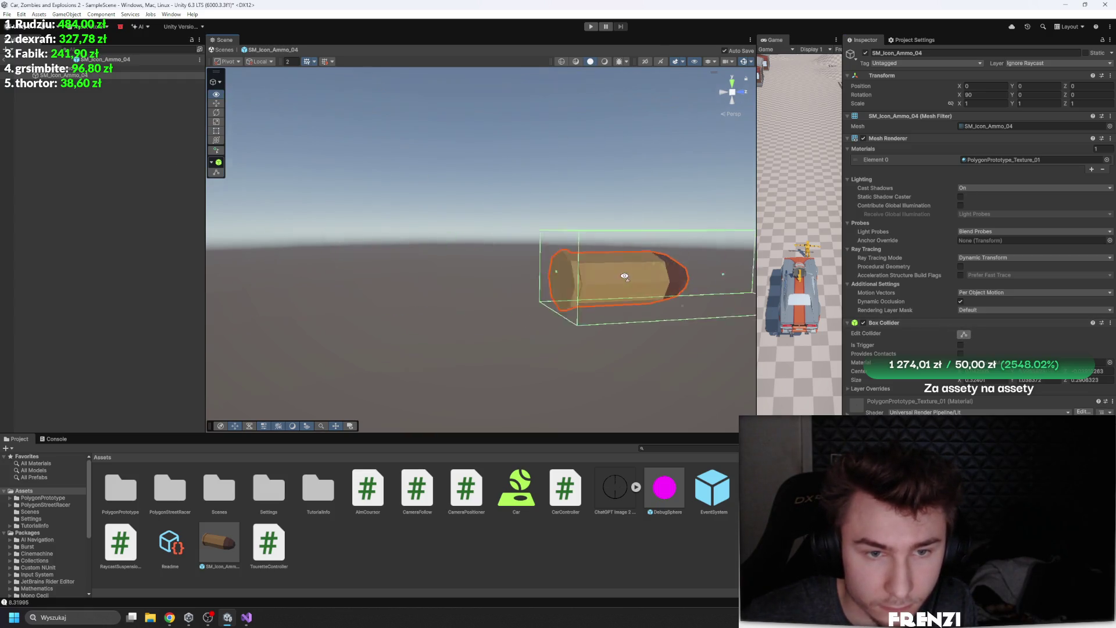
mouse_move(375, 283)
left_mouse_down()
mouse_move(386, 308)
mouse_move(357, 308)
mouse_move(464, 240)
left_mouse_up()
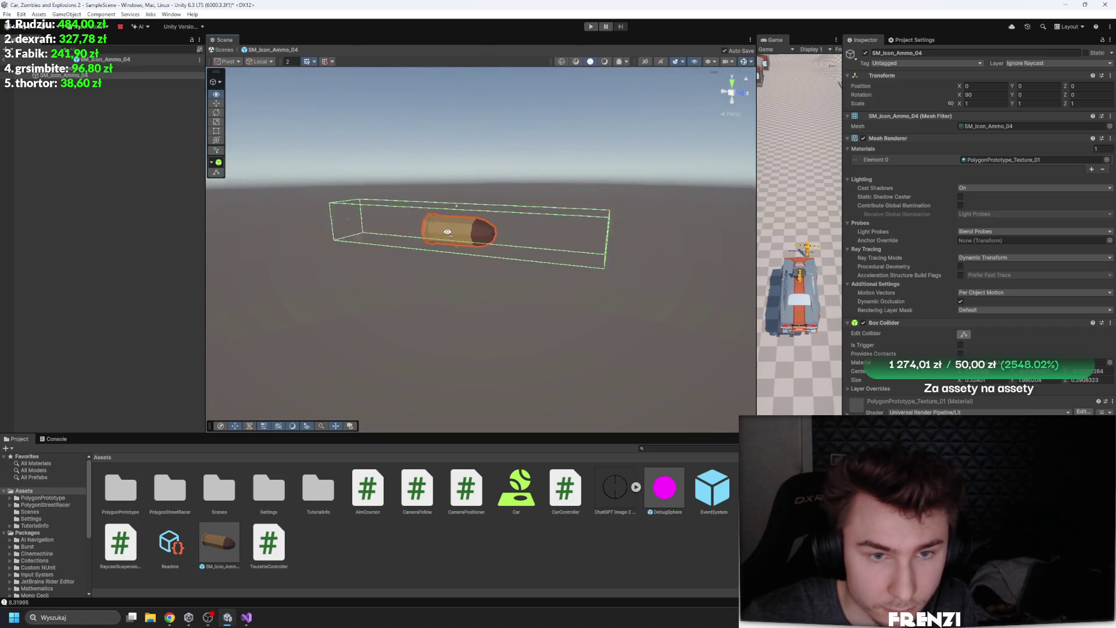
scroll(399, 229, "up", 3)
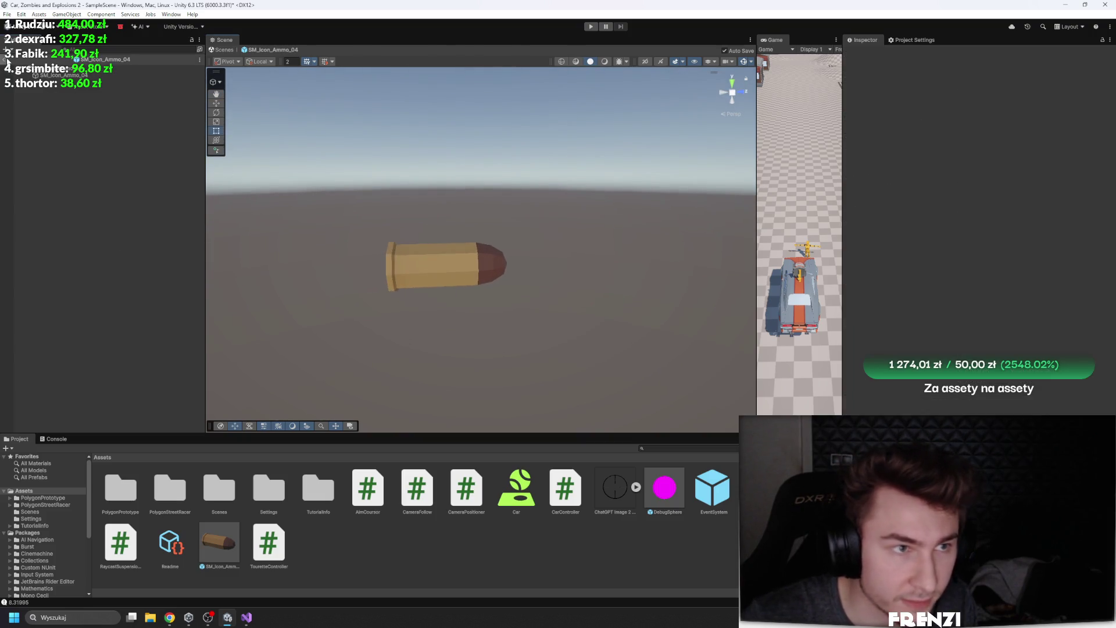
Leave the prefab, return to the scene, and start a play test
left_click(8, 61)
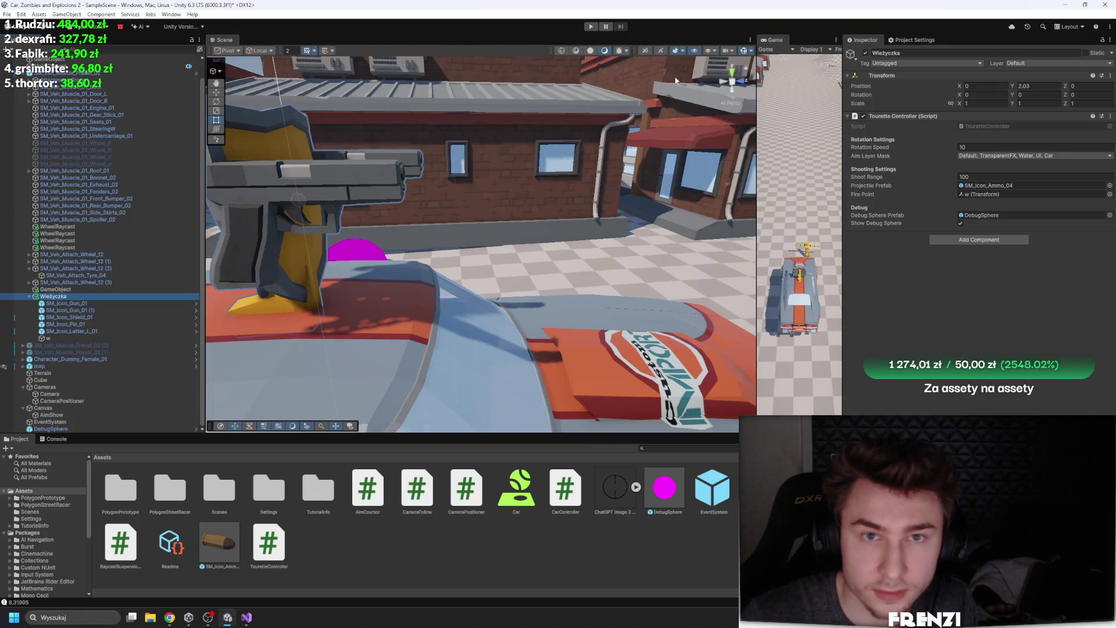
left_click_drag(754, 116, 417, 87)
left_click(593, 26)
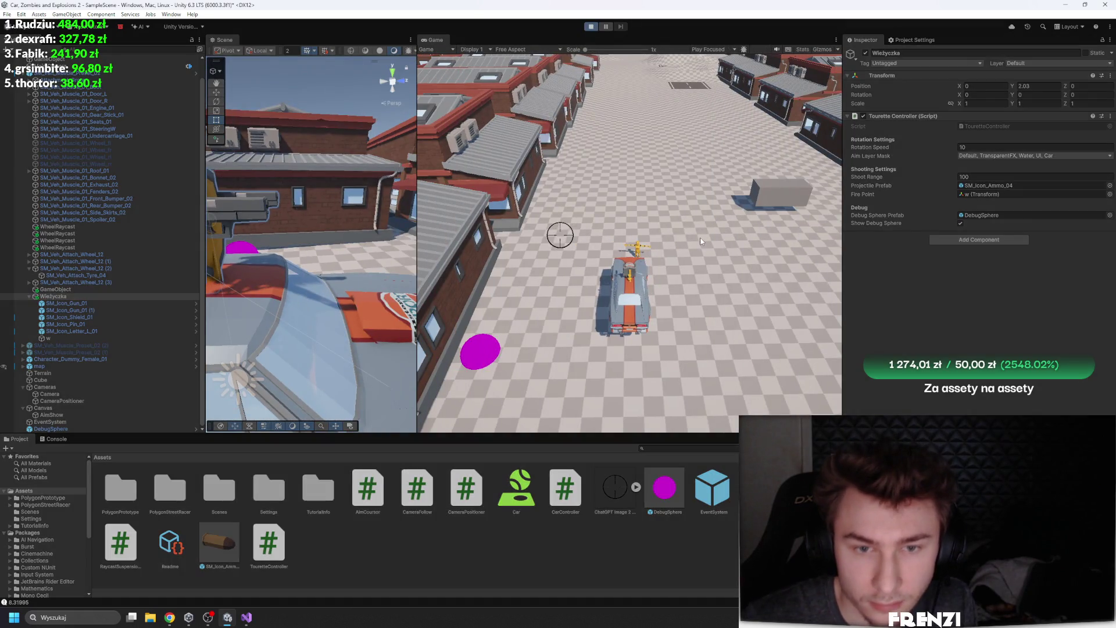
Drive the car forward onto the hilly ground, then maximize the Game view
key("w")
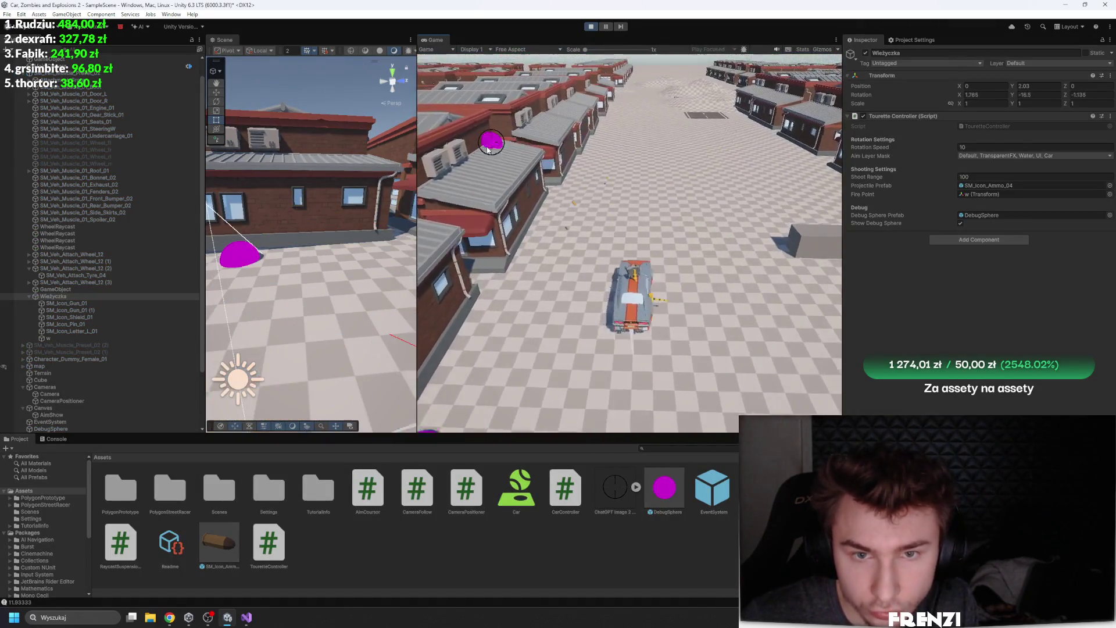
key("w")
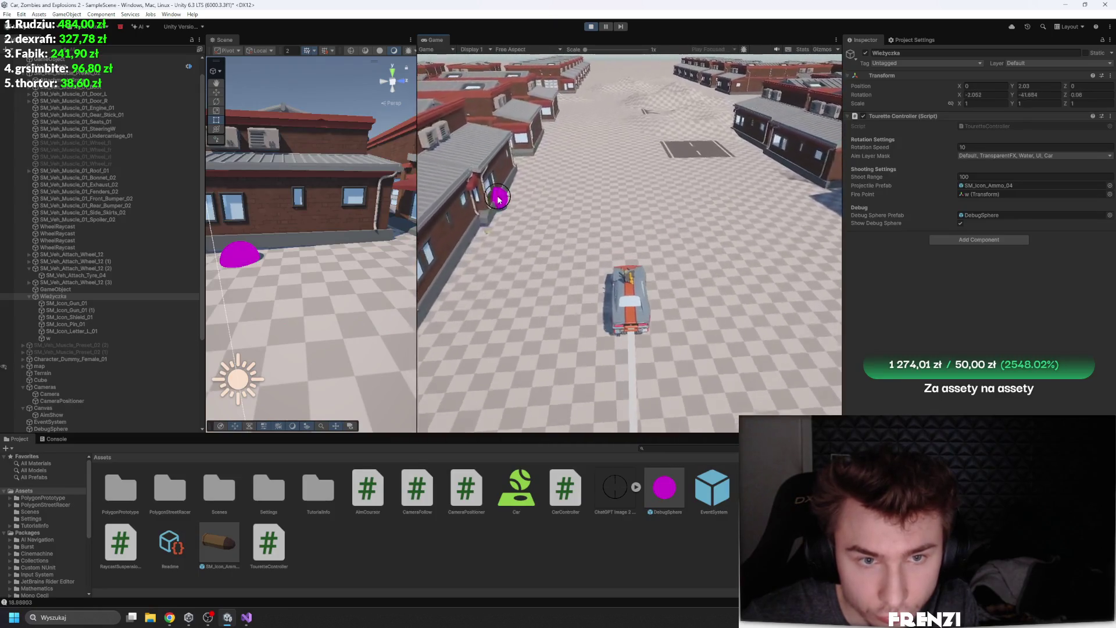
key("w")
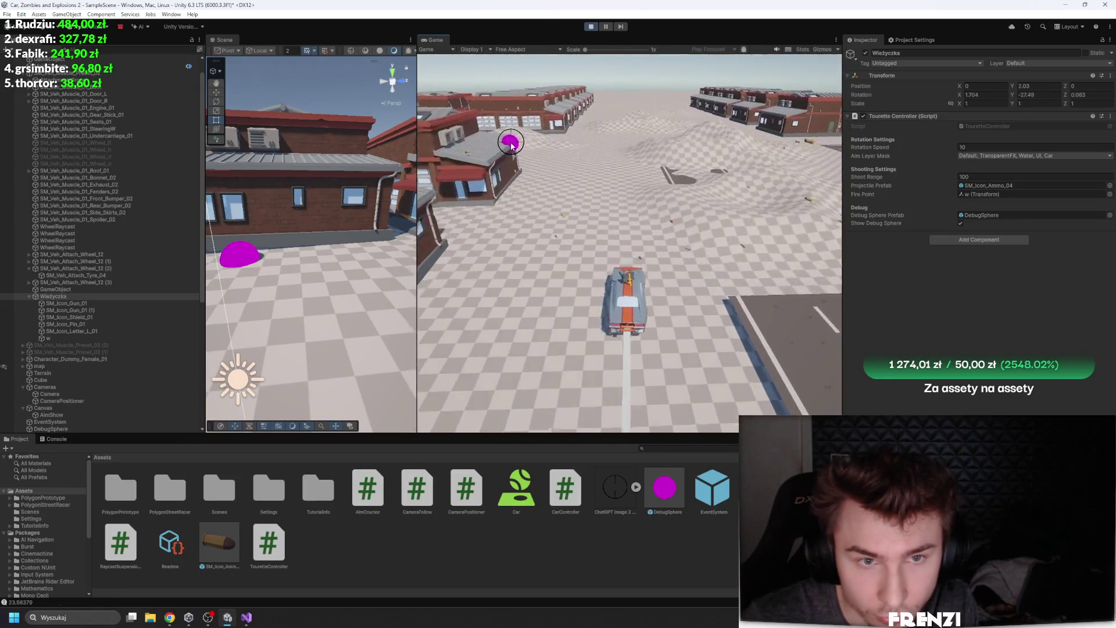
key("shift+space")
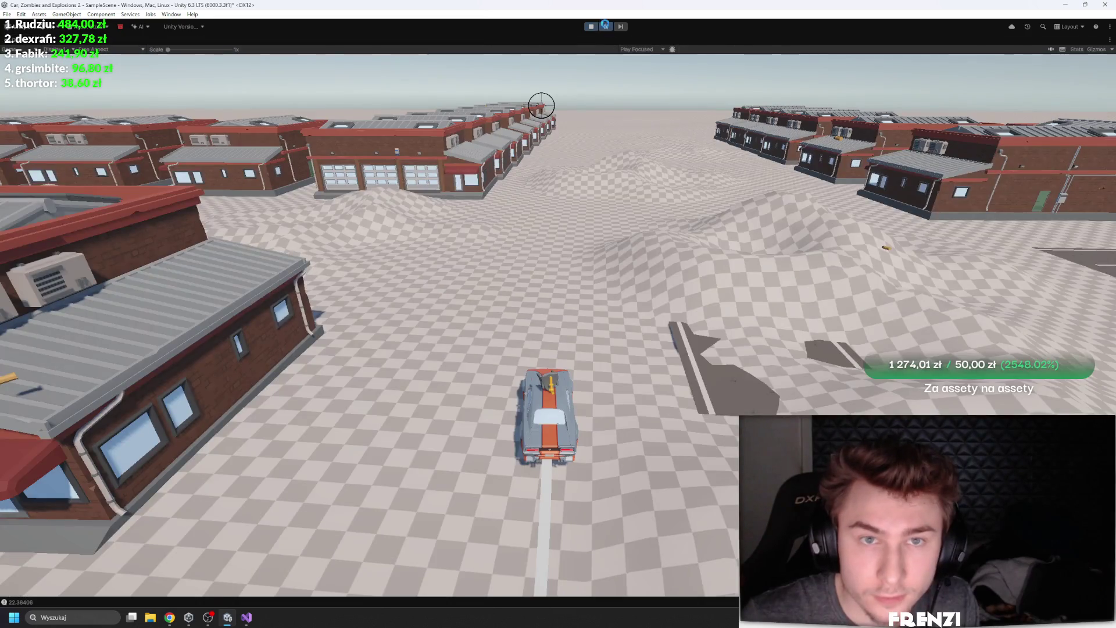
Drive the turret car forward, left and right while it aims and fires, then stop play mode
left_click(496, 137)
key("w")
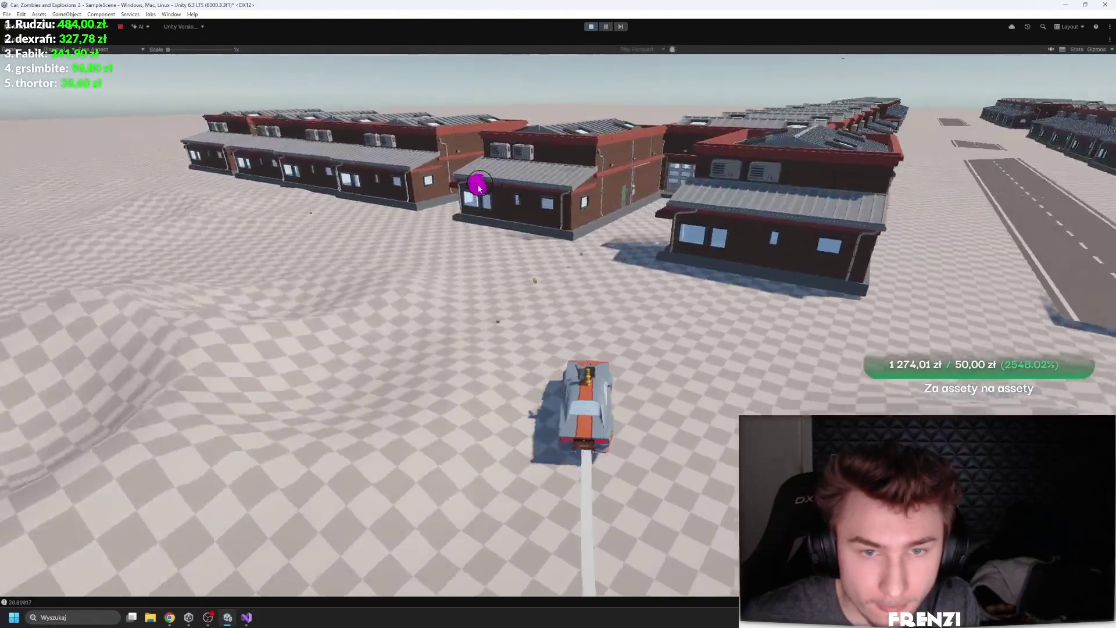
key("a")
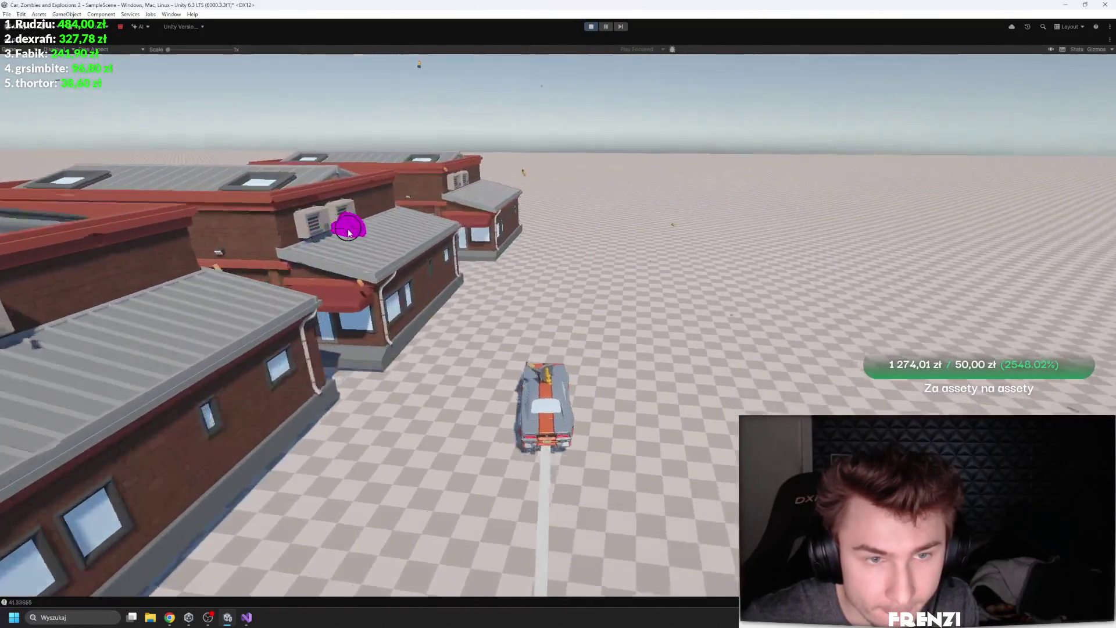
key("d")
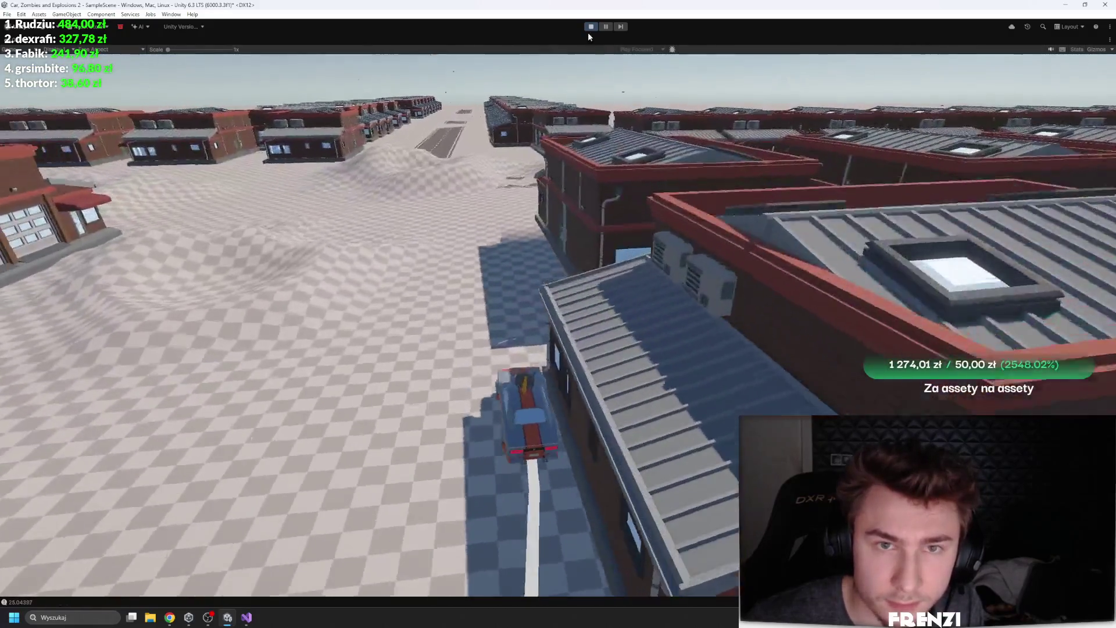
left_click(590, 27)
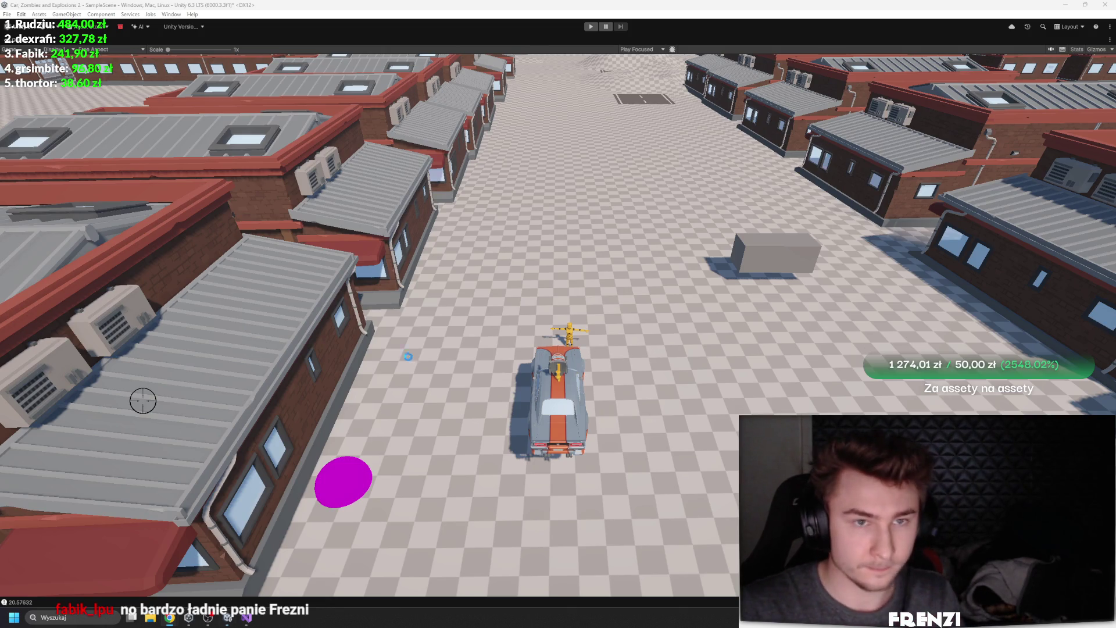
Restore the editor layout and open TouretteController in Visual Studio from the Inspector's Script field
key("shift+space")
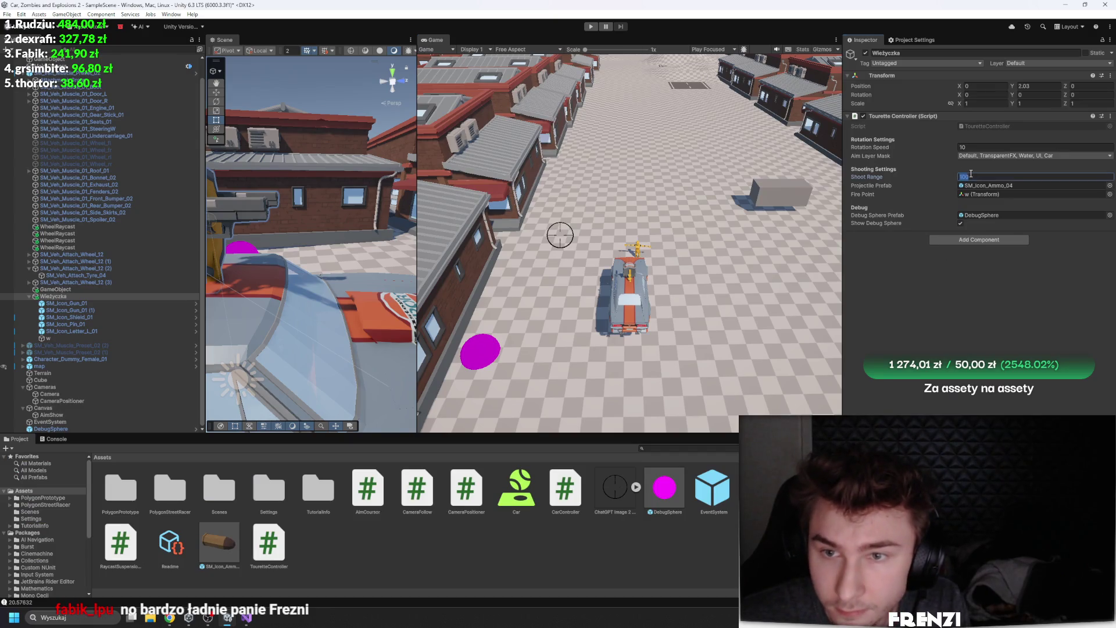
double_click(964, 127)
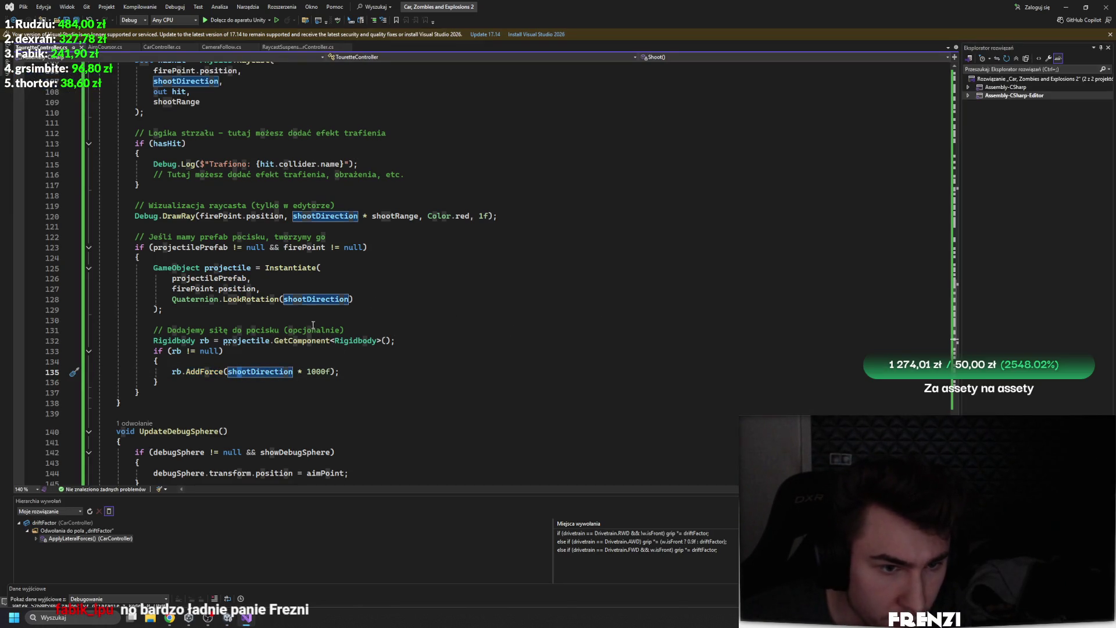
Review the Shoot() projectile-spawning code, then return to Unity and widen the Scene view beside the Game view
scroll(337, 289, "up", 9)
scroll(391, 285, "down", 7)
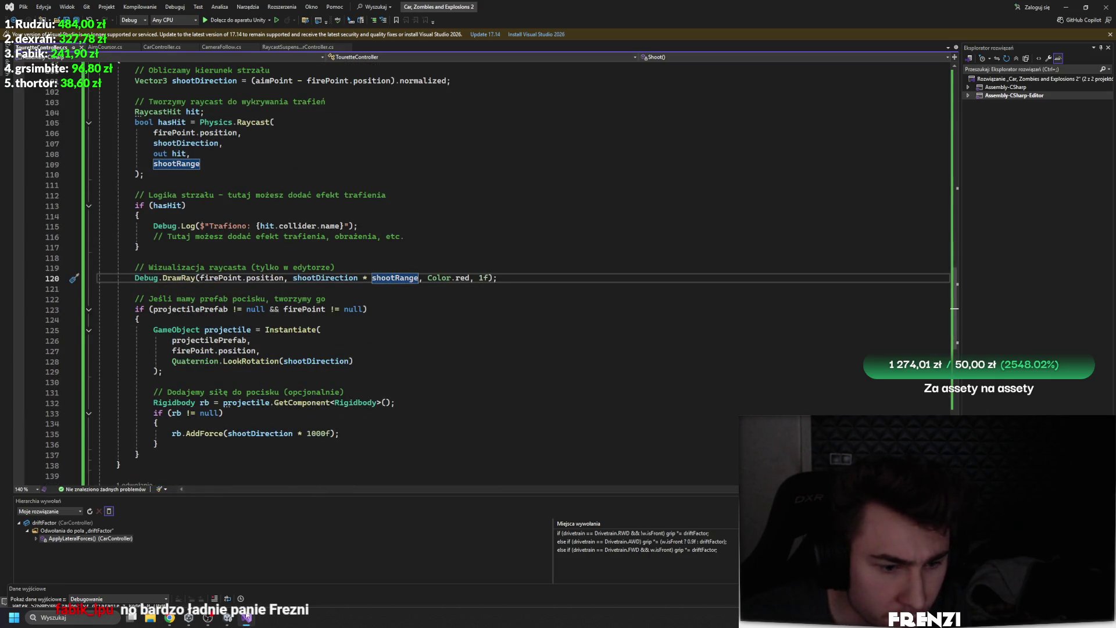
left_click(228, 618)
mouse_move(416, 223)
left_mouse_down()
mouse_move(435, 174)
mouse_move(604, 70)
left_mouse_up()
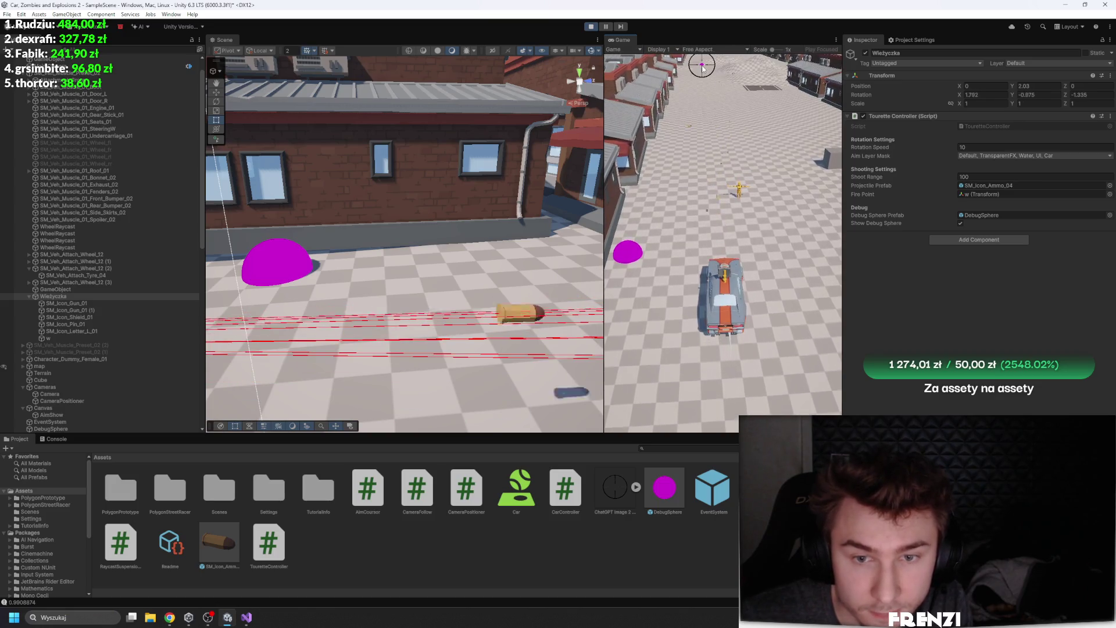
Stop Play, bring up the TouretteController script, make the Project panel taller, then switch to the browser
left_click(590, 27)
double_click(268, 544)
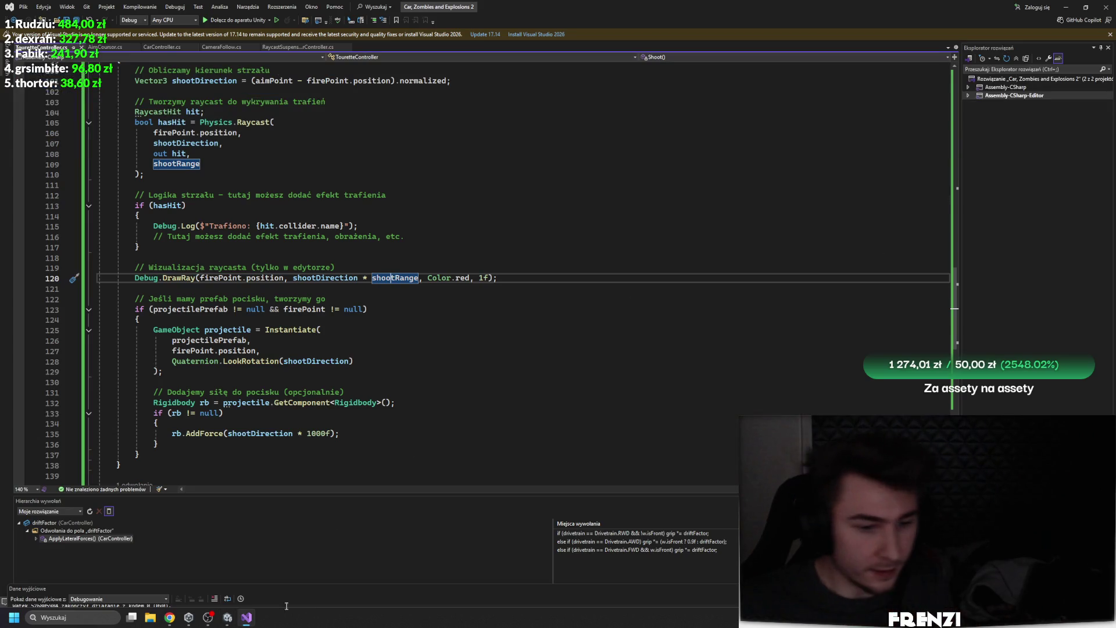
left_click(227, 617)
left_click_drag(414, 435, 414, 368)
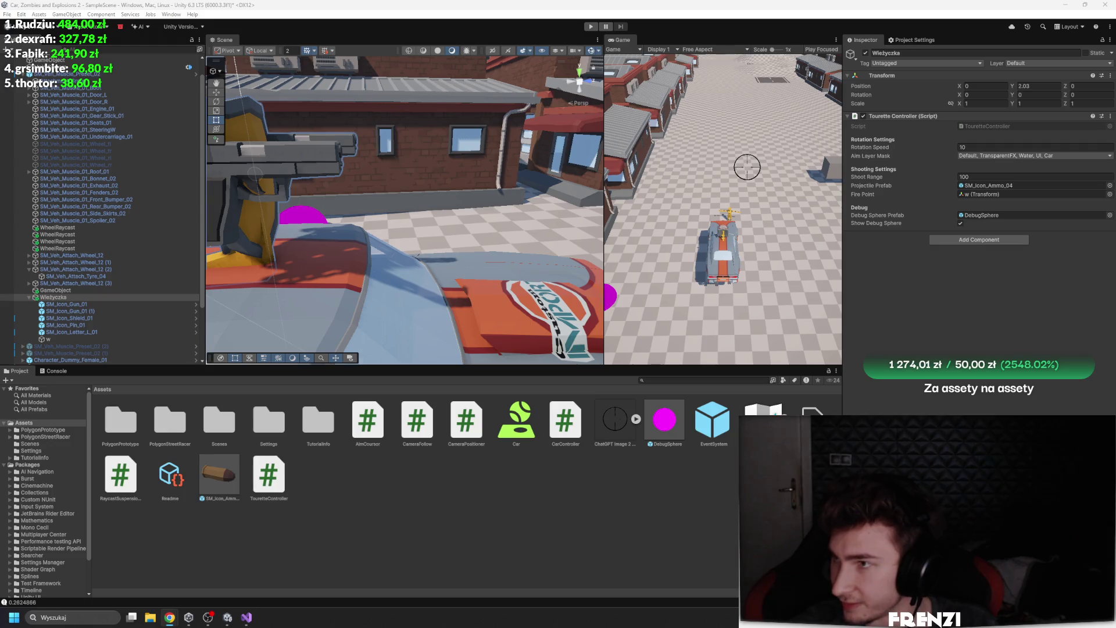
key("alt+Tab")
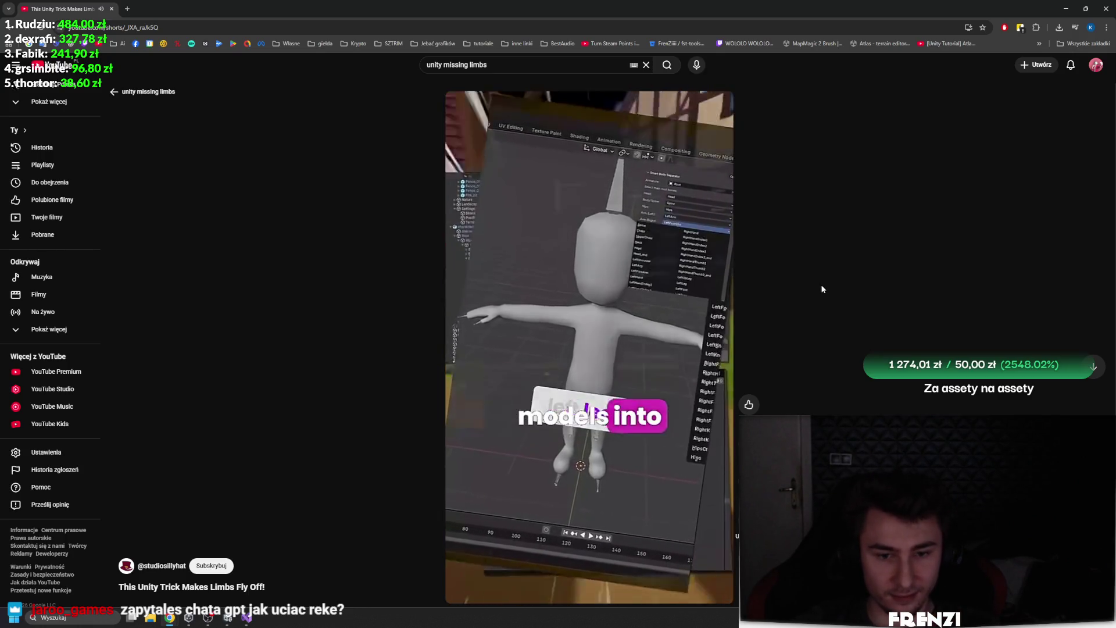
Find the Unity dismemberment Short and pause it on its settings panel, then open Unity's Add Component list
left_click(667, 354)
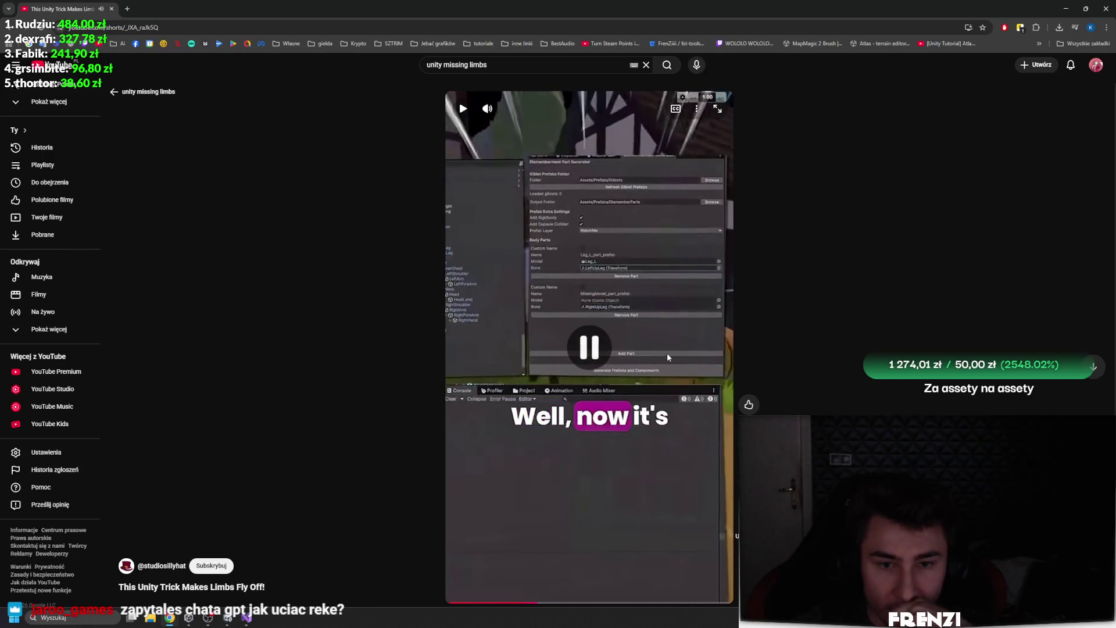
left_click(533, 333)
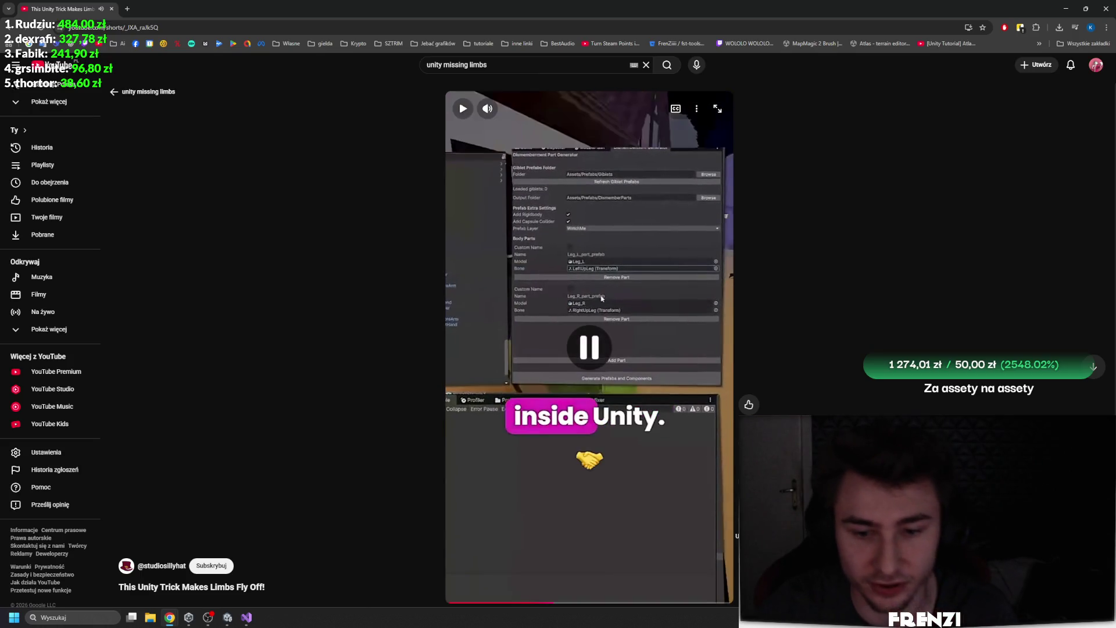
scroll(589, 377, "down", 1)
scroll(589, 376, "down", 1)
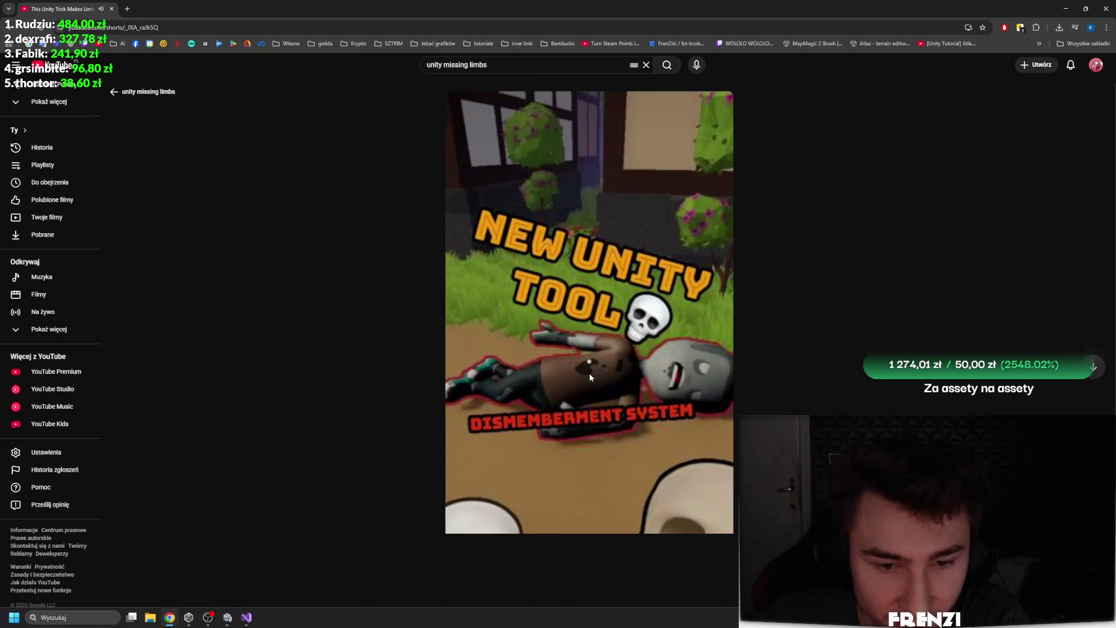
left_click(564, 389)
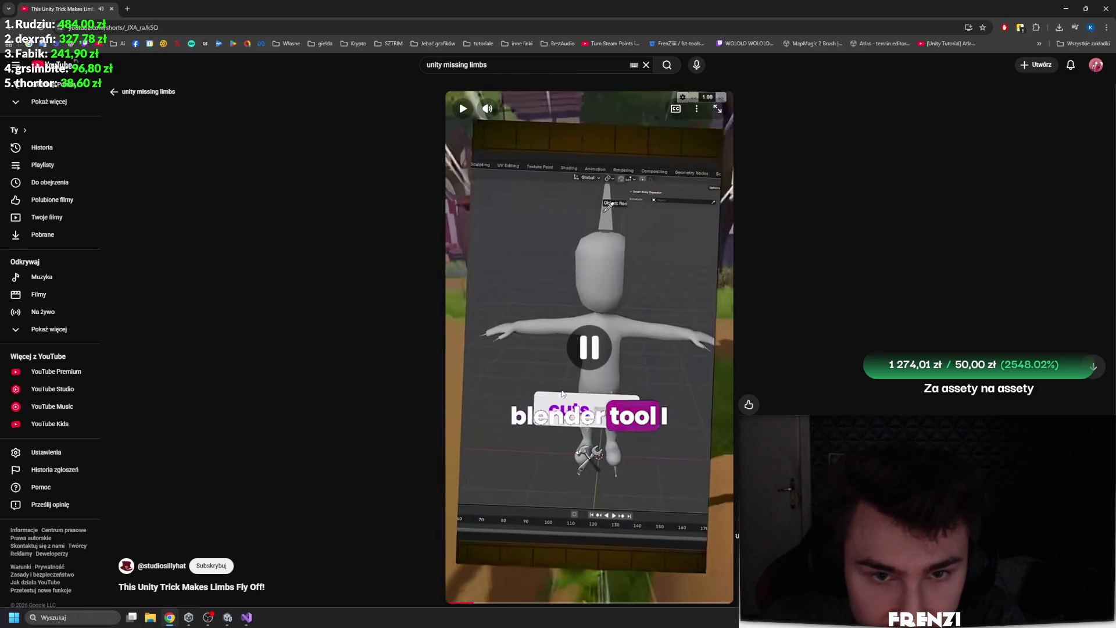
left_click(555, 394)
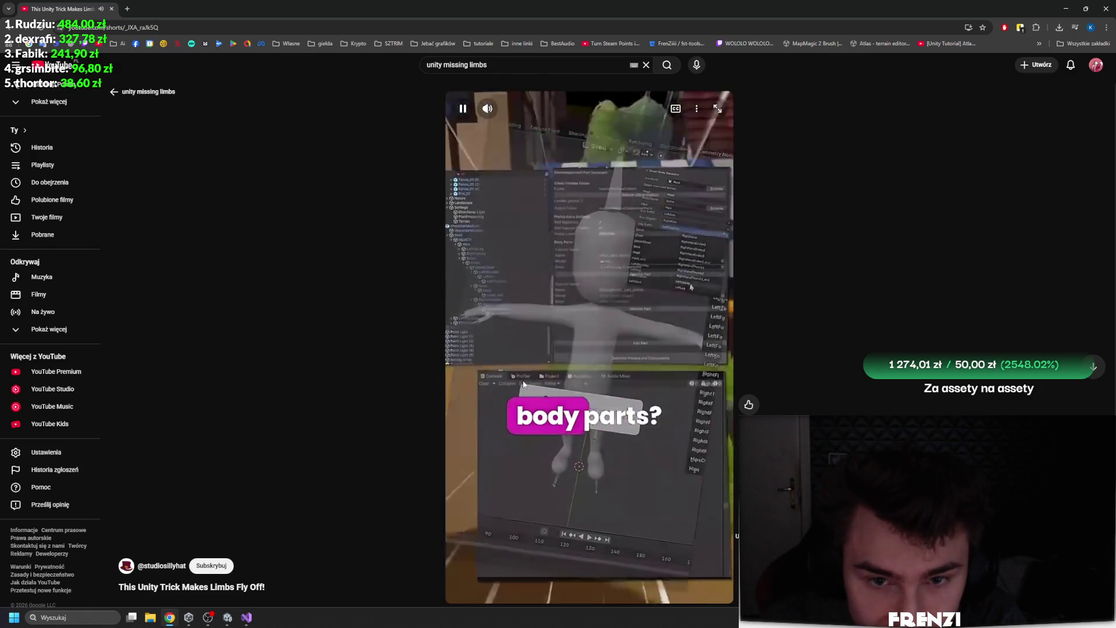
left_click(569, 357)
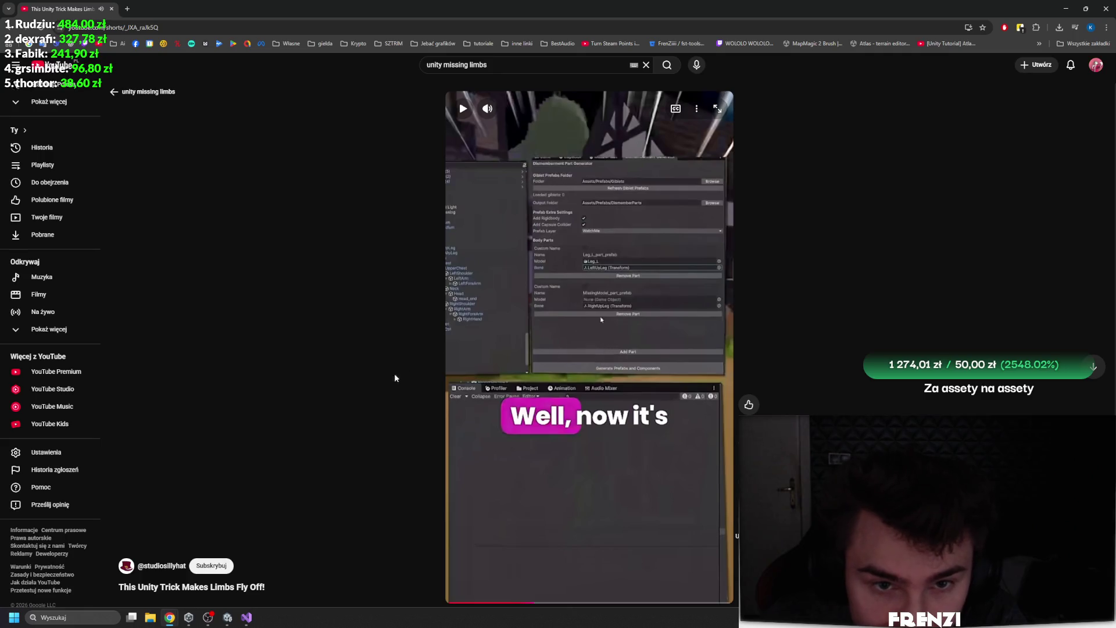
key("alt+Tab")
left_click(937, 240)
Search components for 'disa', then clear the search to show all categories
type("disa")
key("BackSpace")
key("BackSpace")
key("BackSpace")
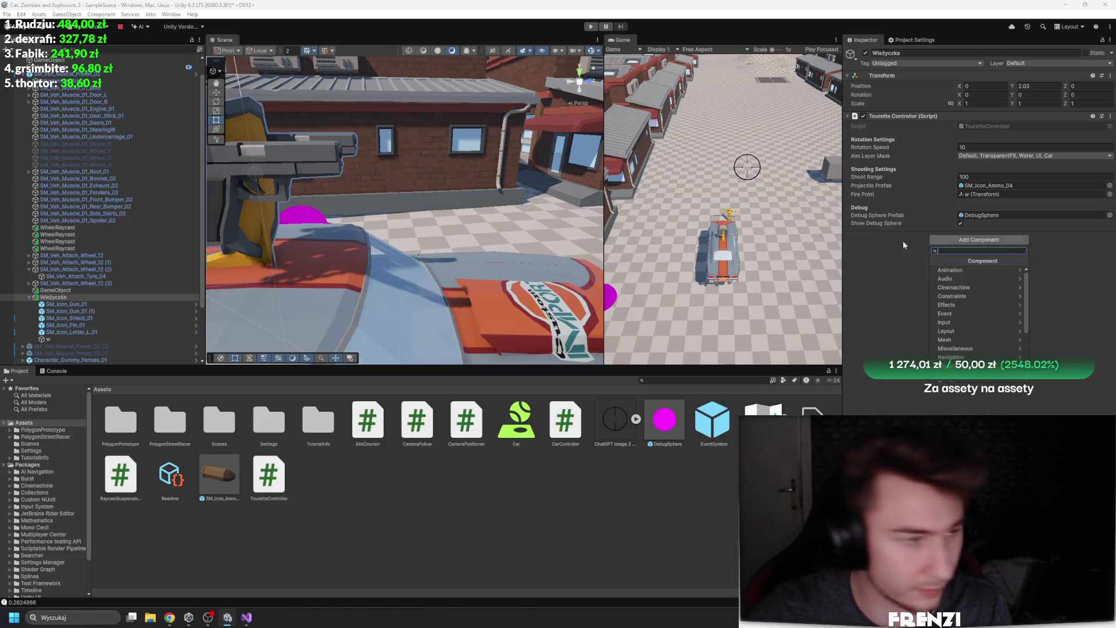
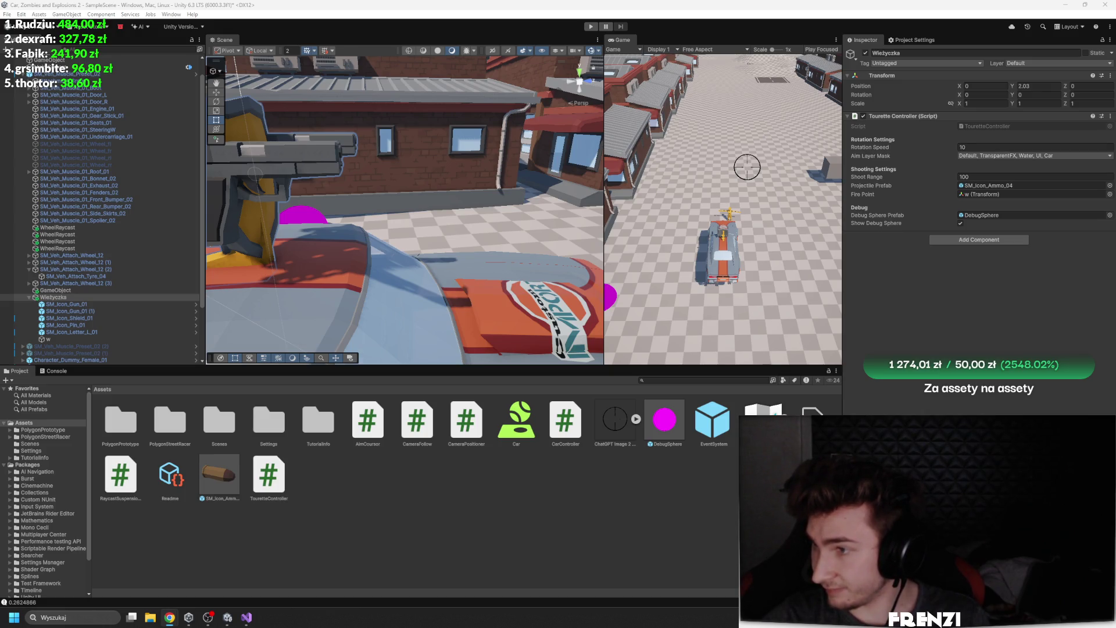
Alt+Tab from Unity to Chrome, where the Blender mesh-cutting tutorial is open
key("alt+Tab")
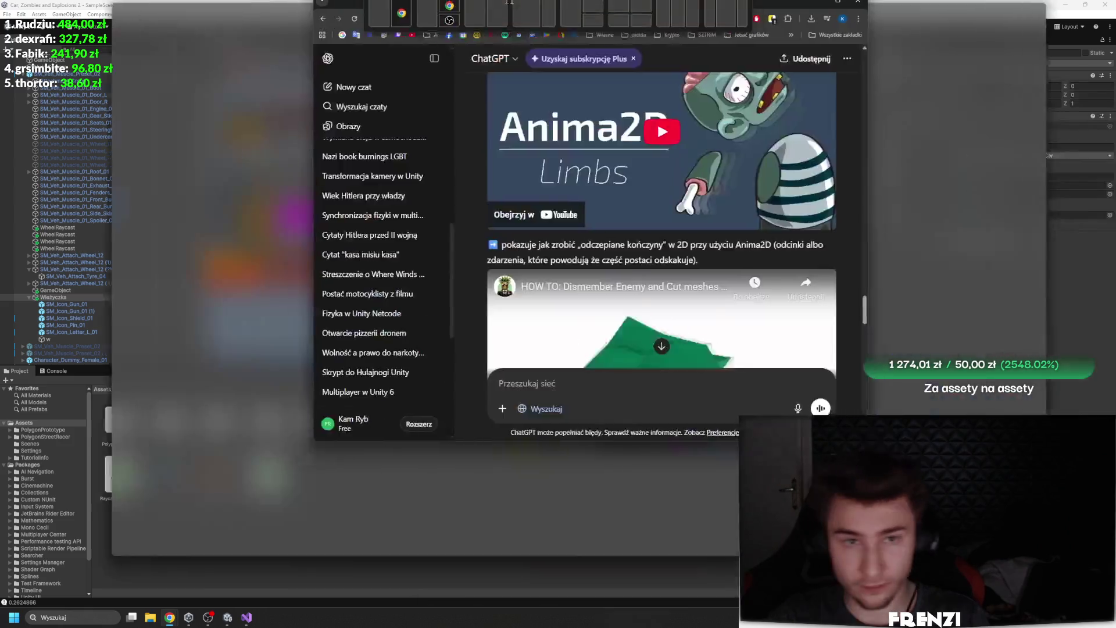
key("alt+Tab")
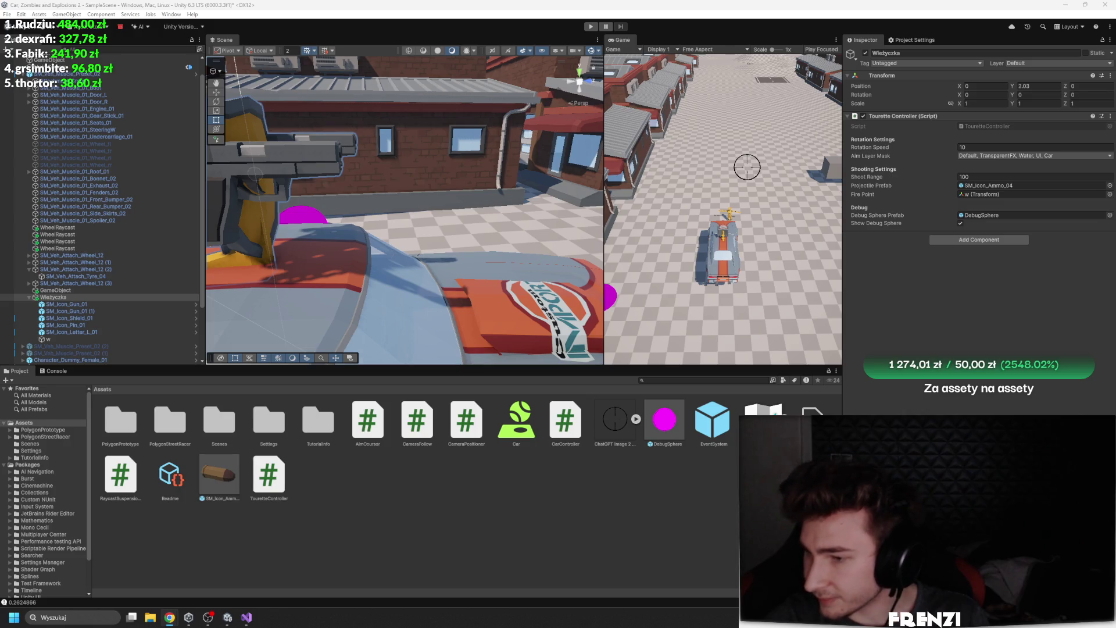
key("alt+Tab")
key("alt+Tab")
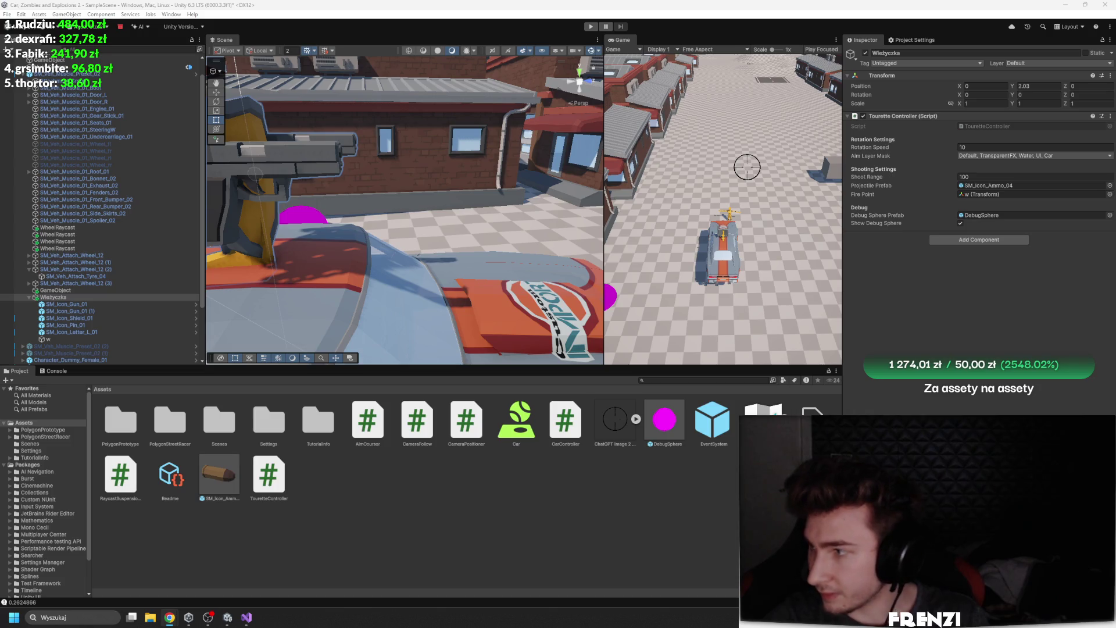
key("alt+Tab")
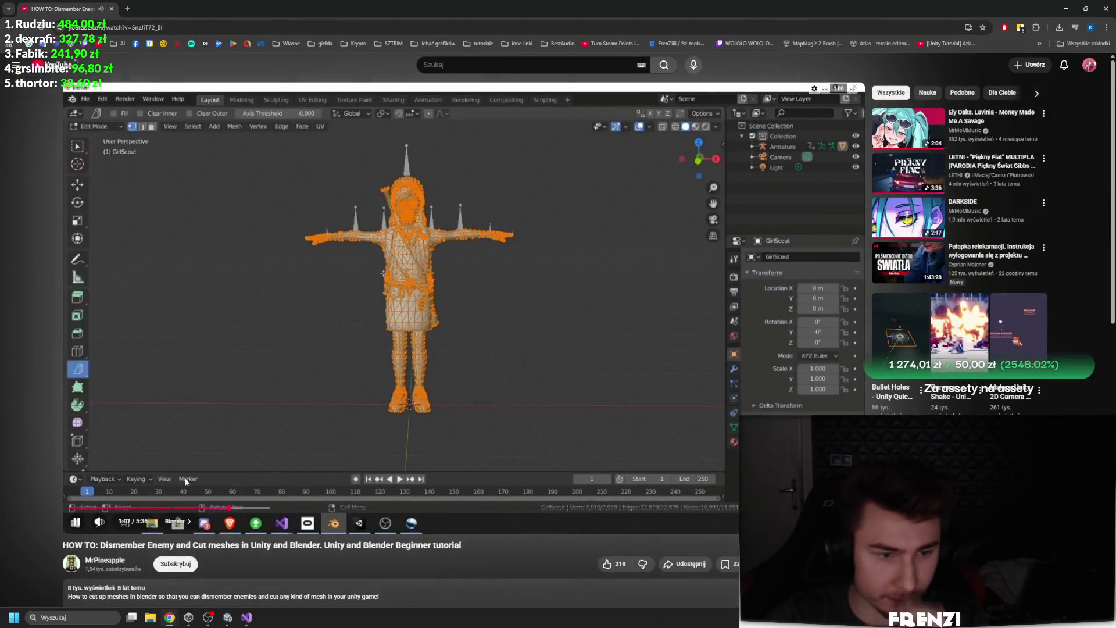
Skip the Blender tutorial to 1:39, pause it, and minimize the browser
left_click(304, 507)
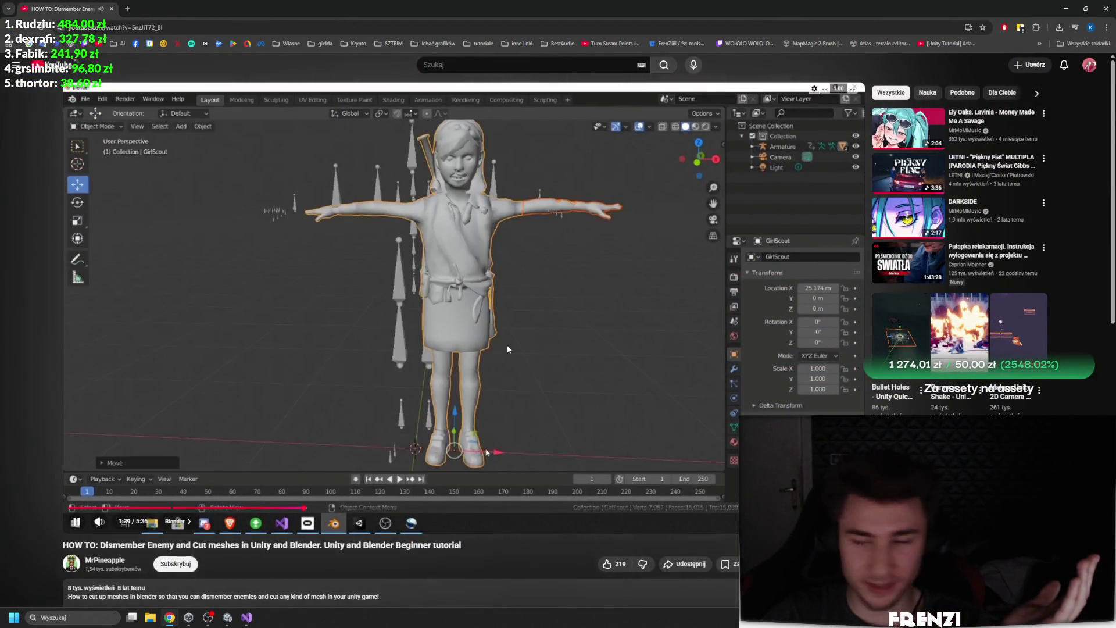
left_click(507, 348)
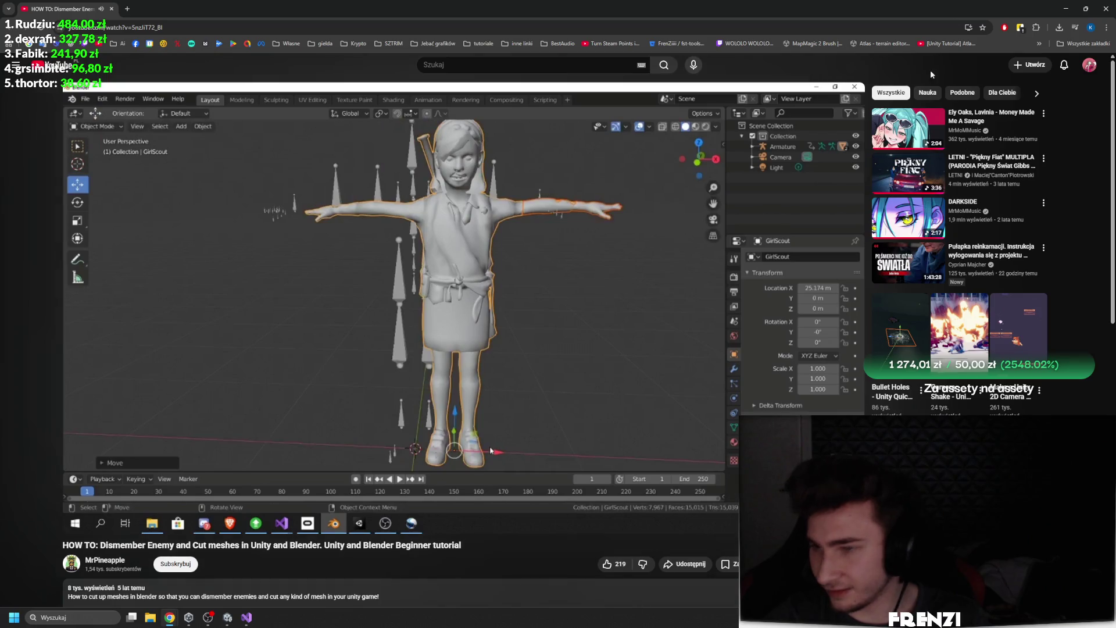
left_click(1065, 9)
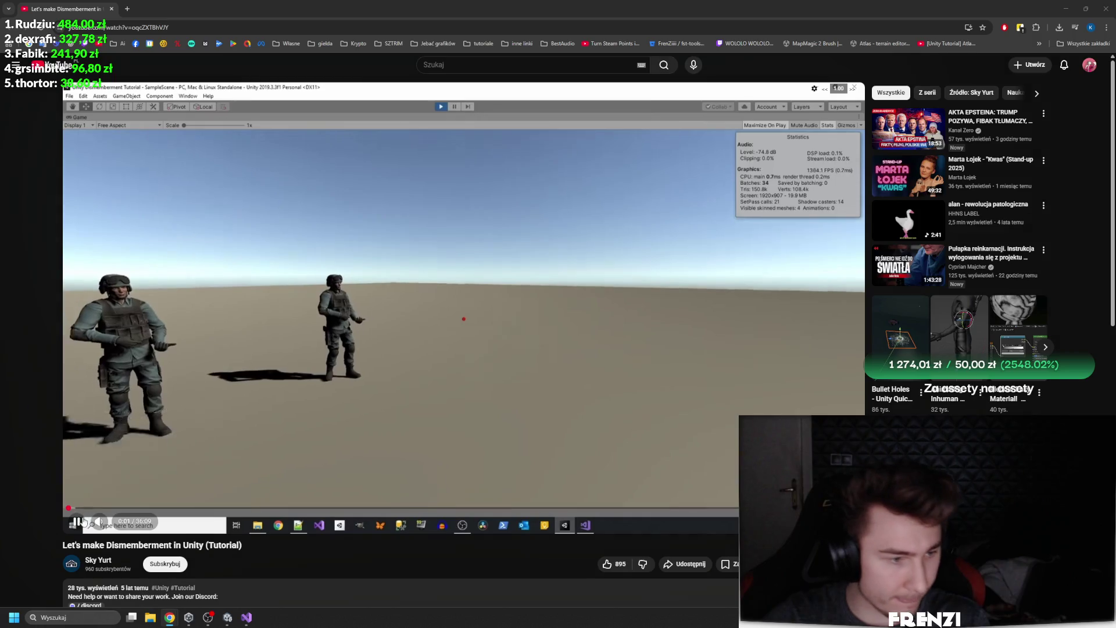
Skim the tutorial from the Create Ragdoll setup through the Limb script to the leg limb setup
left_click(136, 508)
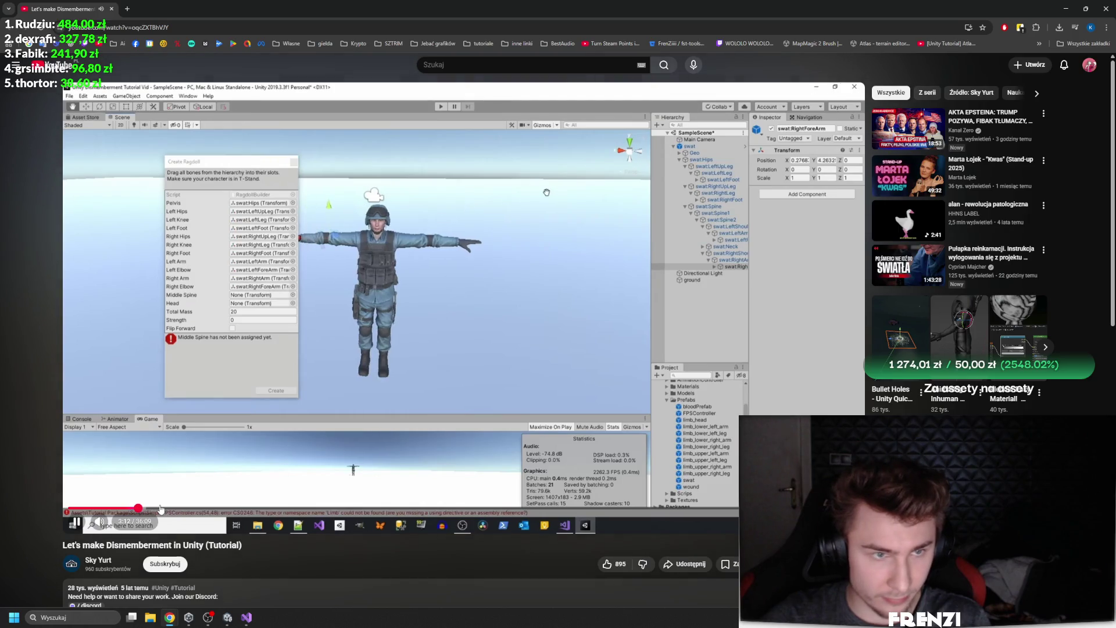
left_click(198, 509)
left_click(238, 509)
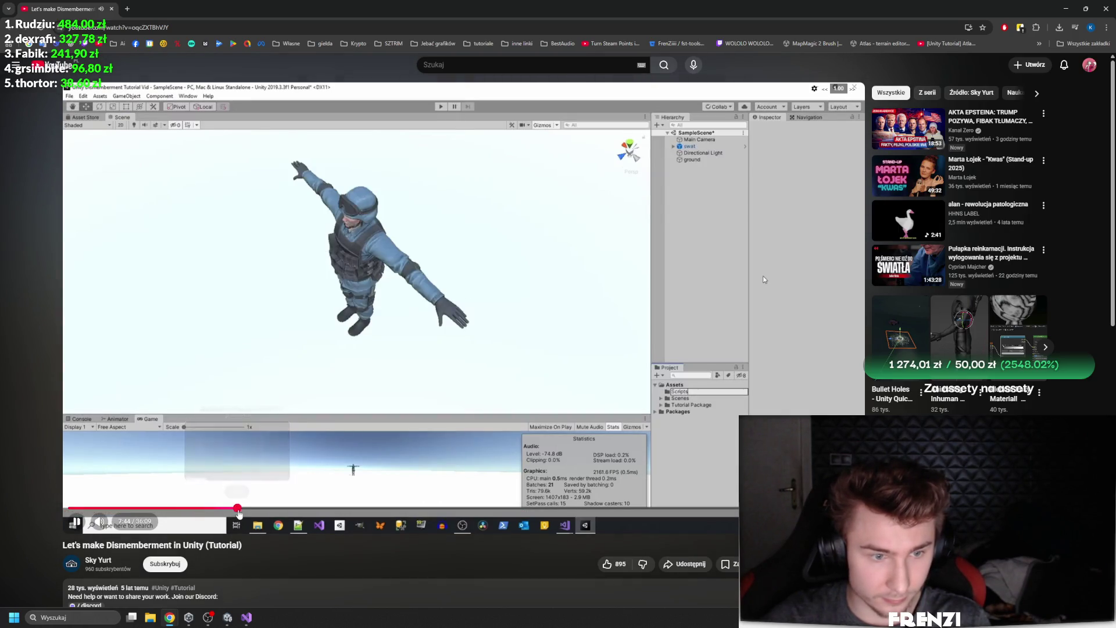
left_click(314, 509)
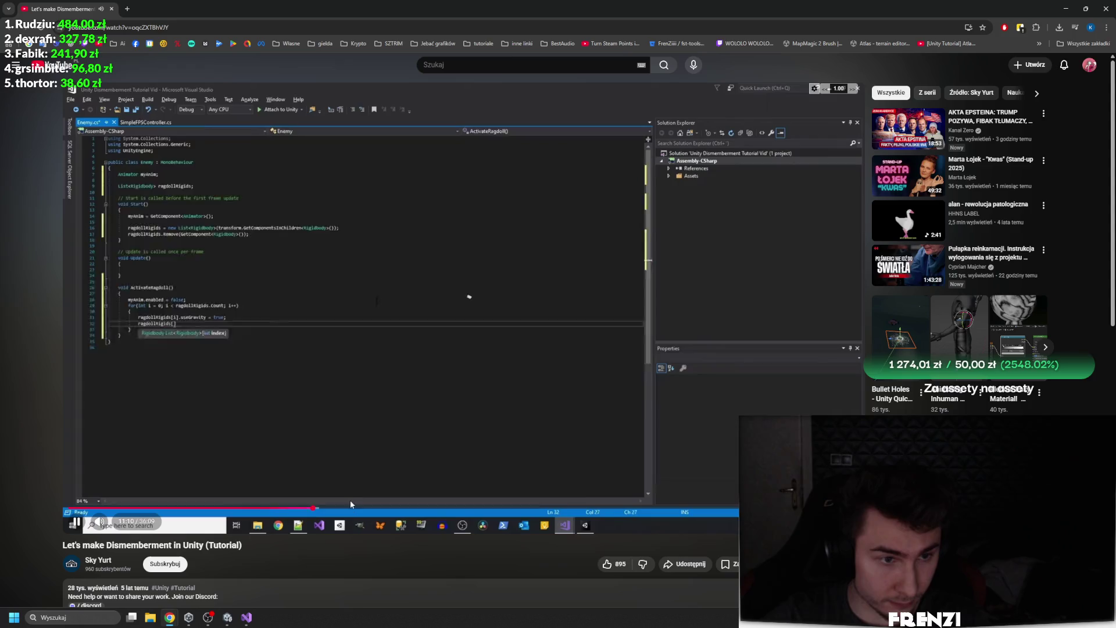
left_click(349, 509)
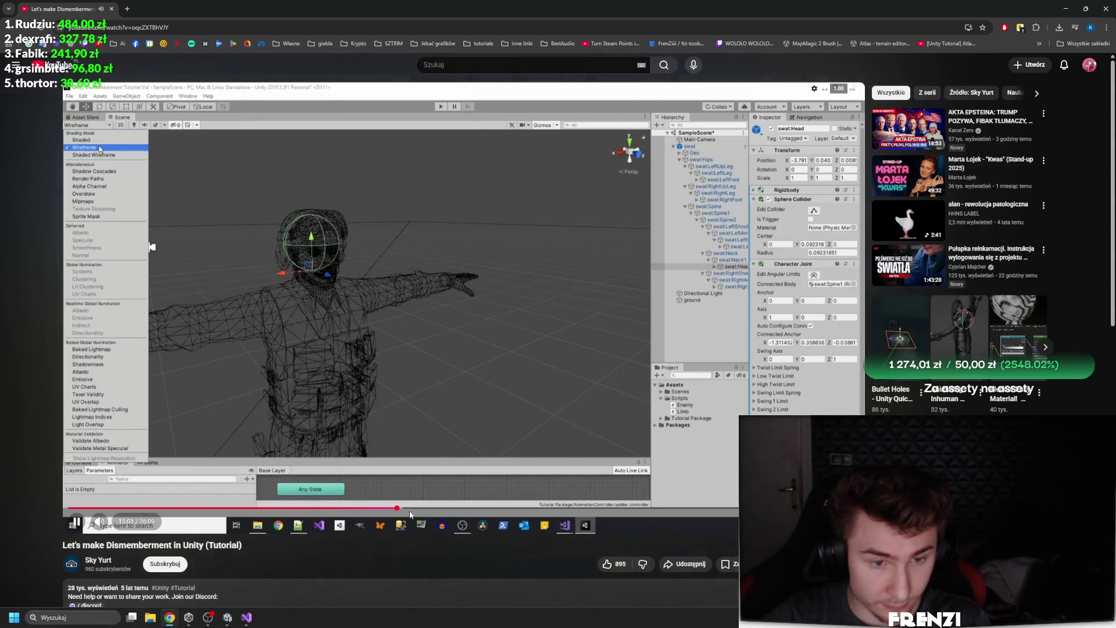
left_click(414, 509)
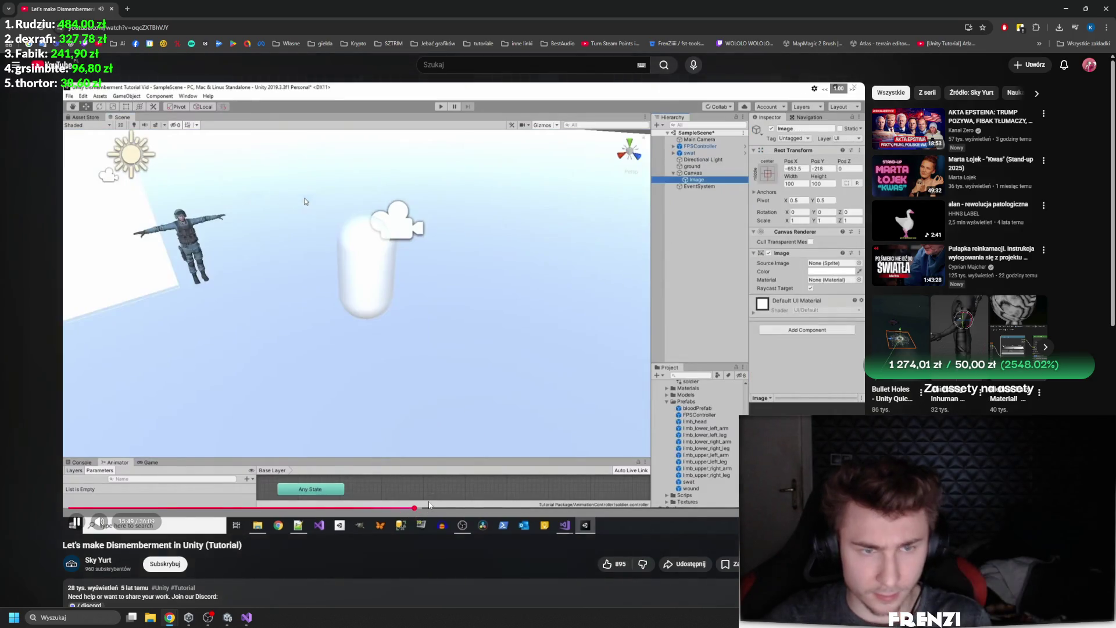
left_click(430, 507)
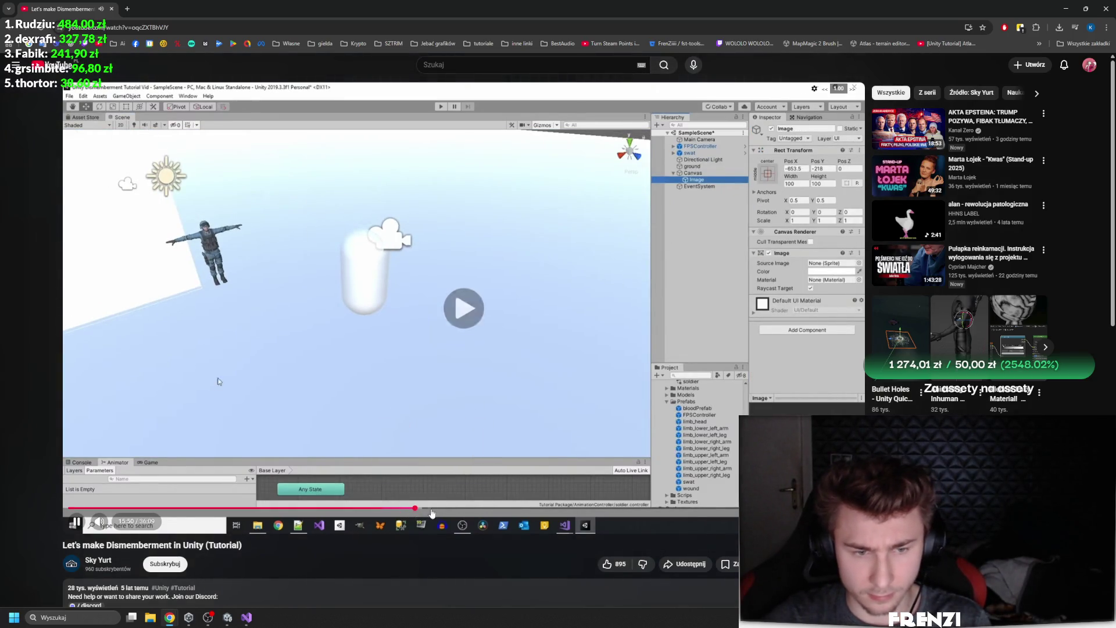
left_click(475, 508)
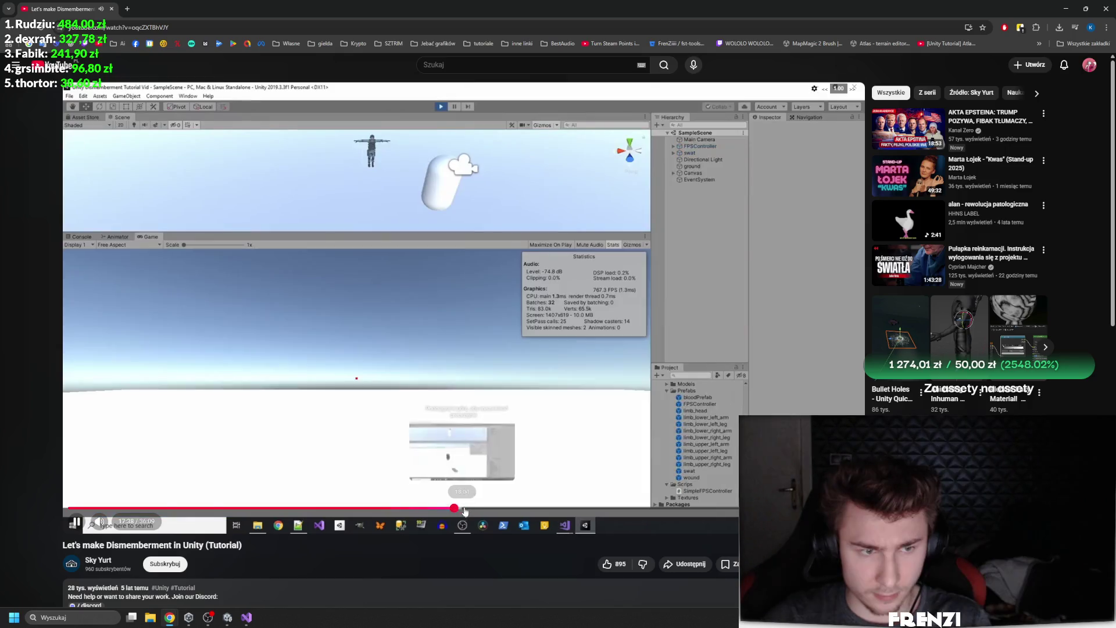
left_click(518, 508)
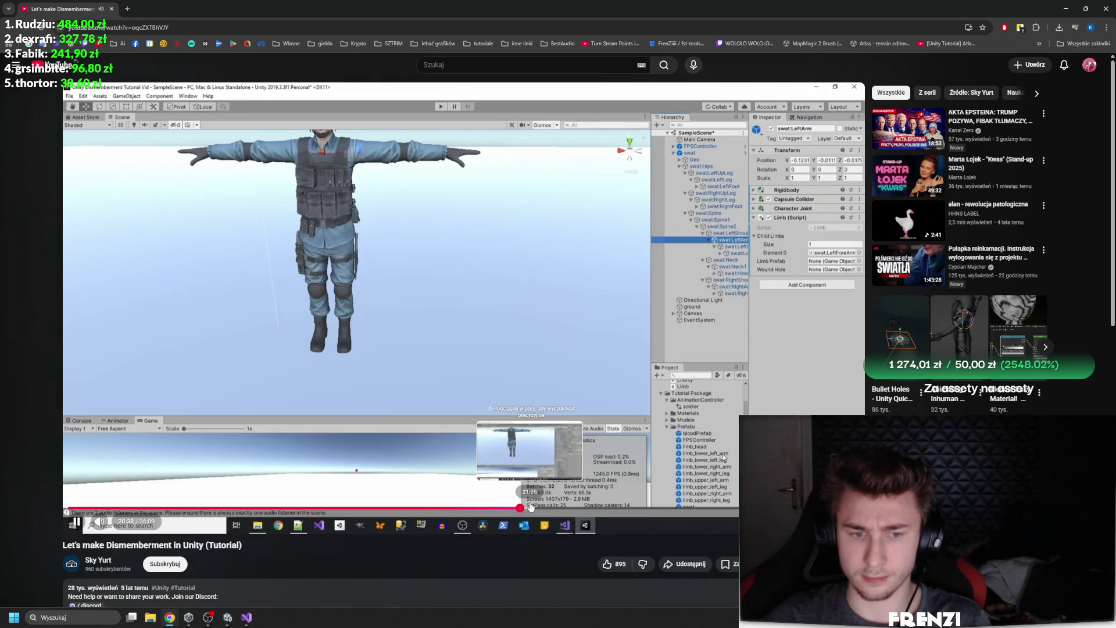
left_click(612, 507)
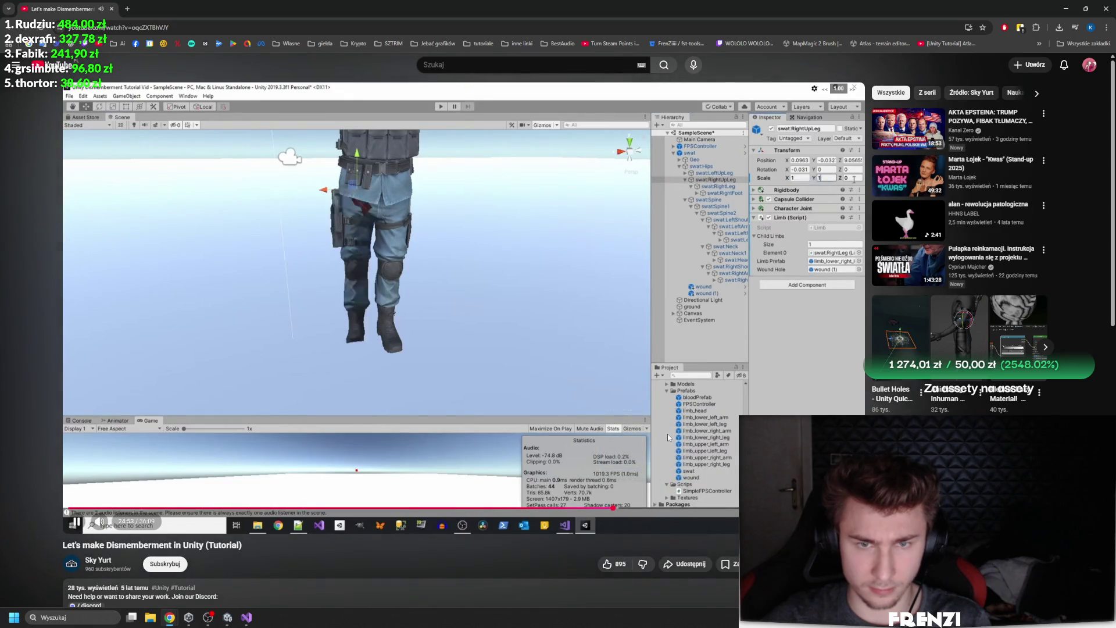
Pause the tutorial, then skip forward a few seconds at a time to the full character view
left_click(666, 374)
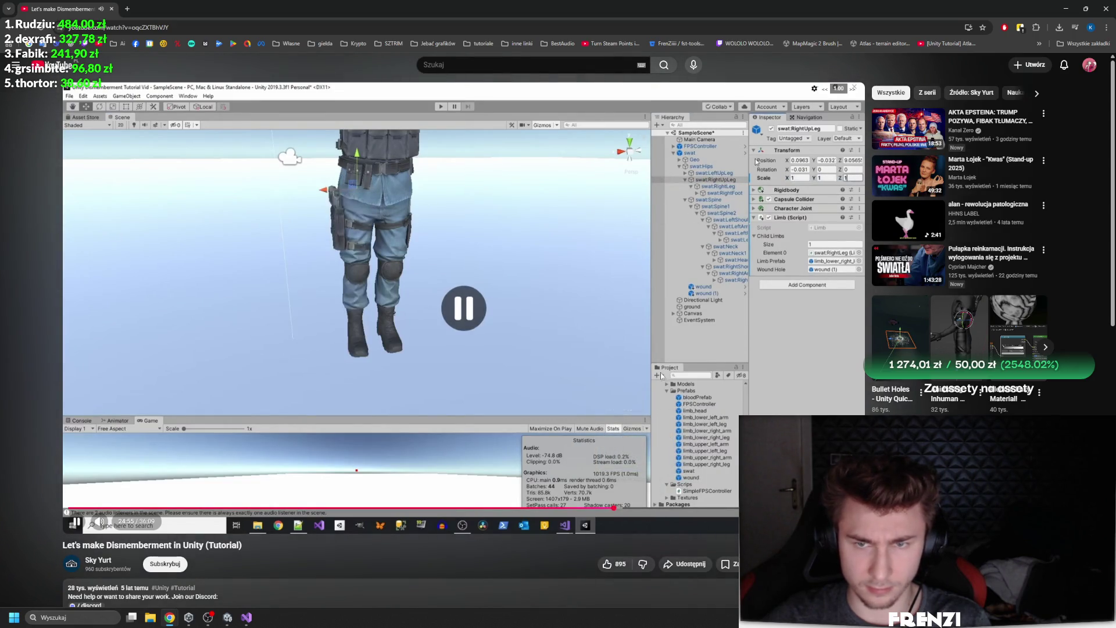
key("Right")
key("Right")
key("Right")
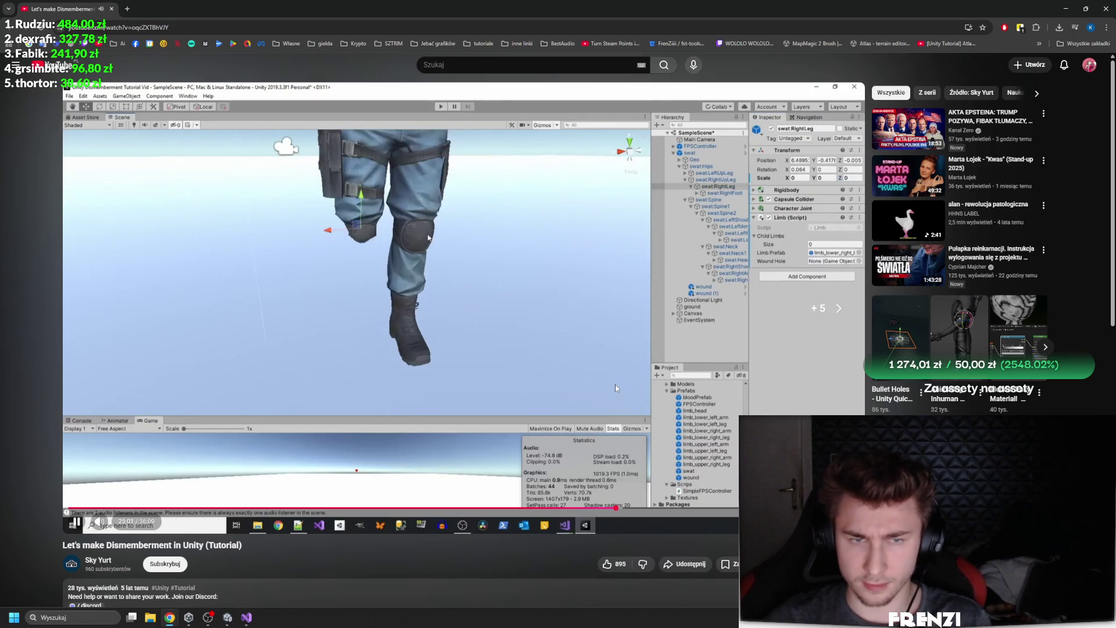
key("Right")
key("Right")
key("Right")
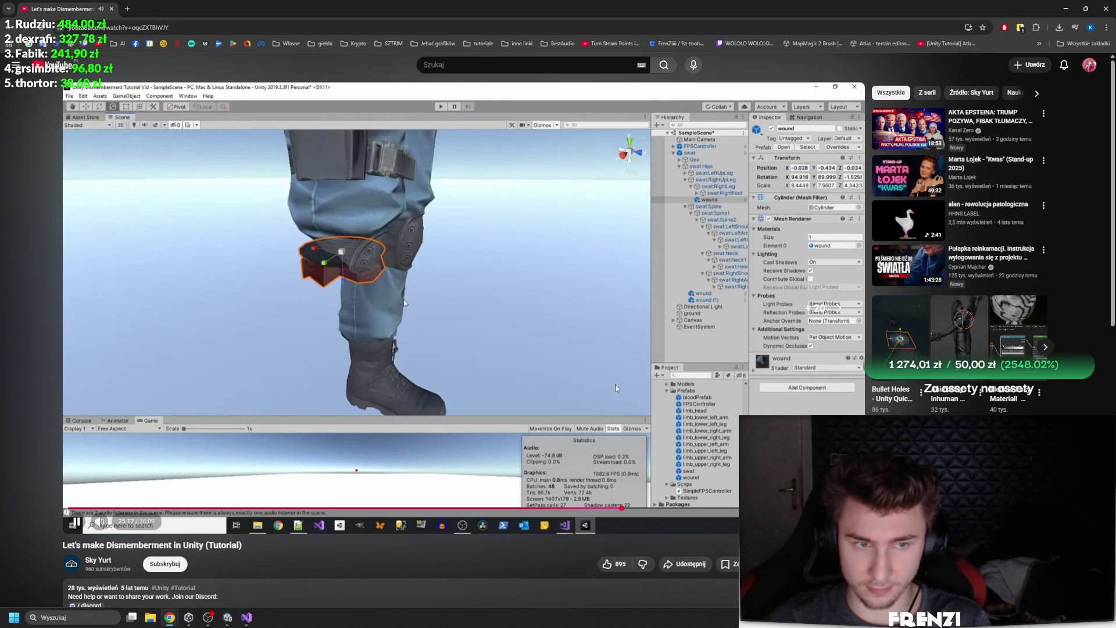
key("Right")
key("Right")
key("Right")
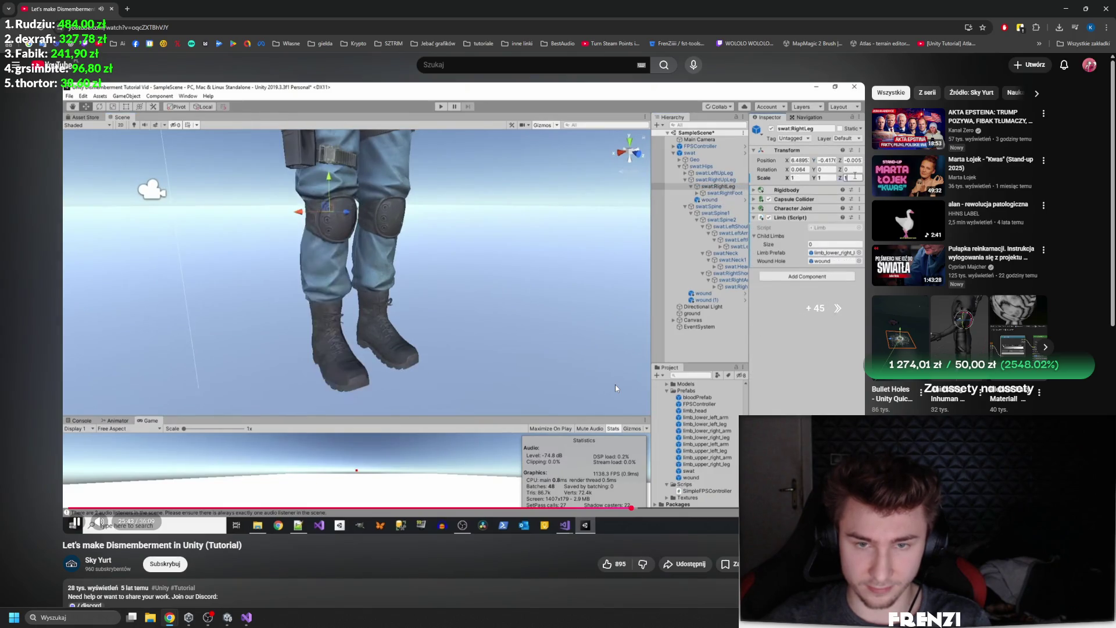
key("Right")
key("Right")
key("Right")
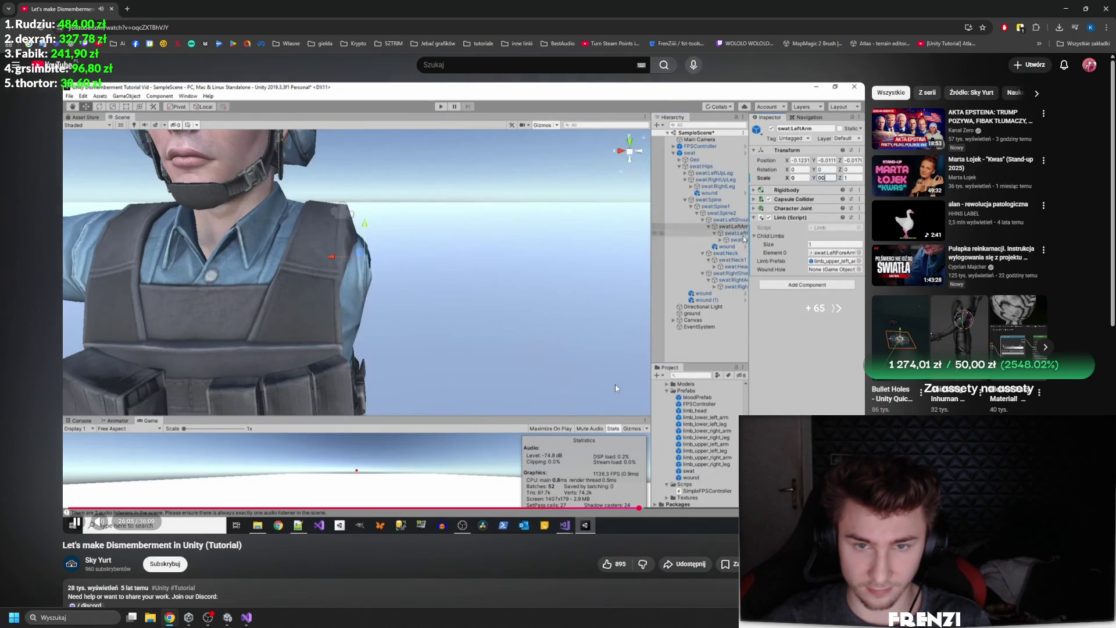
key("Right")
key("Right")
key("Right")
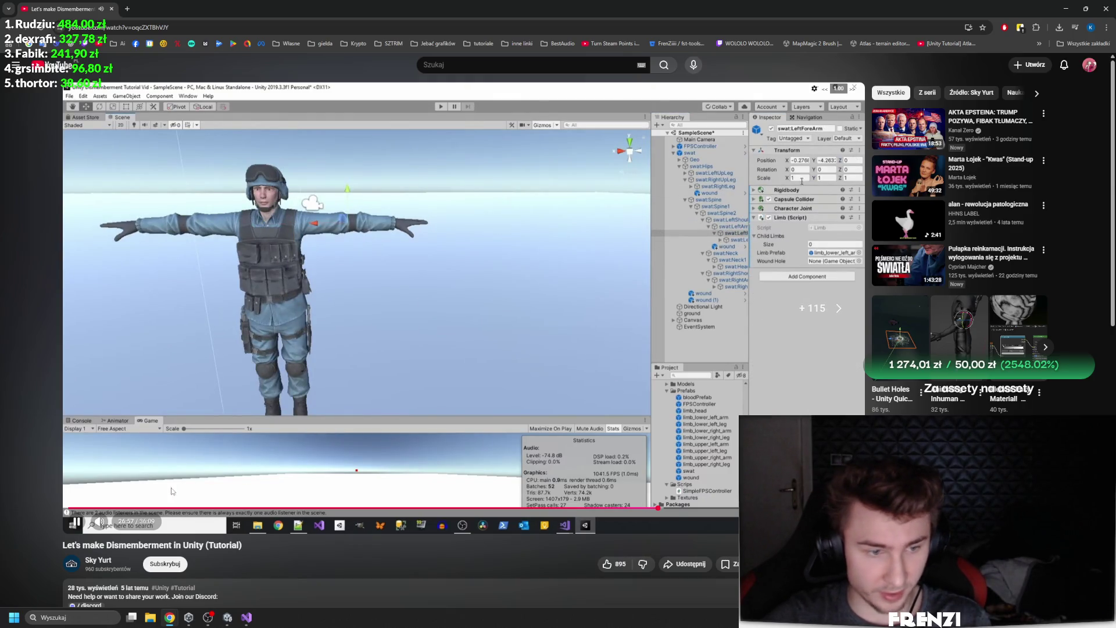
Jump back to the Create Ragdoll bone assignment, then ahead into the code writing
left_click(119, 509)
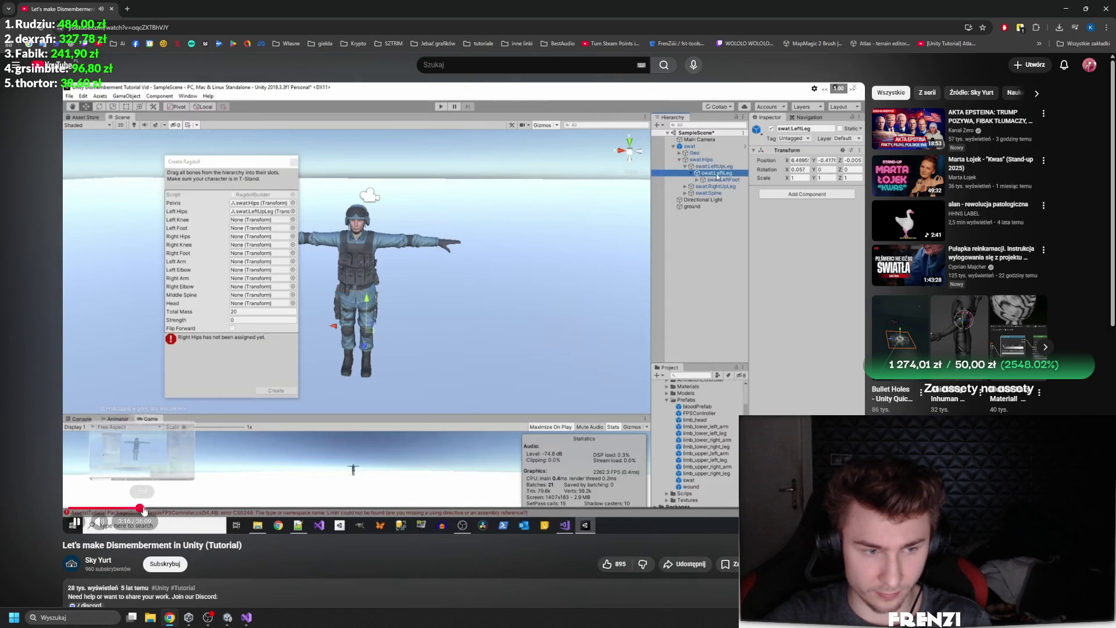
left_click(140, 508)
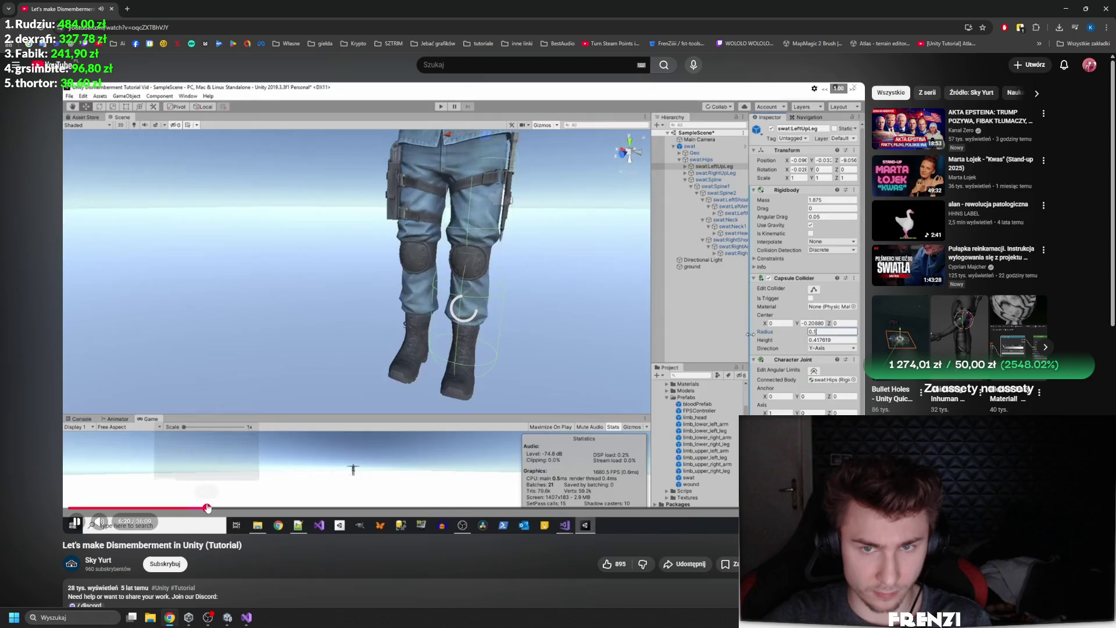
left_click(207, 508)
left_click(237, 508)
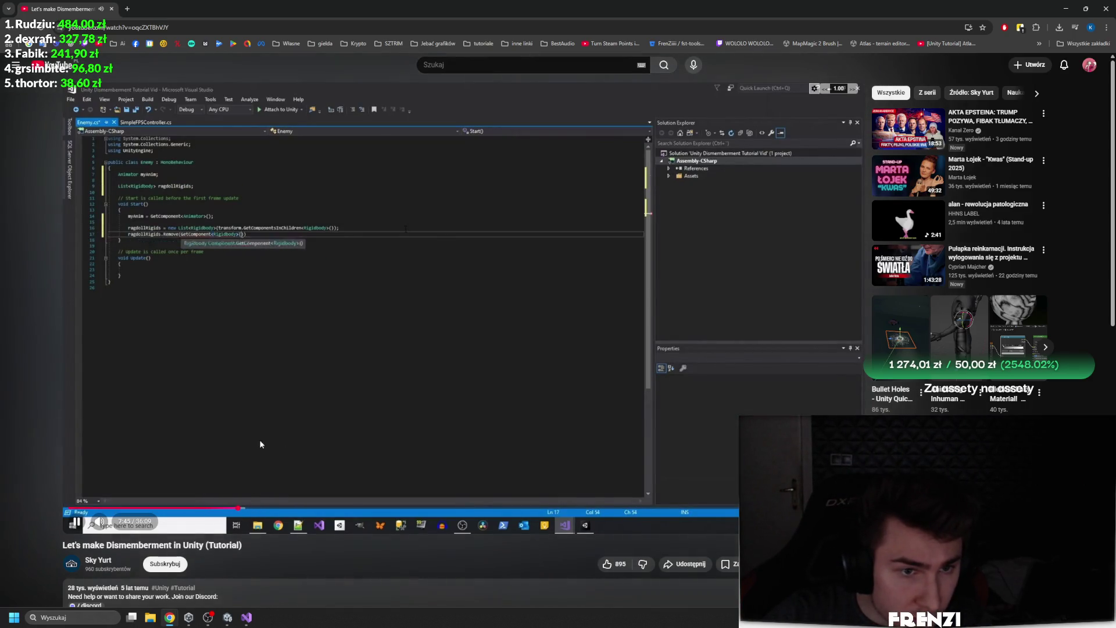
Jump through the Limb script code and soldier scene setup to the play-mode test
left_click(264, 509)
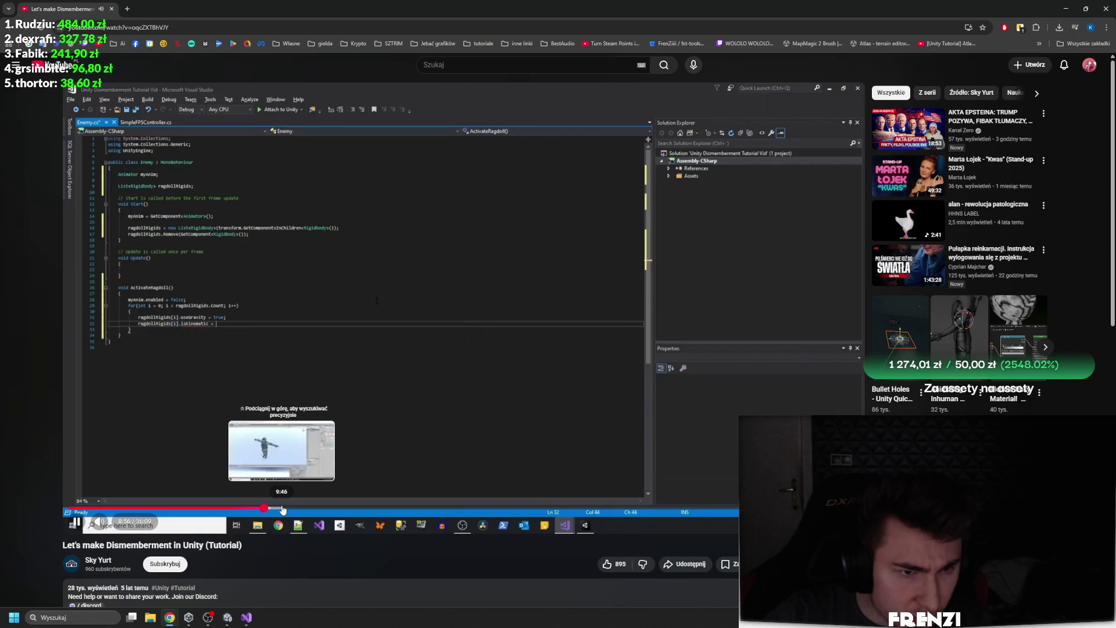
left_click(327, 509)
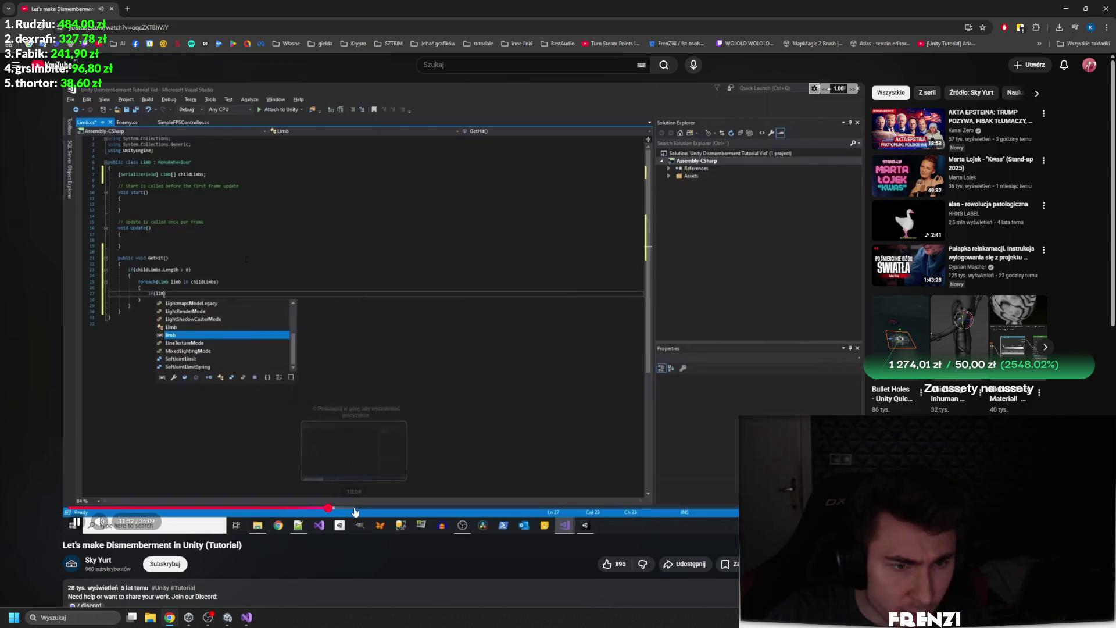
left_click(386, 509)
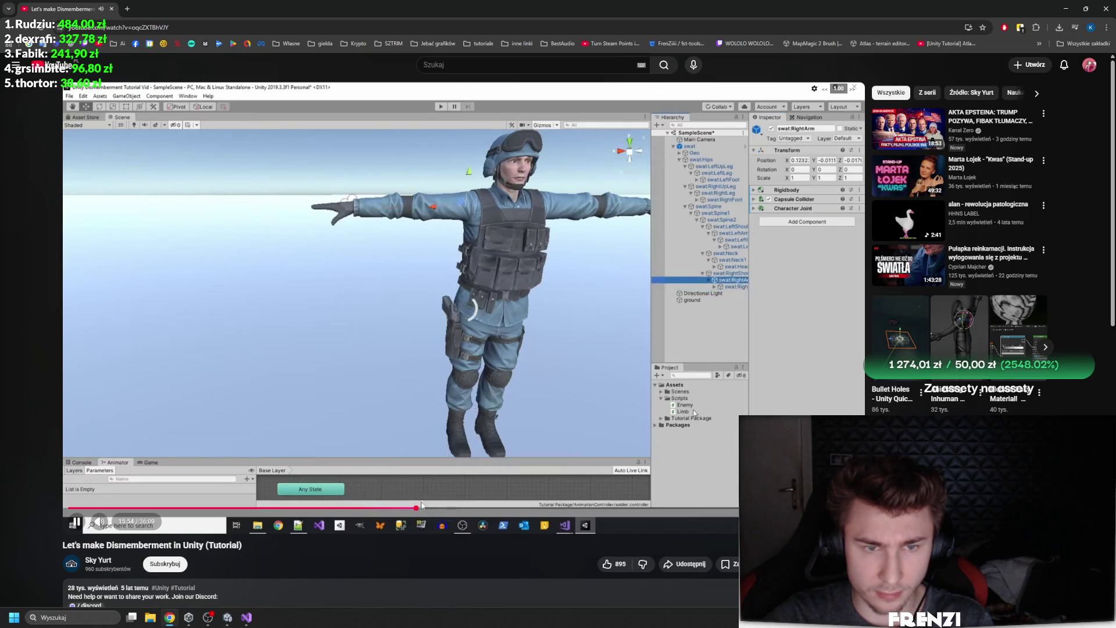
left_click(416, 508)
Restart the tutorial from the beginning and skip forward in five-second jumps
key("0")
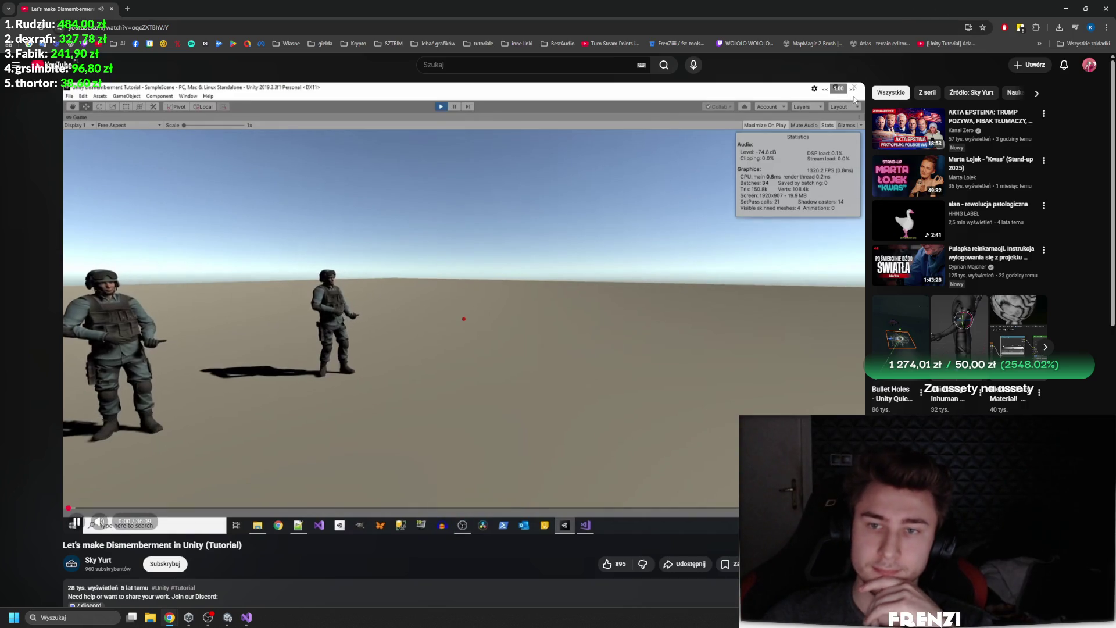
key("space")
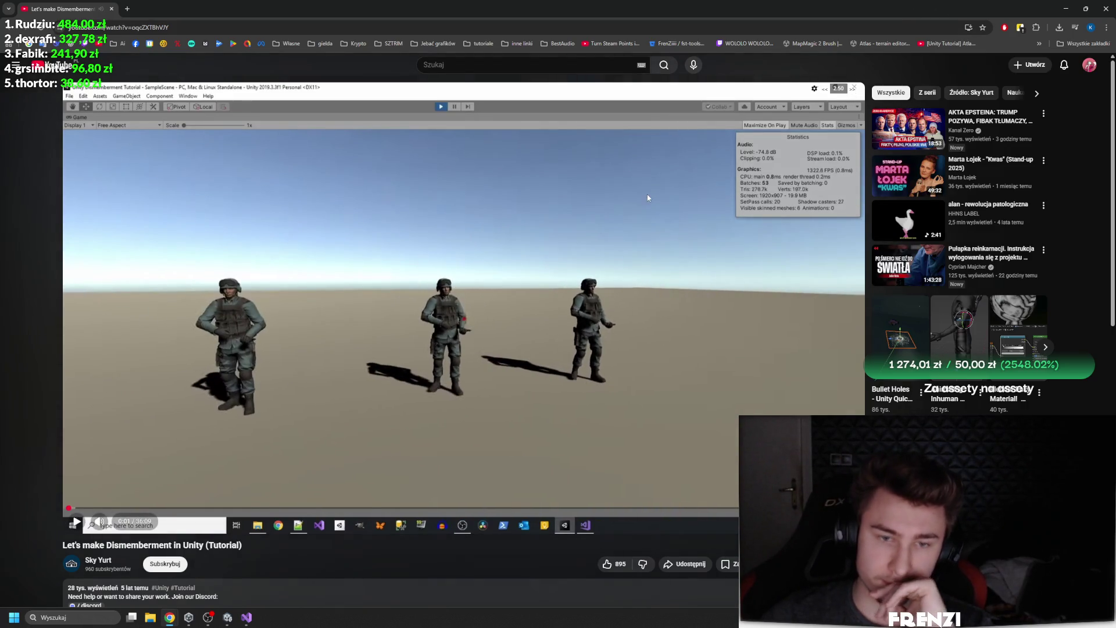
key("space")
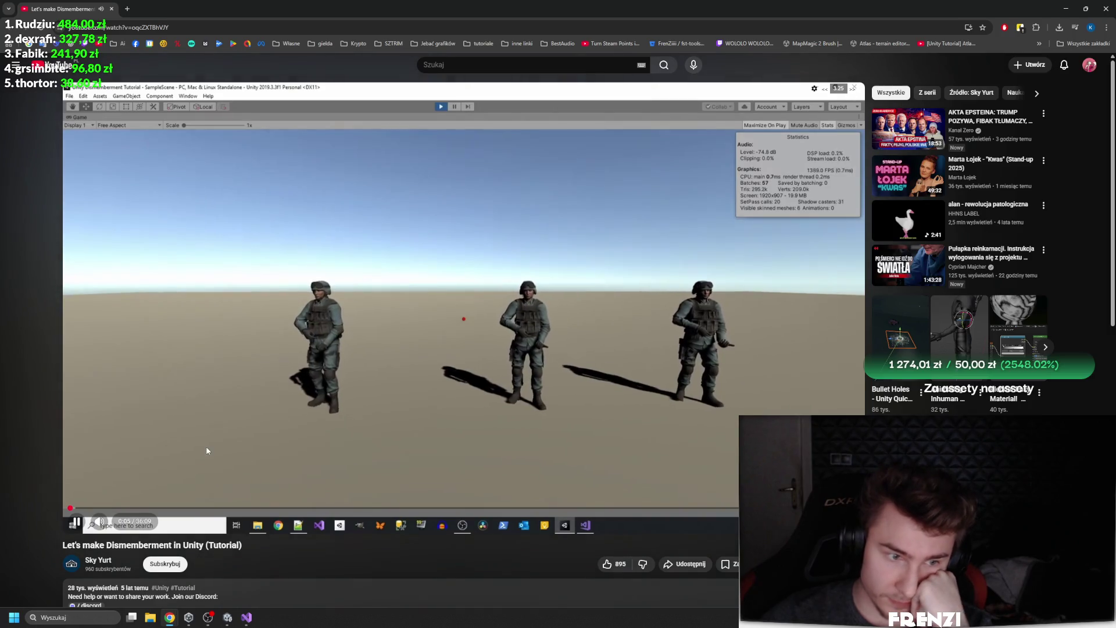
key("Right")
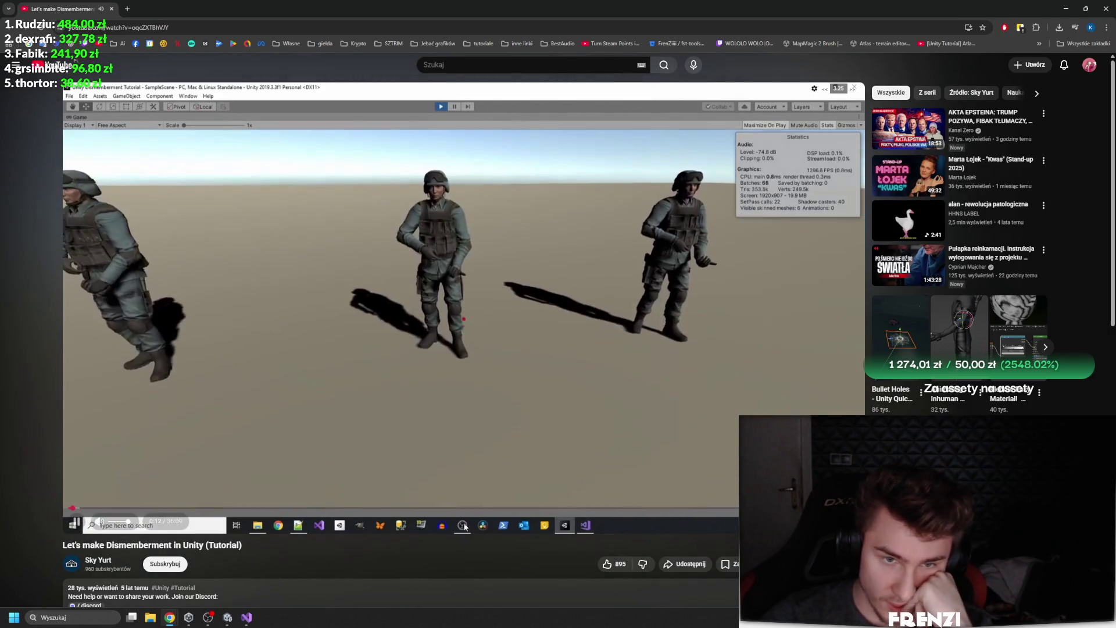
key("Right")
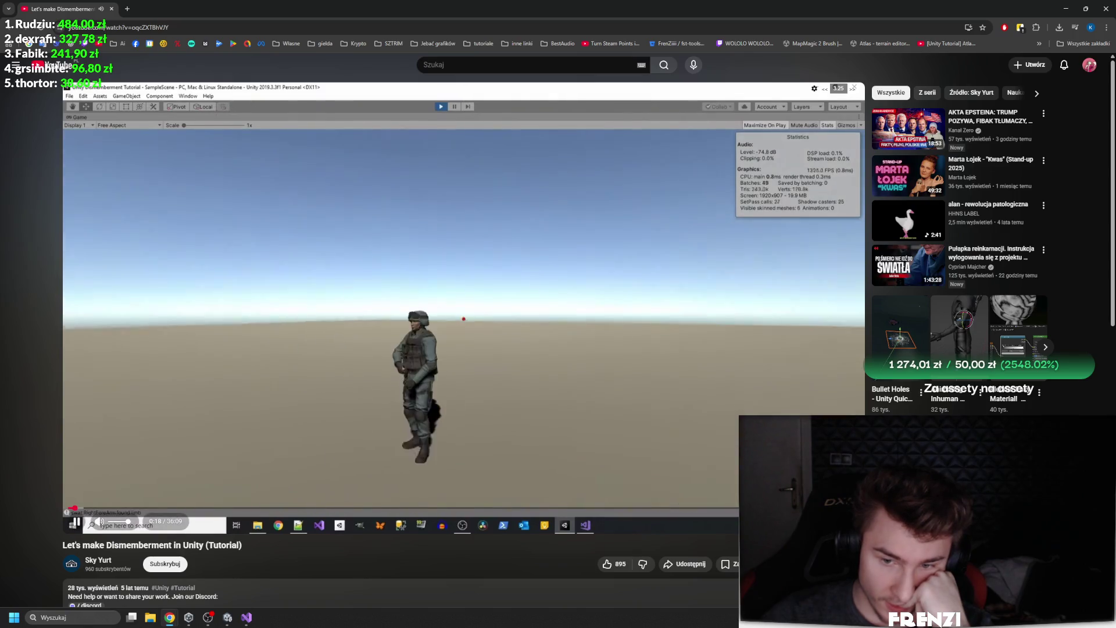
key("Right")
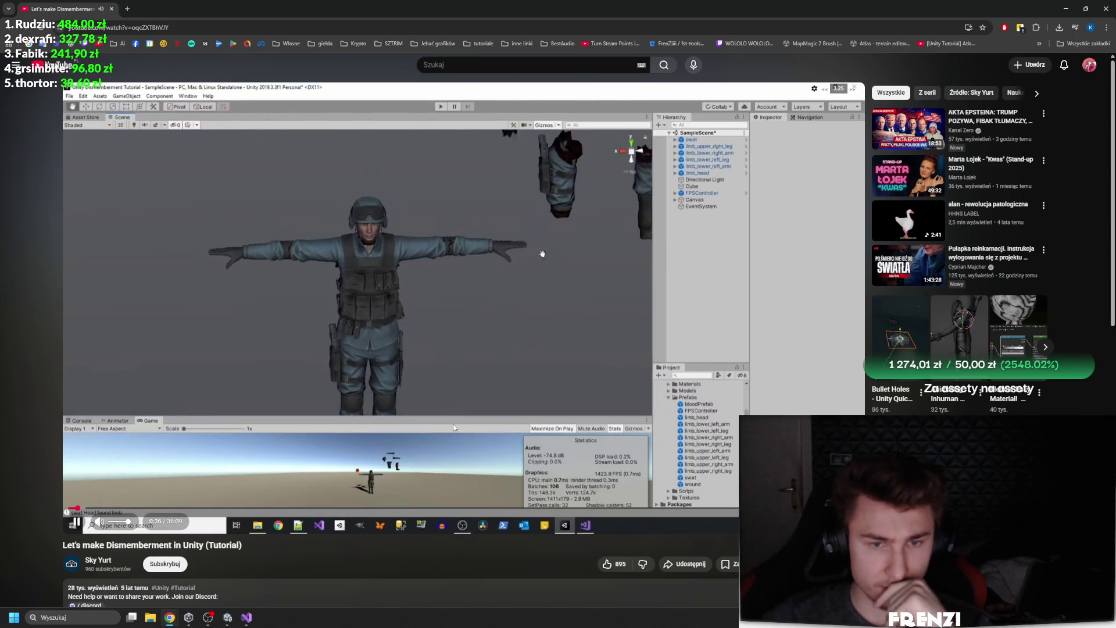
Skip the tutorial from about 14:19 past the limb script code to the dismembered soldier at 18:41
key("Right")
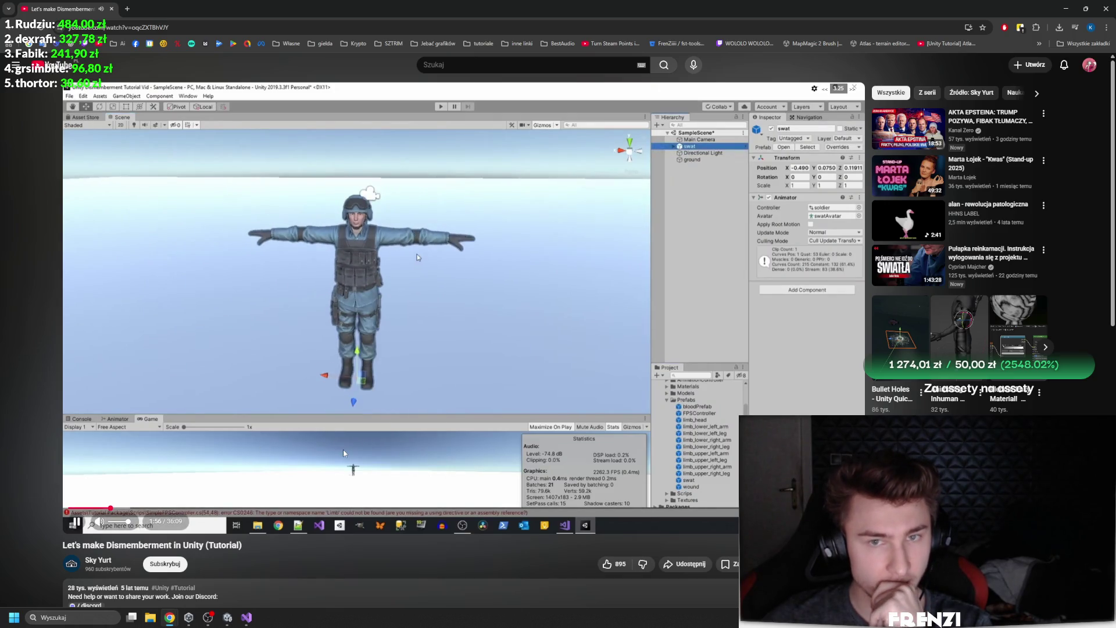
left_click(381, 508)
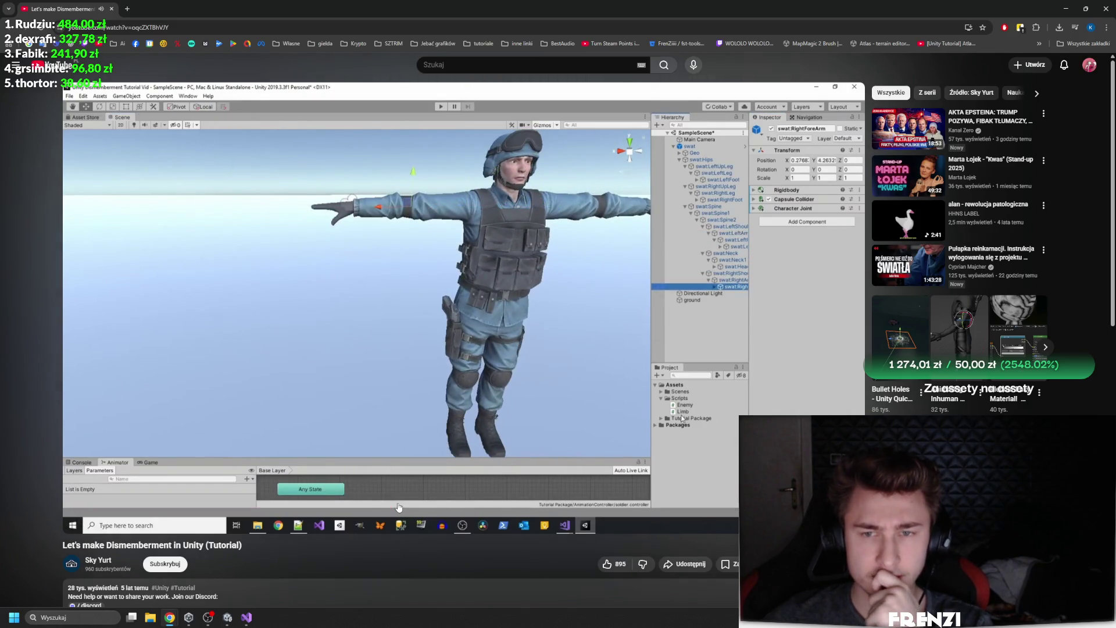
left_click(395, 508)
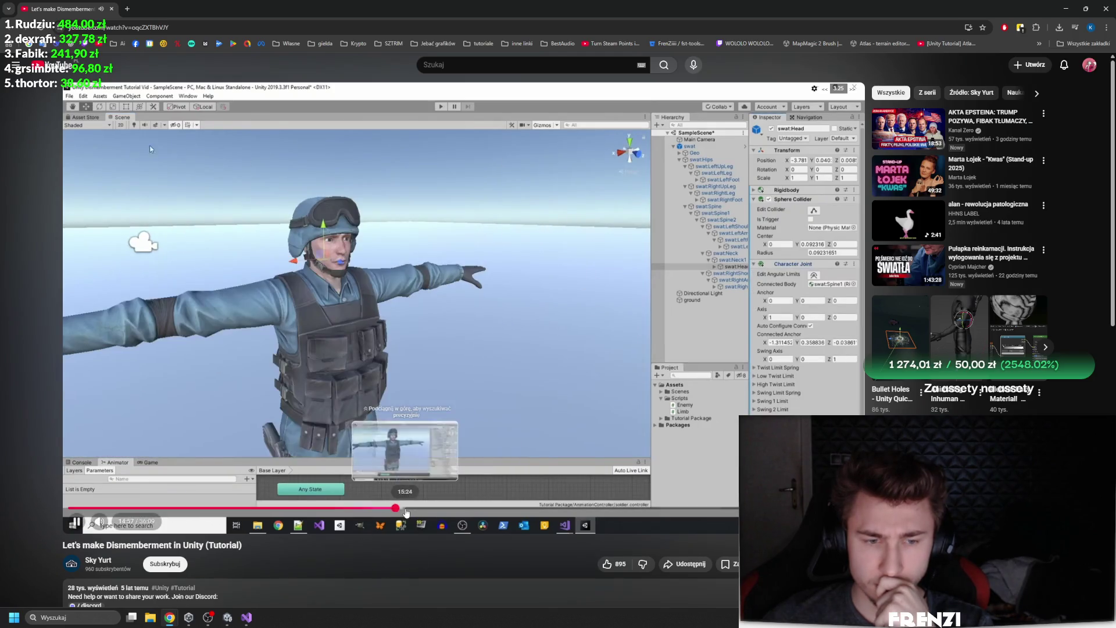
left_click(406, 511)
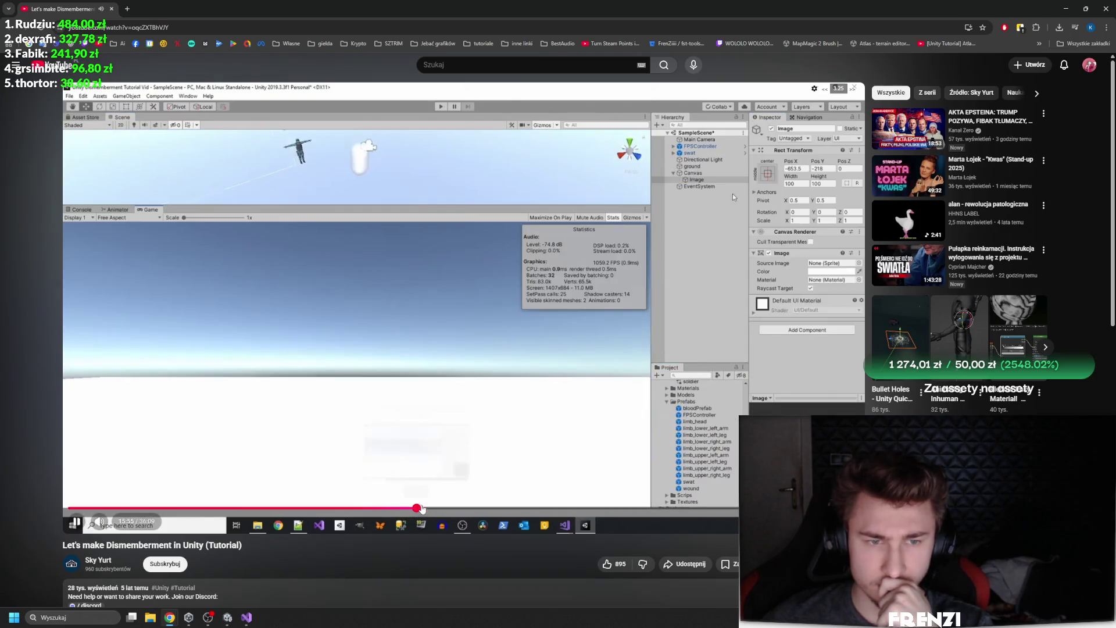
left_click(426, 509)
left_click_drag(434, 508, 513, 509)
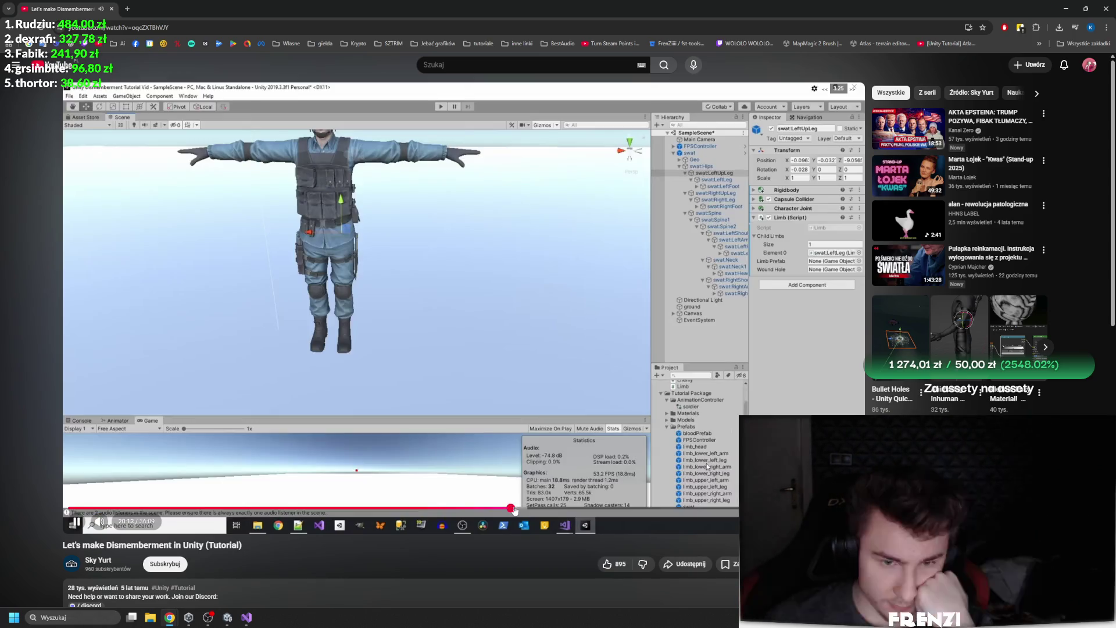
left_click(539, 508)
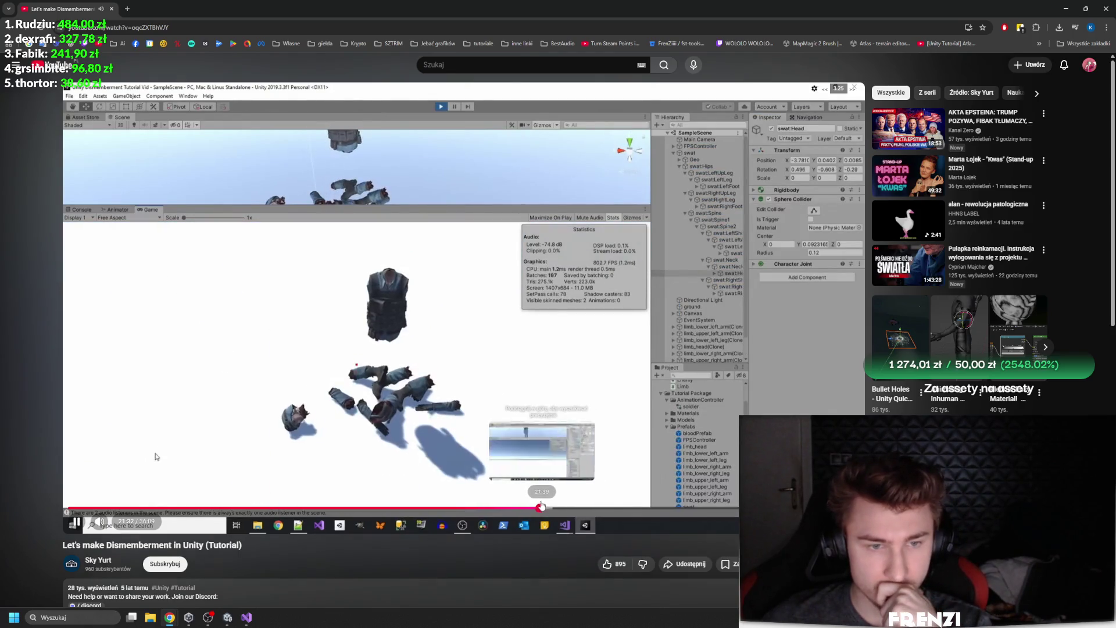
Skim the wound setup on both legs and the arm, ending at the forearm limb settings
left_click(551, 508)
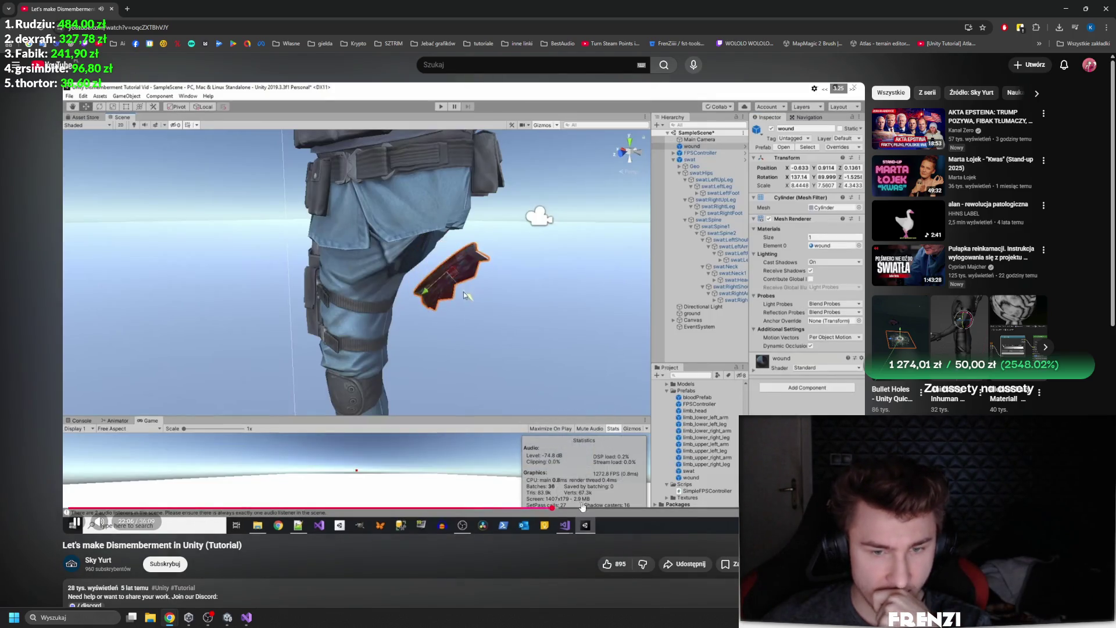
left_click(574, 508)
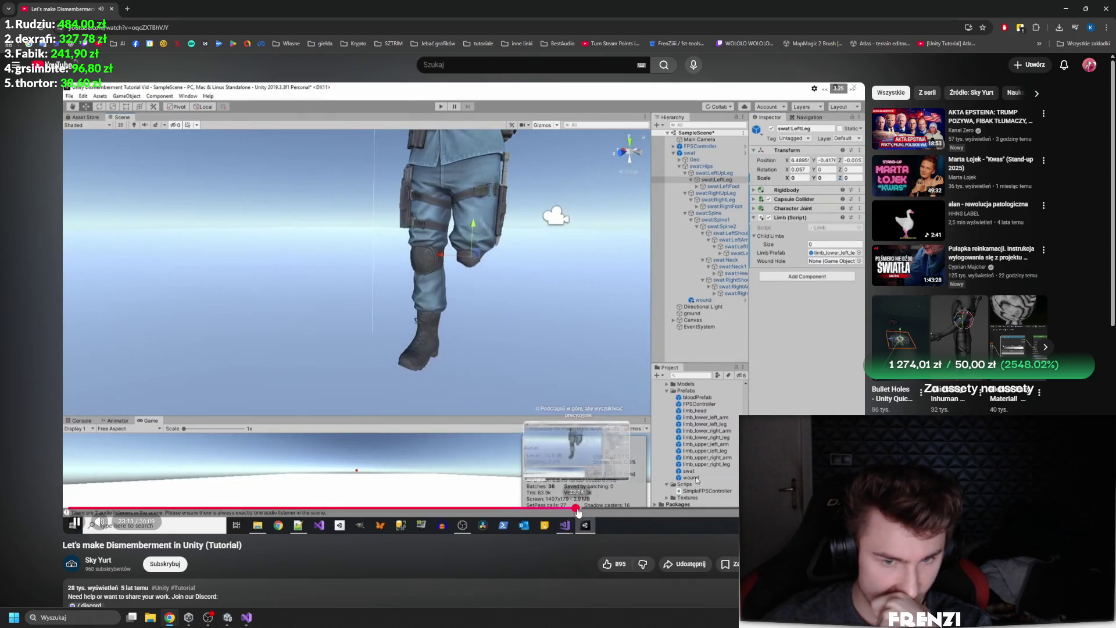
left_click(599, 508)
left_click(621, 508)
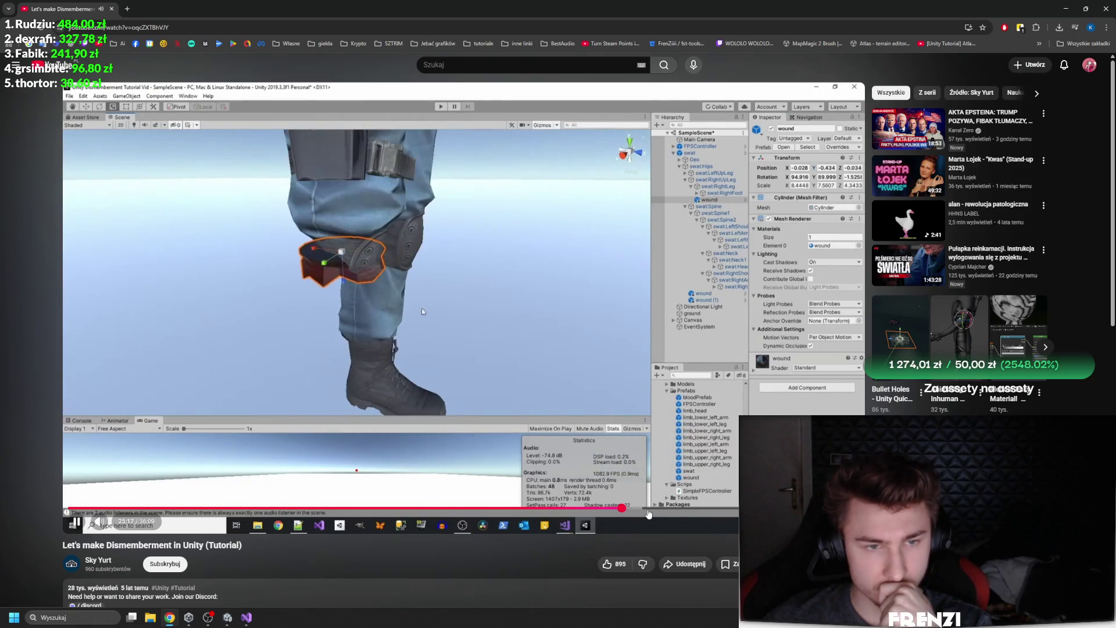
left_click(648, 509)
left_click(683, 509)
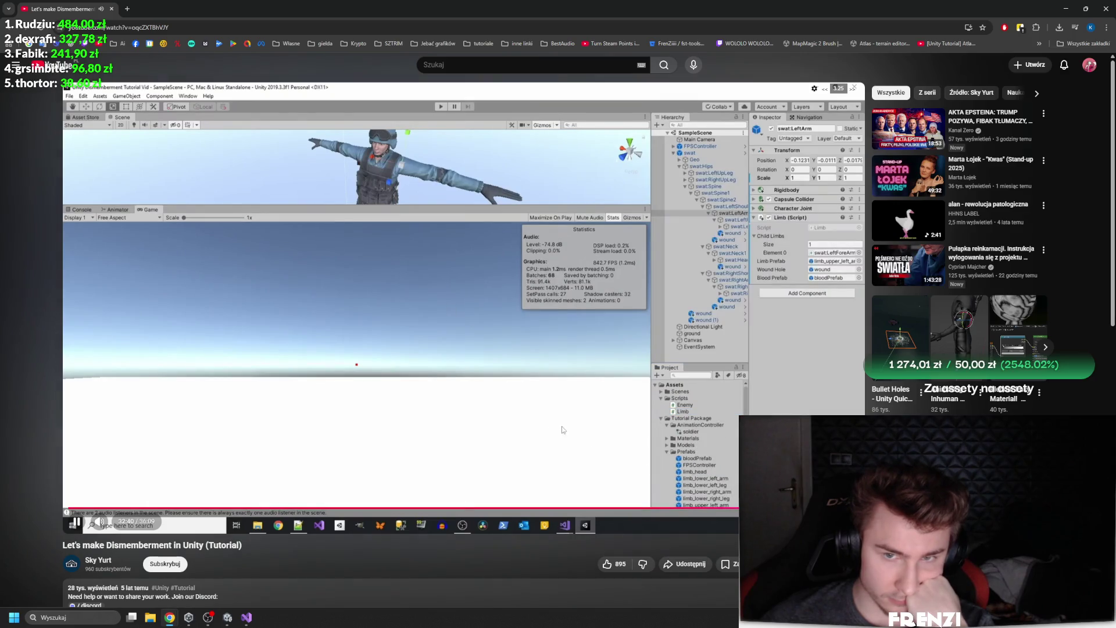
Pause the tutorial at the Enemy script and return to the Unity editor
key("space")
key("space")
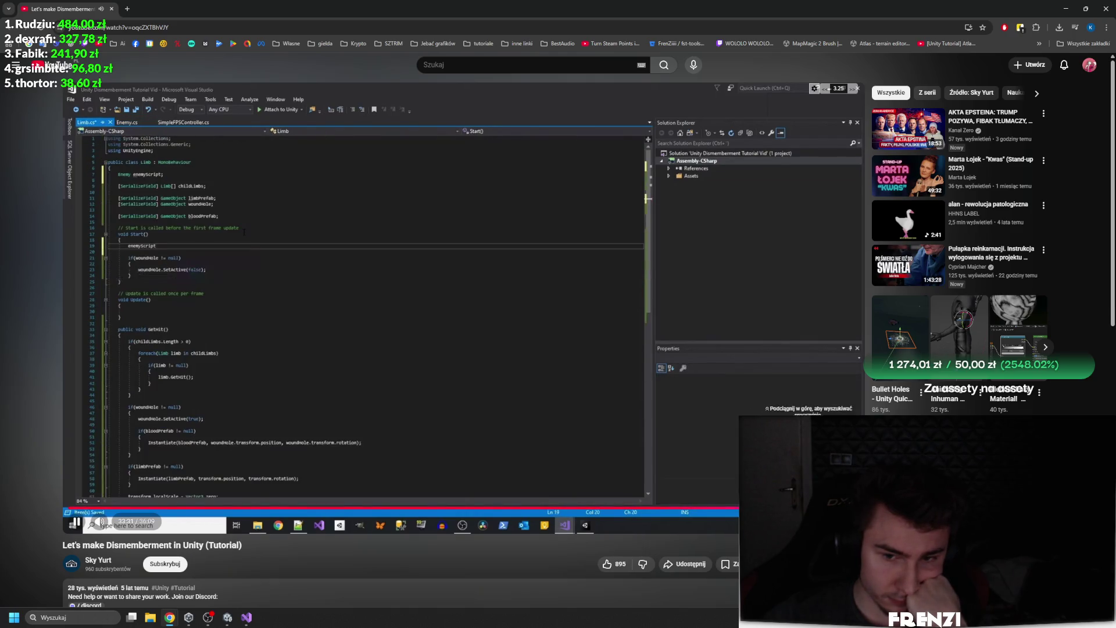
key("space")
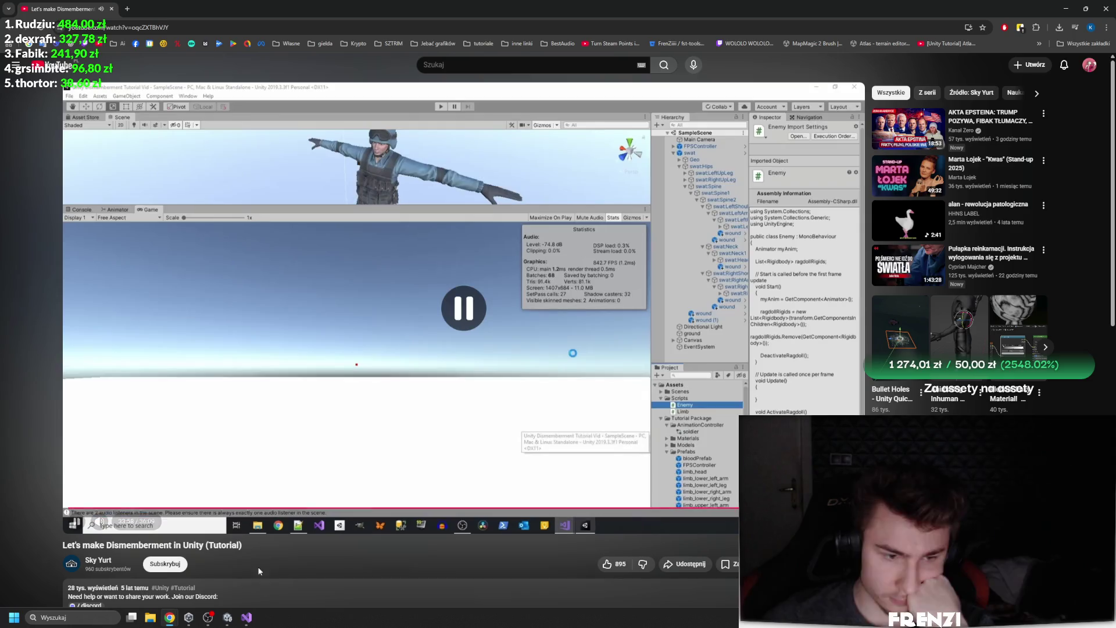
left_click(229, 617)
scroll(172, 299, "up", 2)
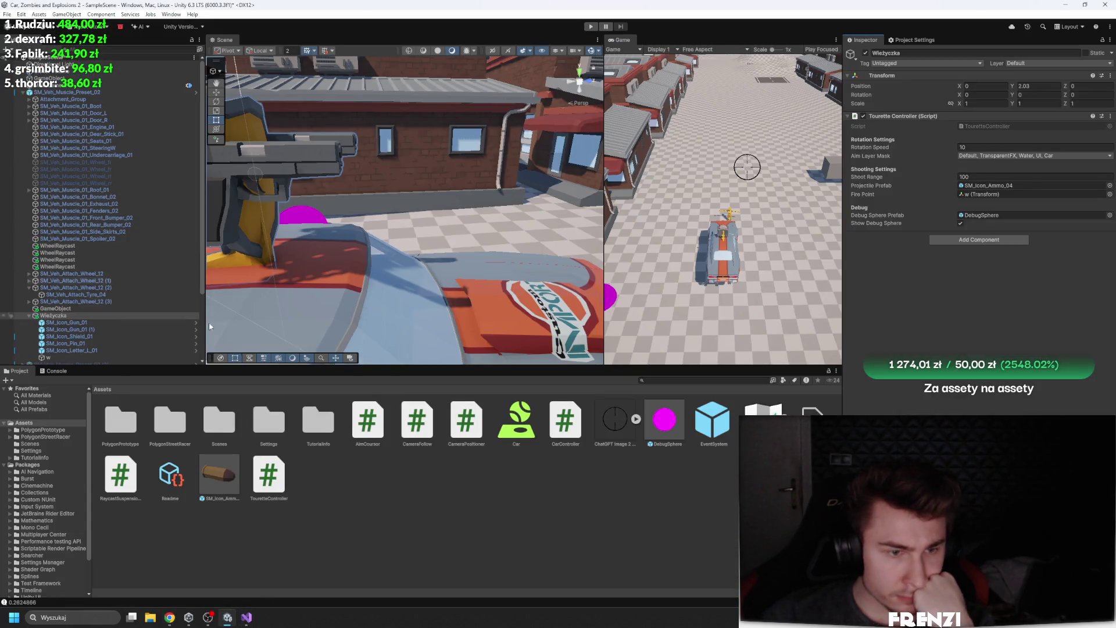
Move the scene camera to the street, then select, frame and position the yellow dummy
left_click(163, 417)
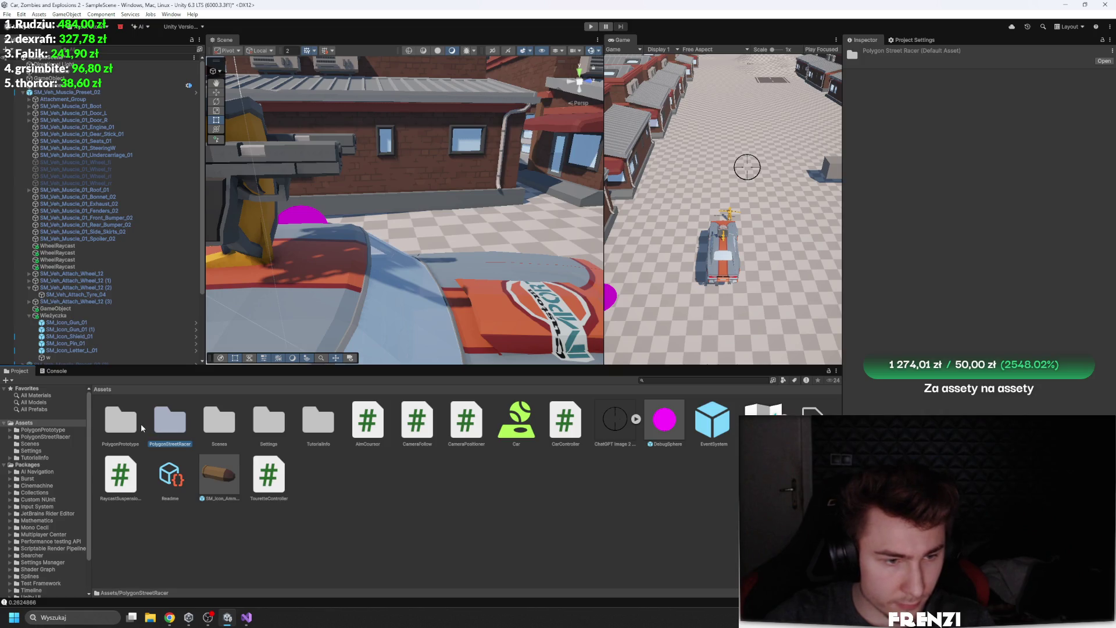
double_click(172, 422)
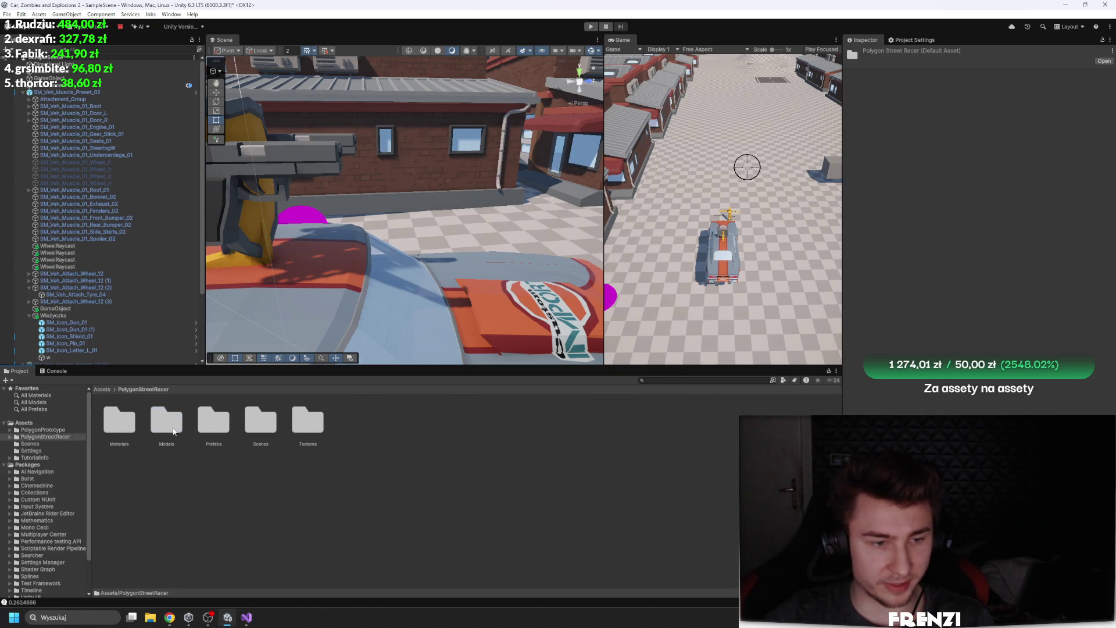
left_click(103, 390)
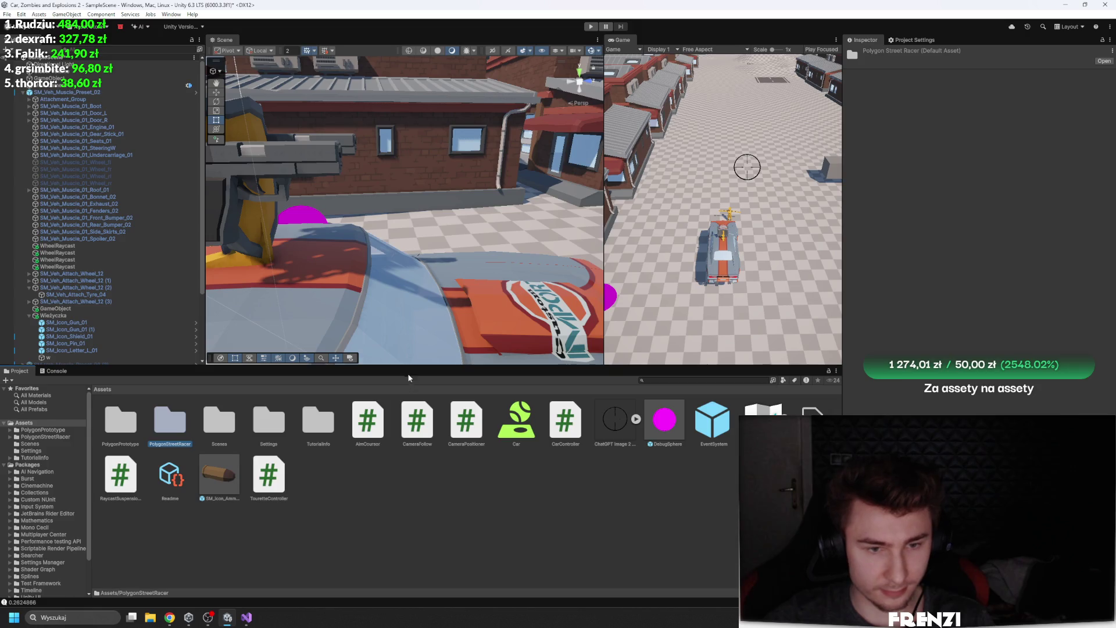
mouse_move(407, 233)
left_mouse_down()
mouse_move(494, 262)
mouse_move(943, 349)
mouse_move(690, 332)
mouse_move(694, 344)
mouse_move(667, 317)
left_mouse_up()
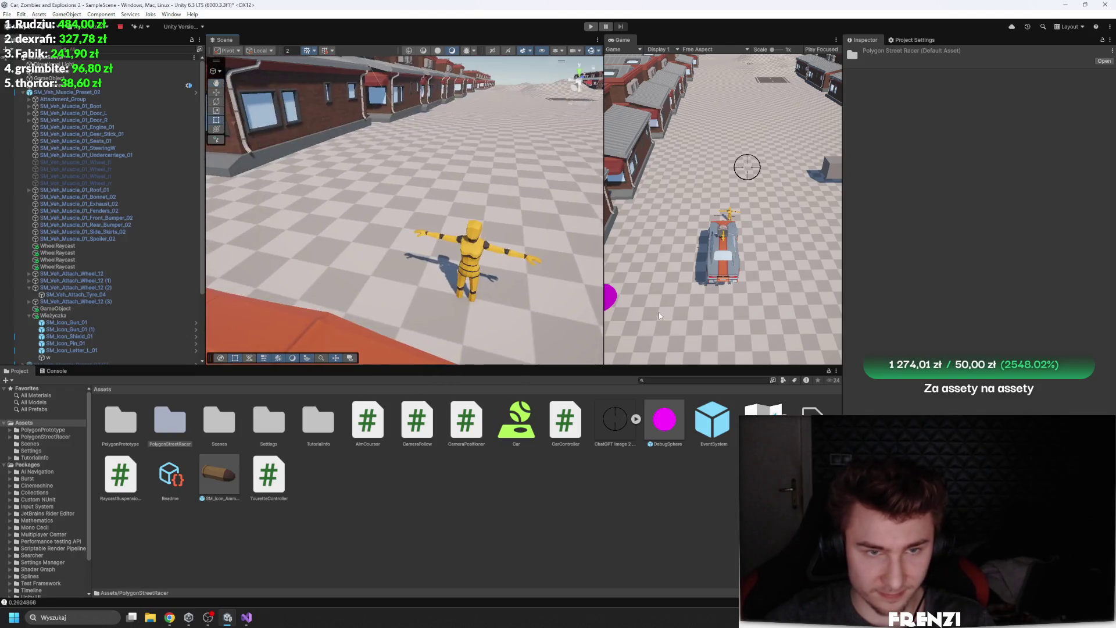
left_click(485, 251)
left_click_drag(465, 293, 581, 186)
key("f")
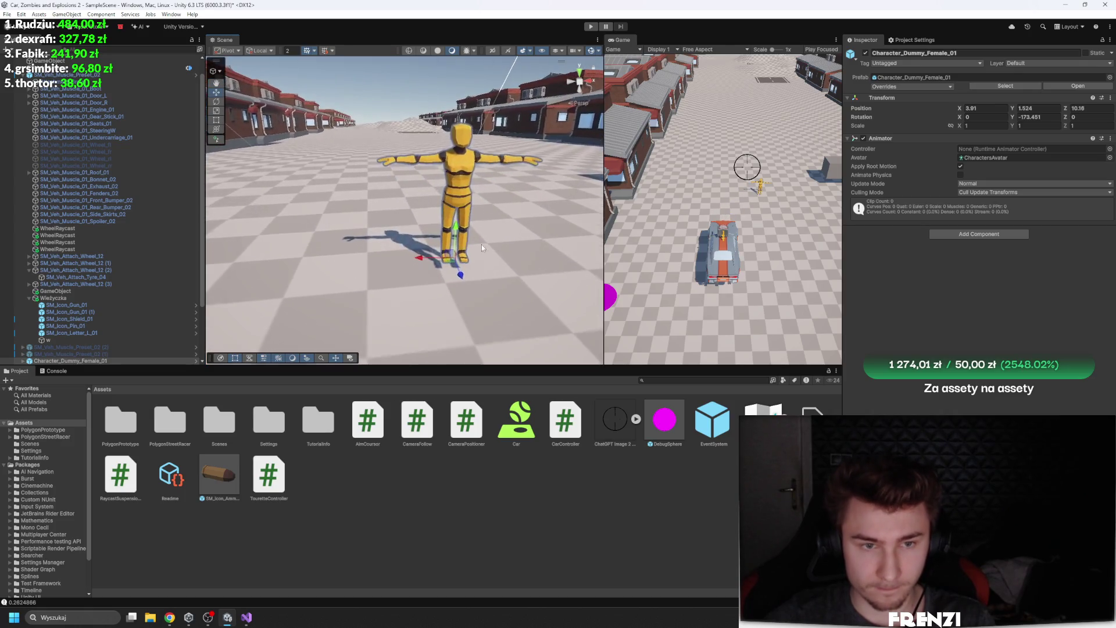
left_click_drag(457, 238, 458, 249)
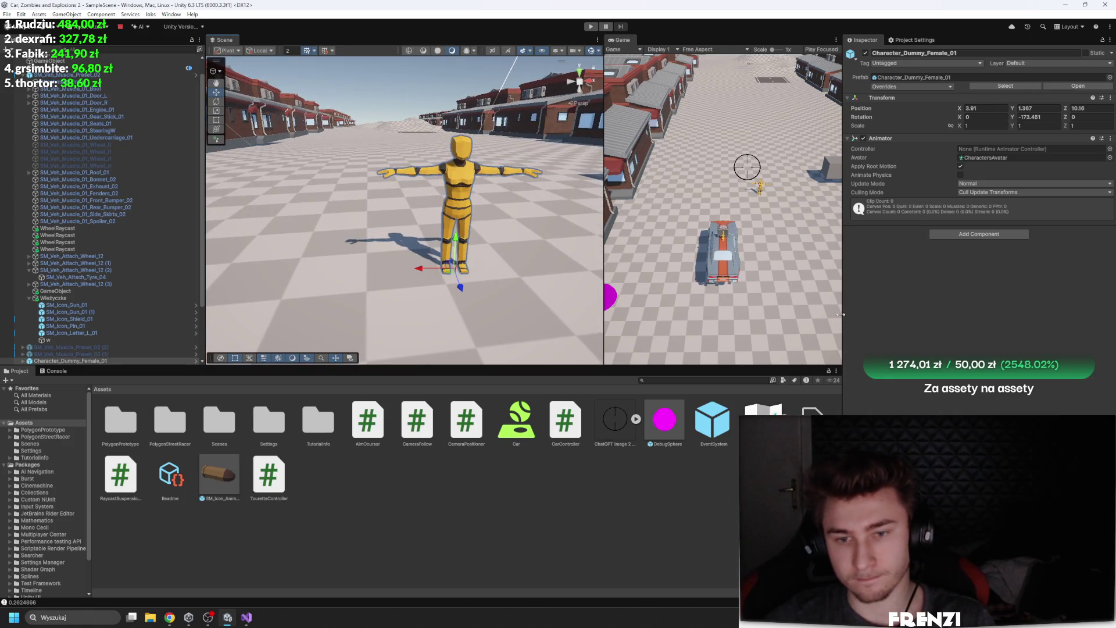
Drag the panel splitters to make the Scene and Game views wider and taller
left_click_drag(841, 313, 959, 314)
left_click_drag(687, 254, 713, 255)
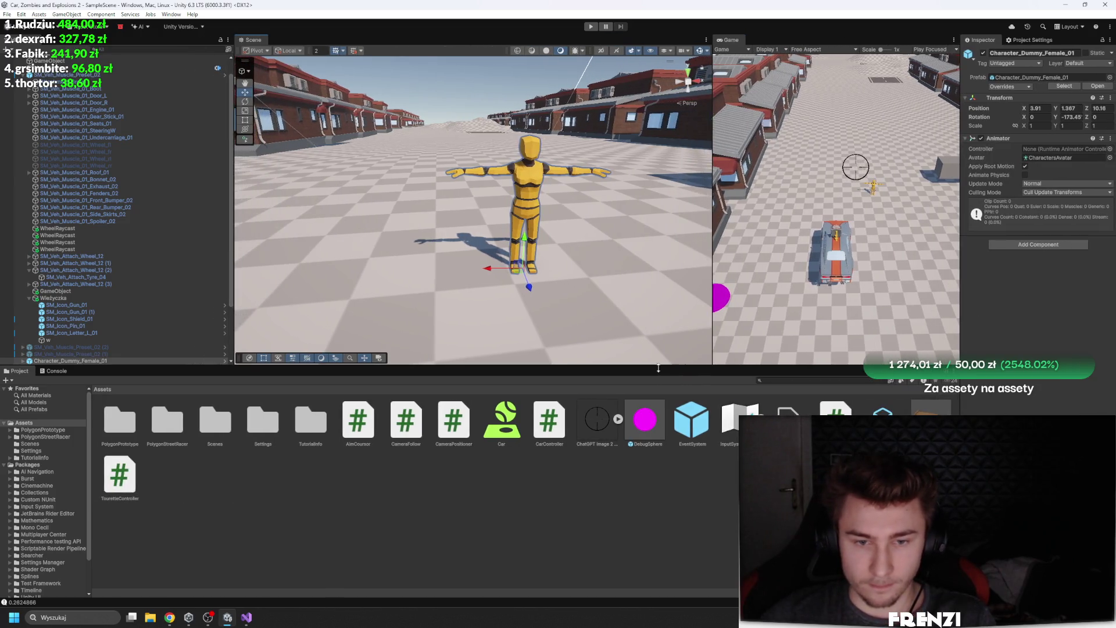
left_click_drag(623, 366, 623, 477)
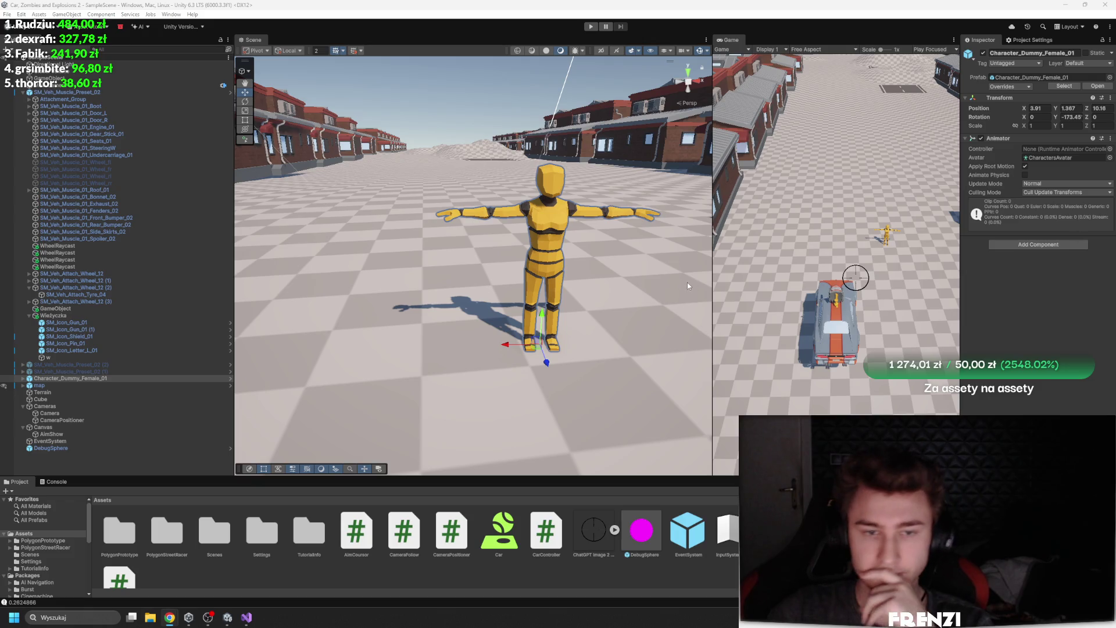
left_click(87, 392)
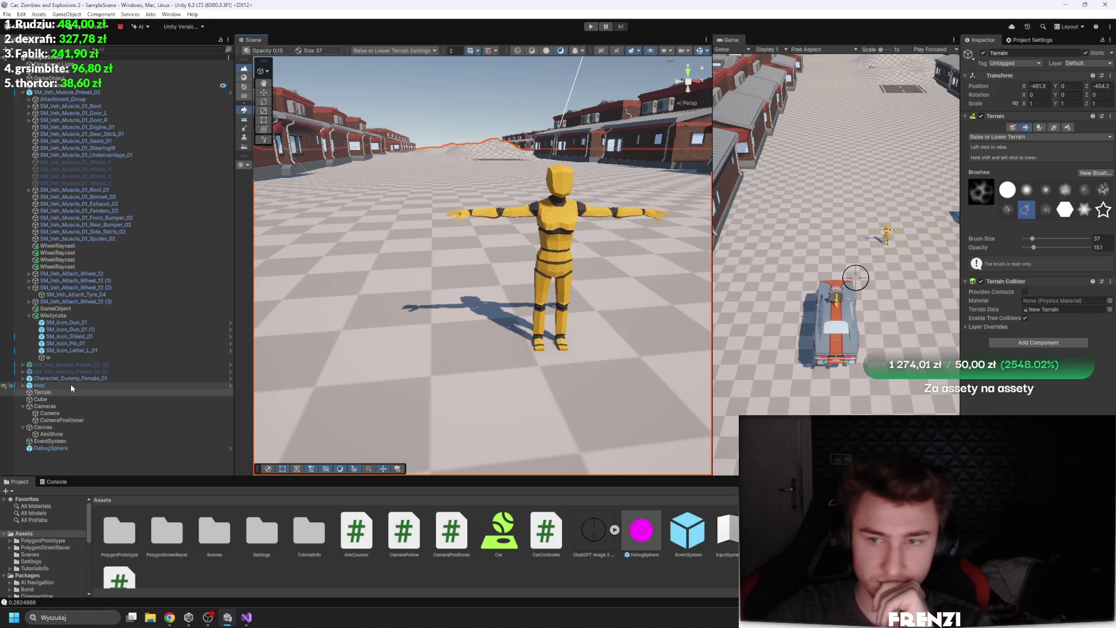
Expand the dummy and inspect its mesh child's Update When Offscreen setting and material
left_click(562, 237)
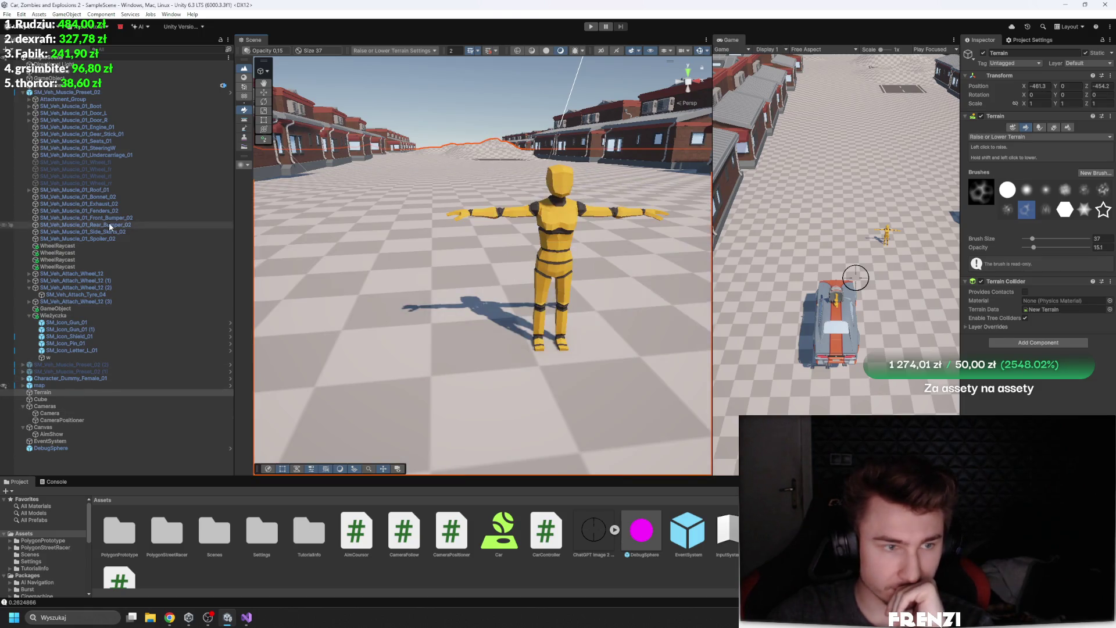
left_click(23, 378)
left_click(73, 385)
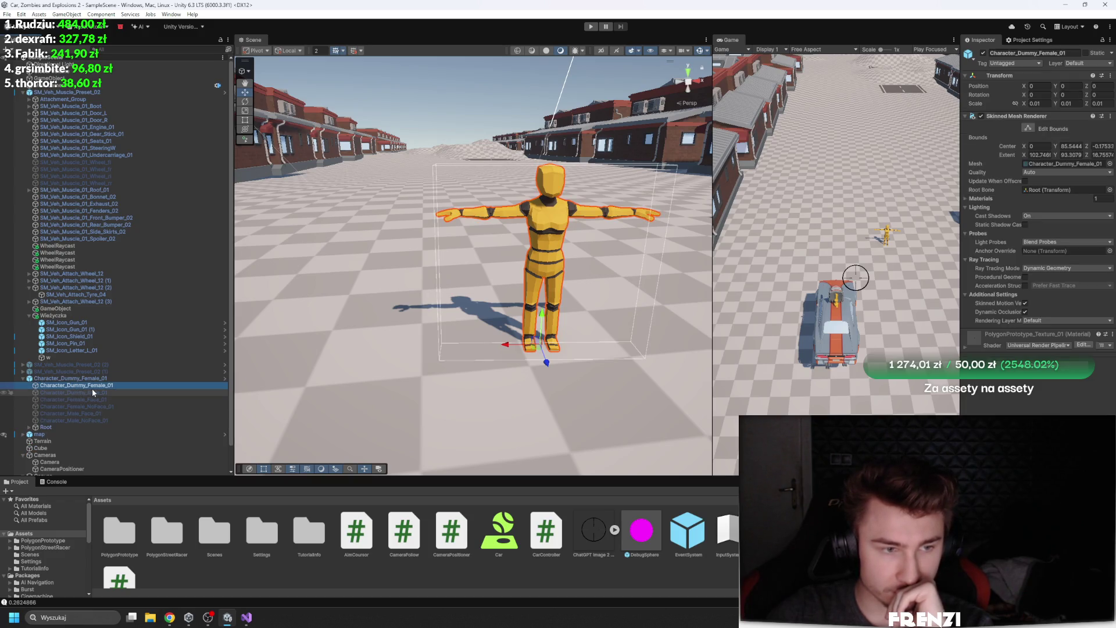
left_click(1026, 182)
left_click(1026, 182)
left_click(984, 199)
left_click(985, 199)
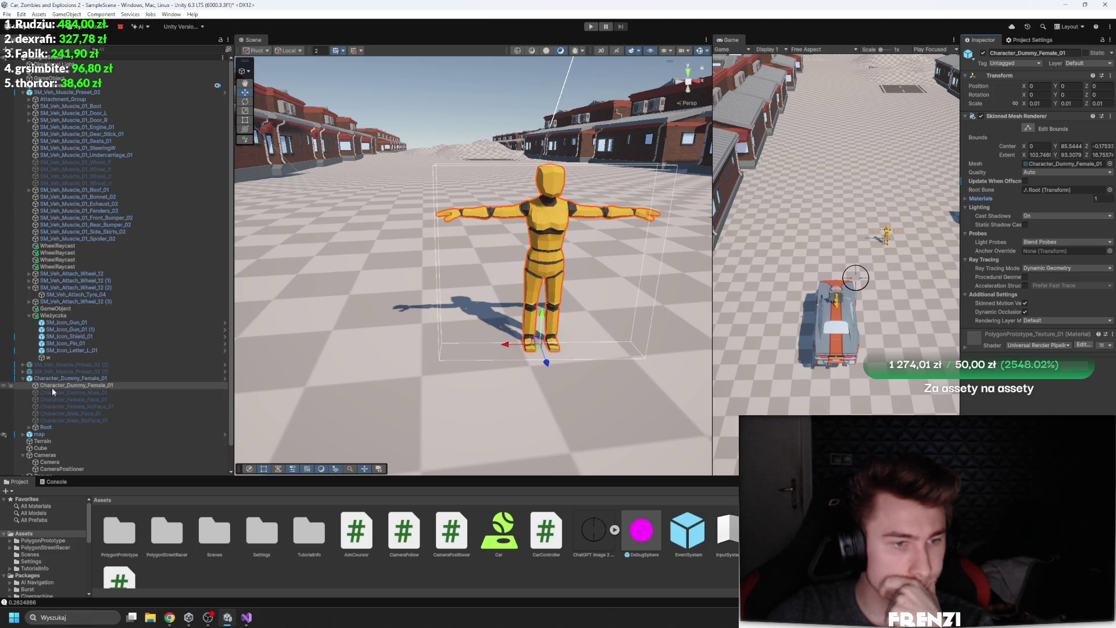
left_click(982, 199)
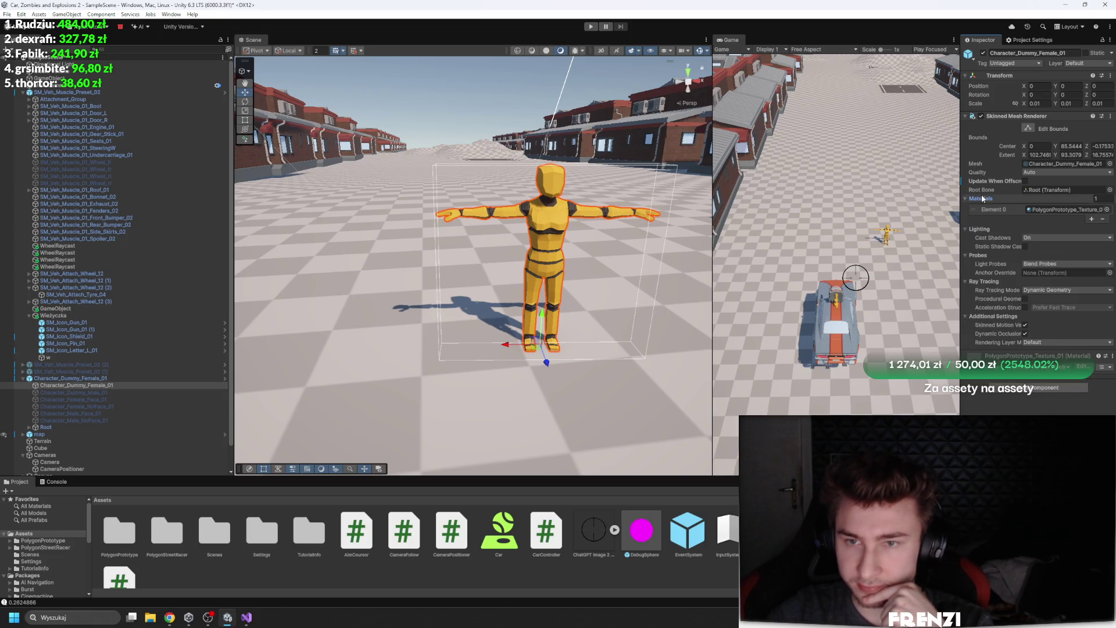
Expand Root, Hips and both legs down to the ankles, then select Spine_01
left_click(30, 426)
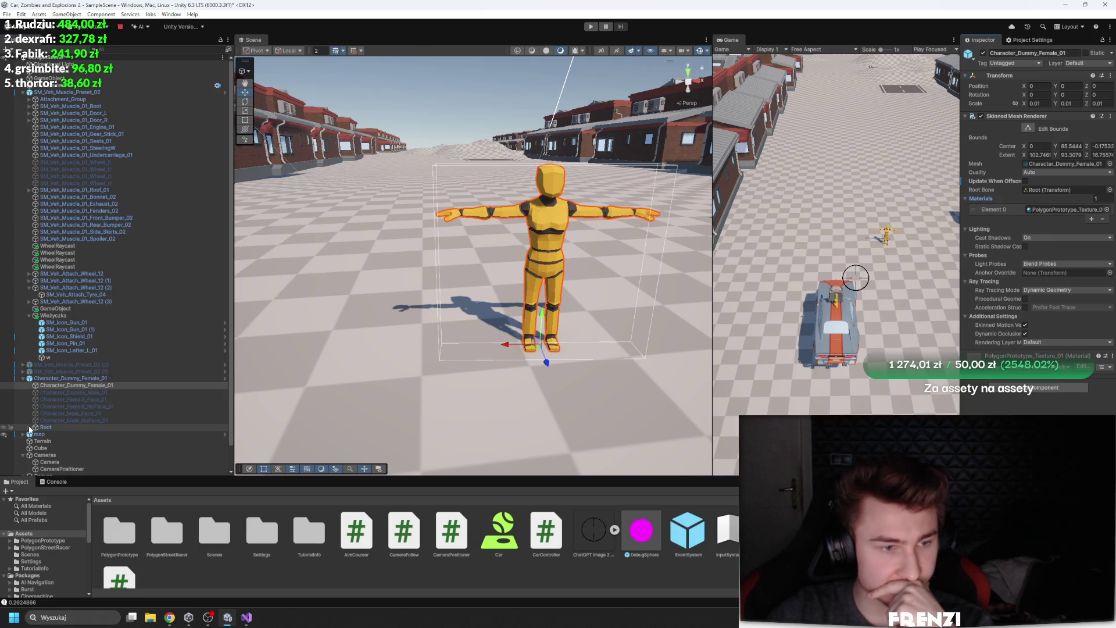
scroll(36, 407, "down", 2)
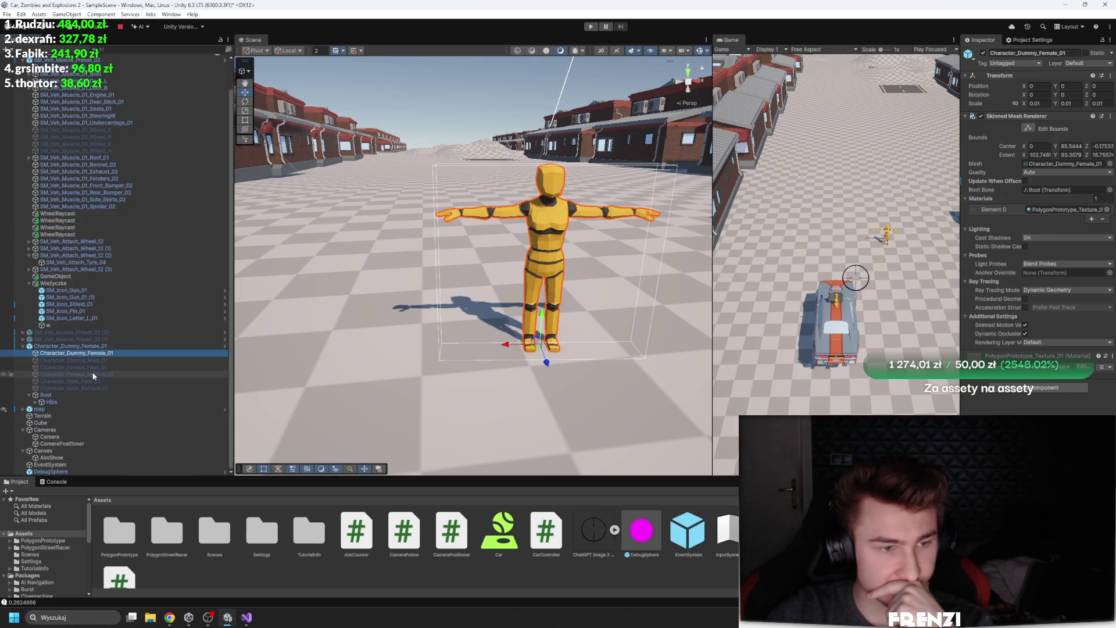
left_click(36, 402)
left_click(42, 415)
left_click(42, 429)
left_click(48, 422)
left_click(48, 444)
left_click(53, 451)
left_click_drag(65, 436, 54, 446)
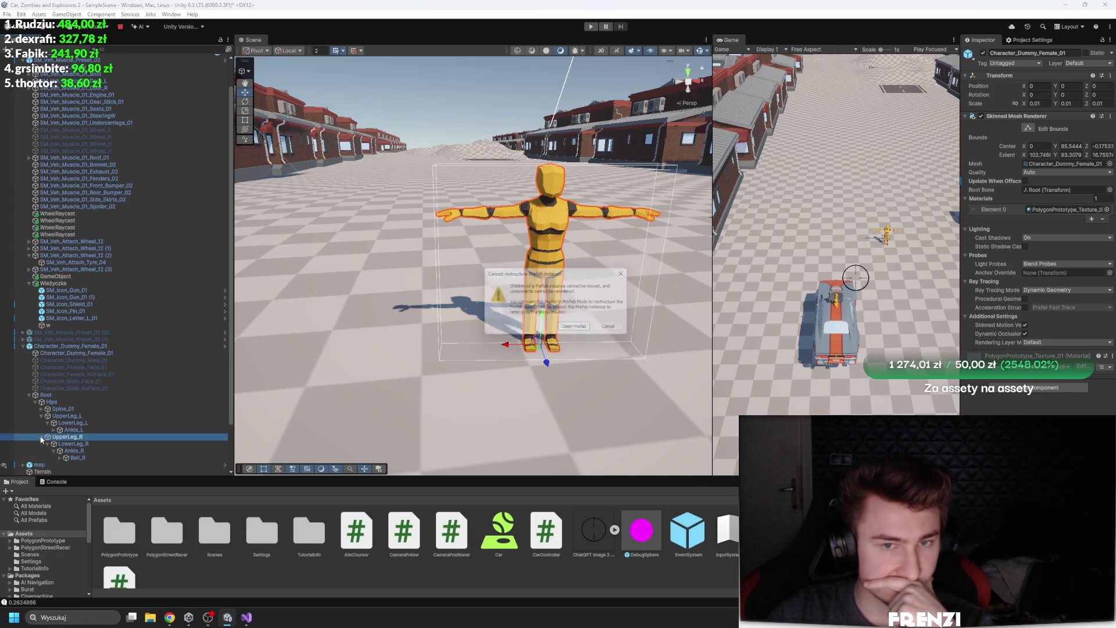
left_click(628, 272)
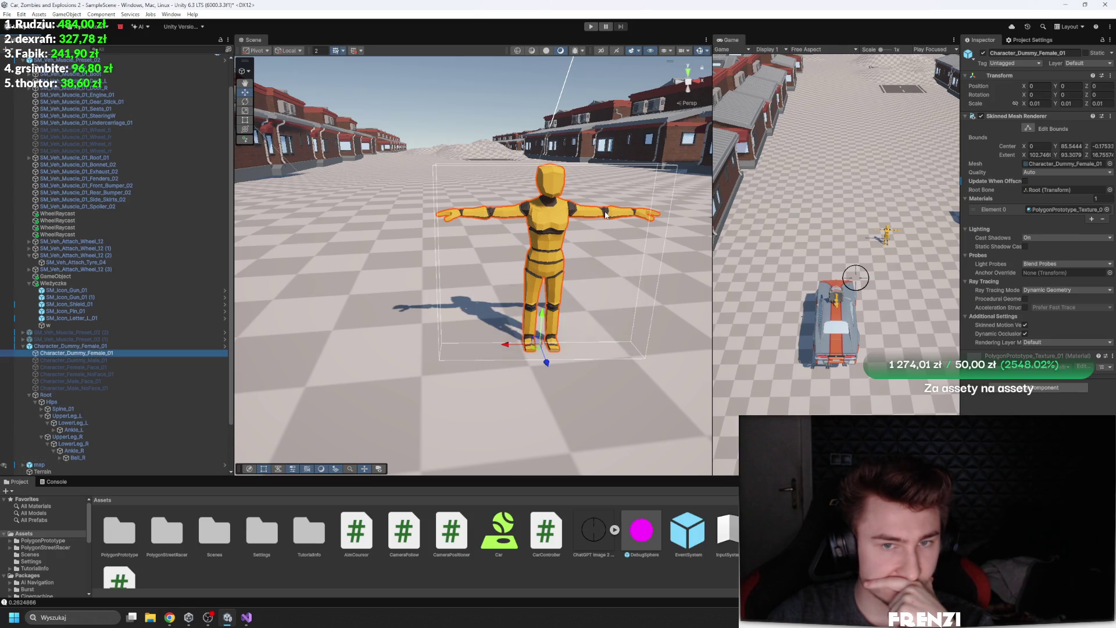
left_click(534, 214)
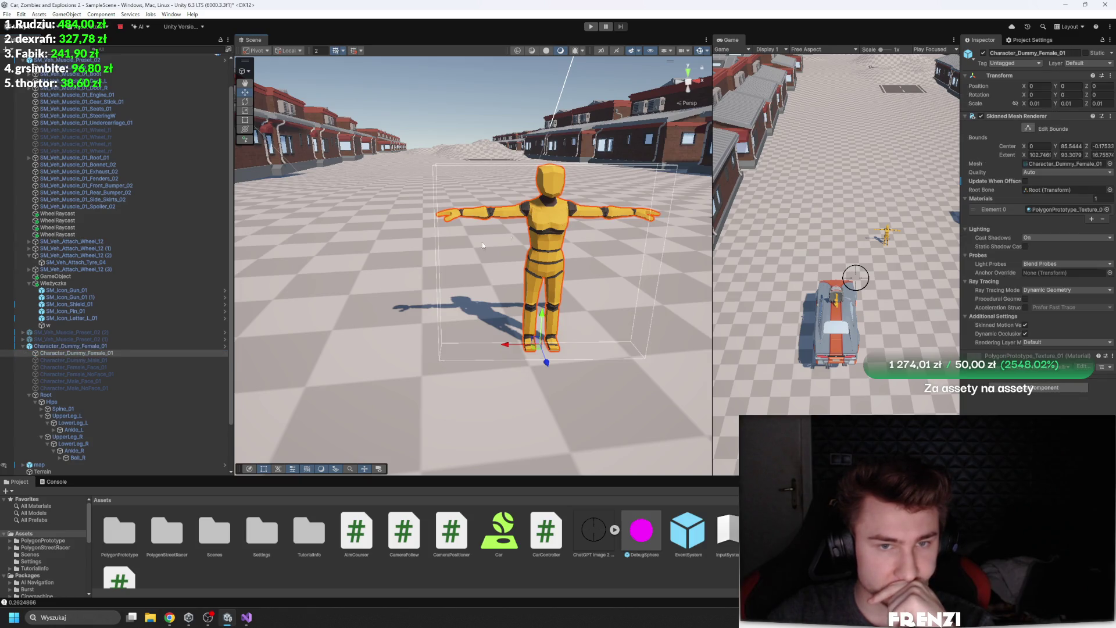
left_click(95, 410)
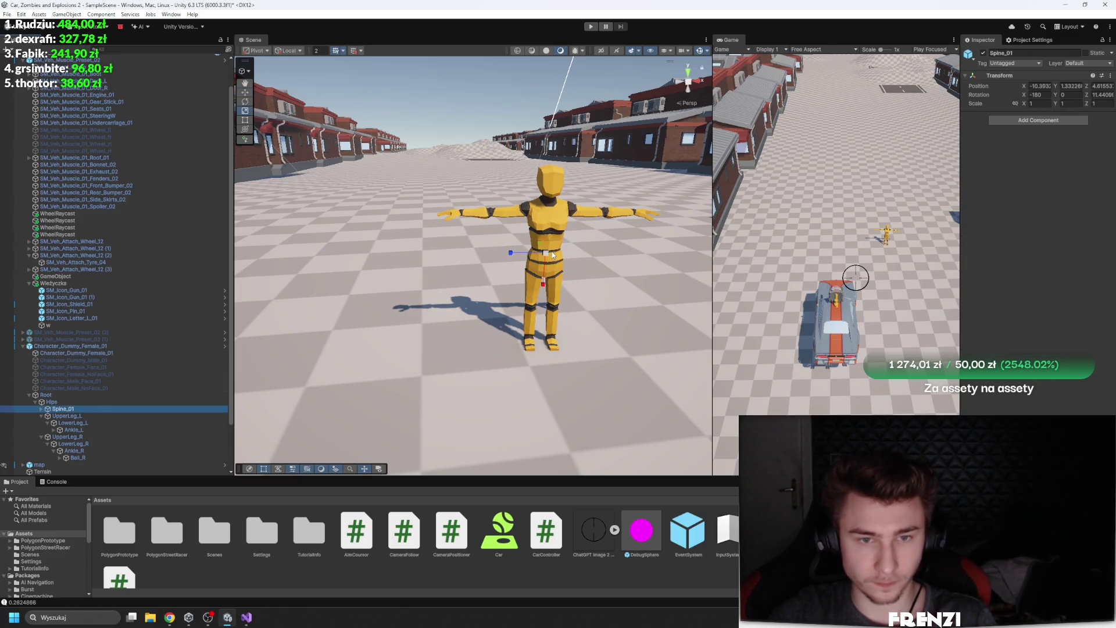
left_click_drag(551, 257, 514, 263)
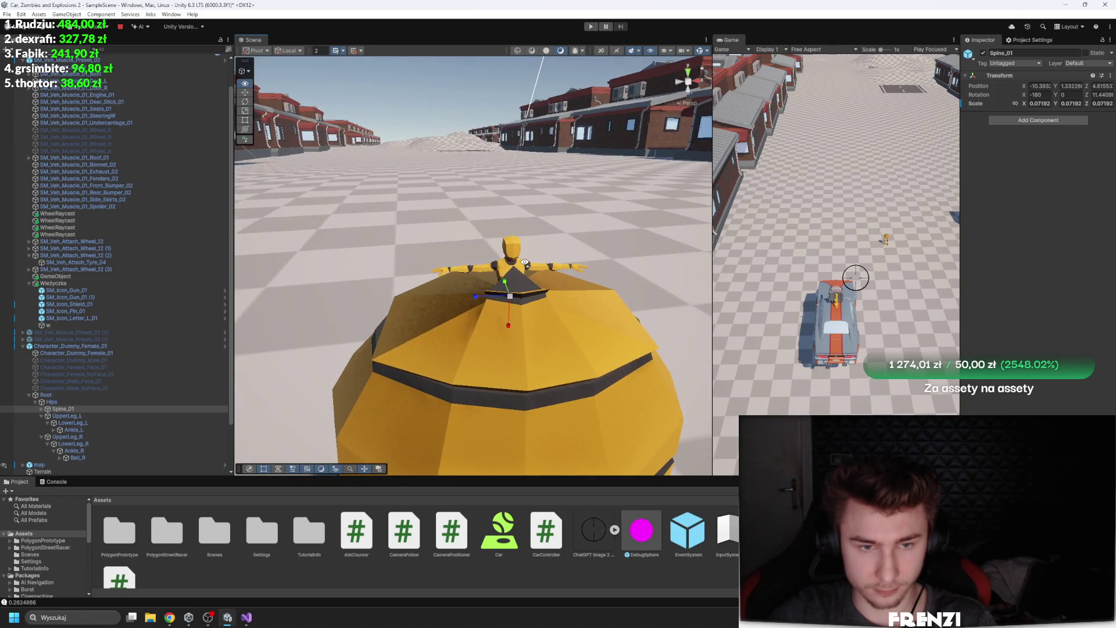
key("ctrl+z")
key("f")
scroll(483, 273, "down", 5)
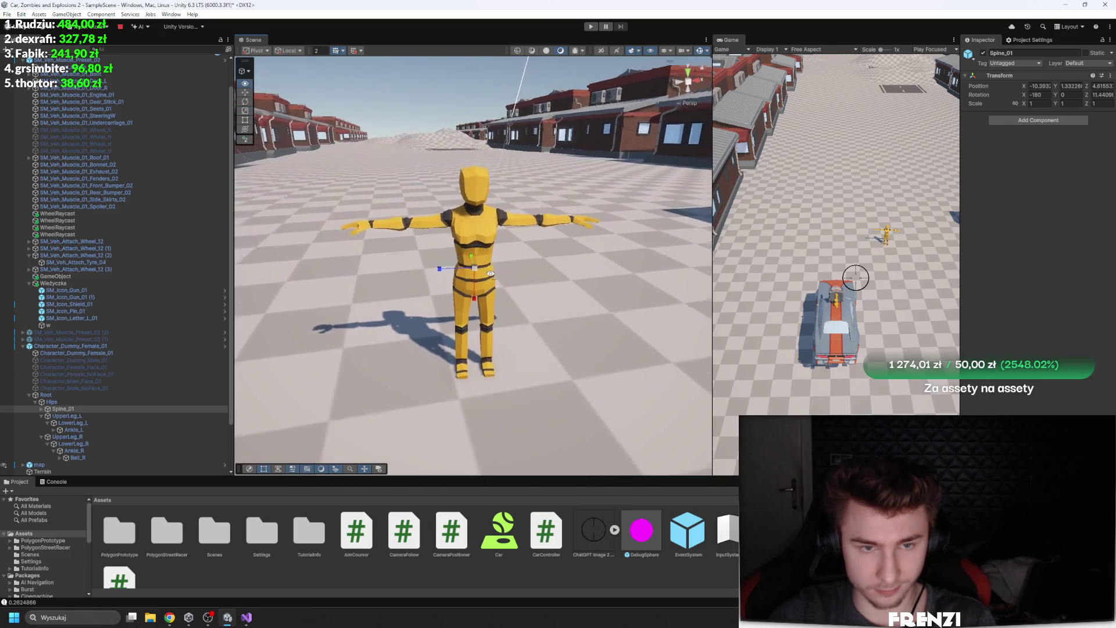
left_click_drag(487, 273, 419, 299)
key("ctrl+z")
key("f")
scroll(448, 292, "down", 5)
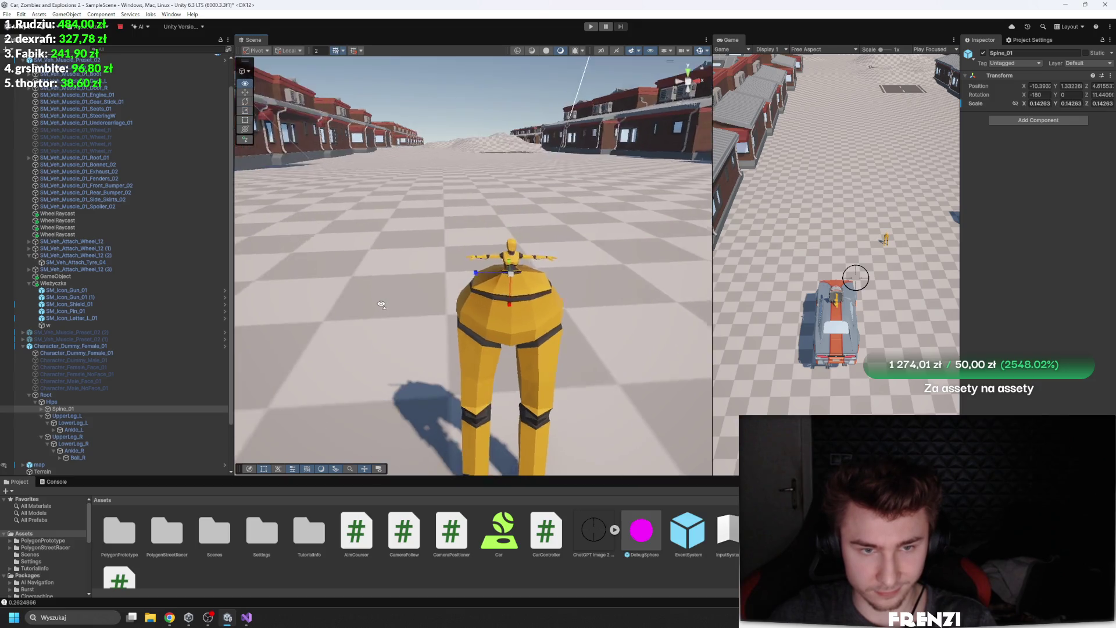
key("ctrl+z")
scroll(465, 305, "down", 5)
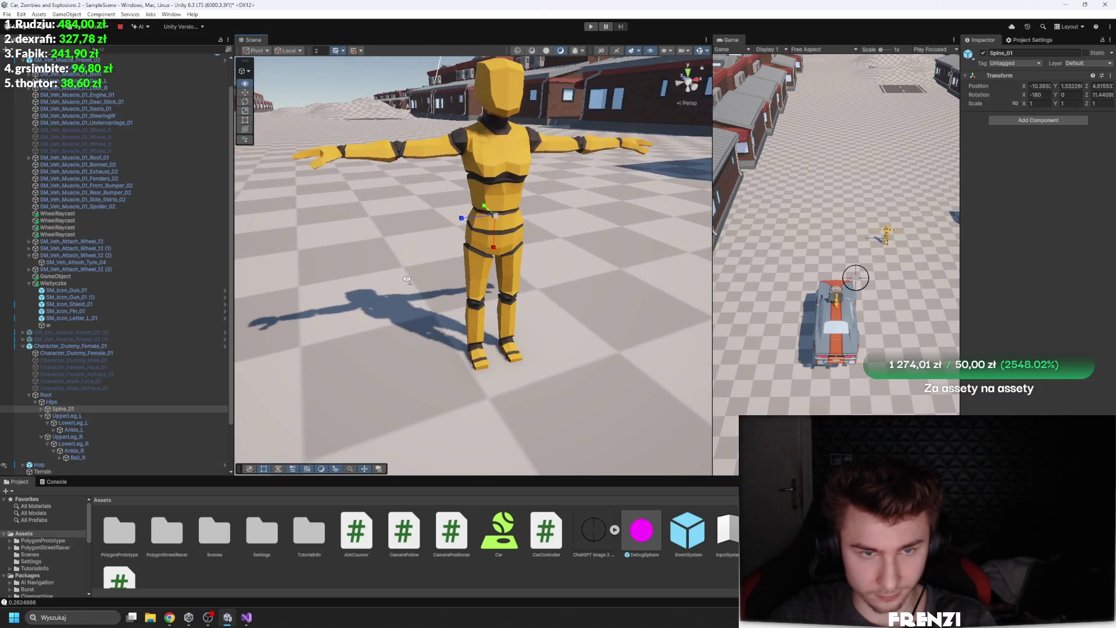
mouse_move(465, 304)
left_mouse_down()
mouse_move(374, 279)
mouse_move(448, 299)
left_mouse_up()
scroll(374, 279, "up", 5)
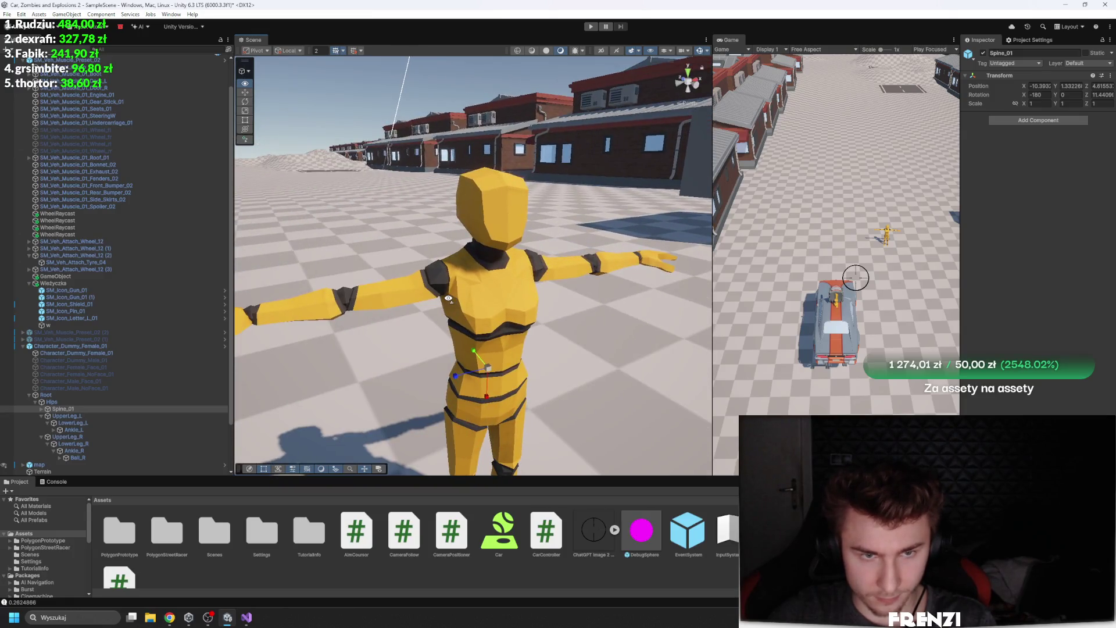
scroll(449, 298, "down", 3)
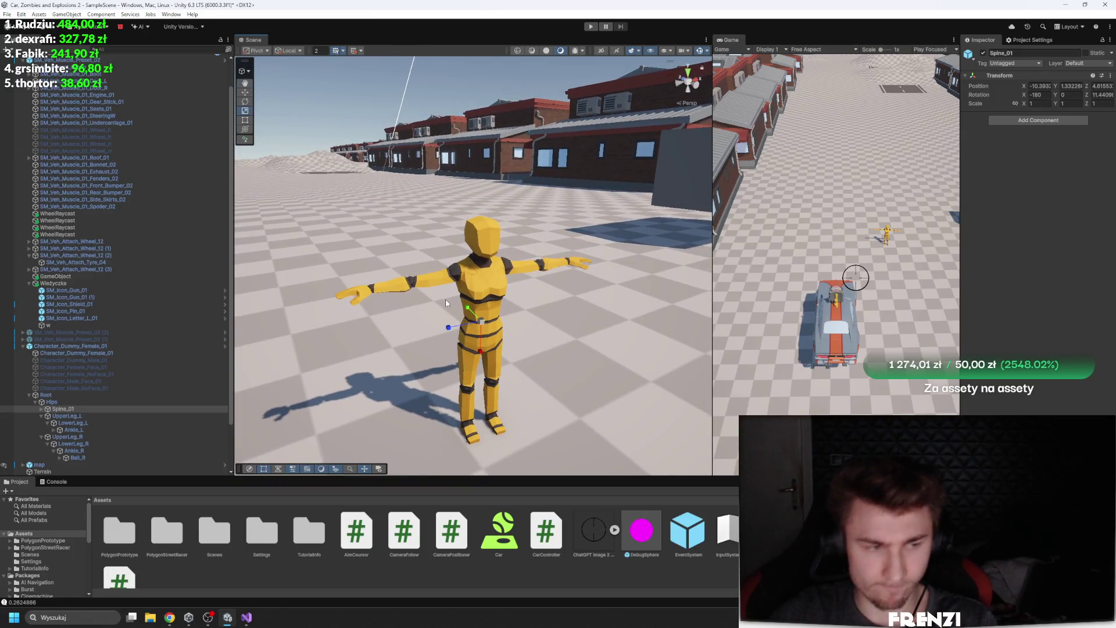
scroll(180, 351, "down", 3)
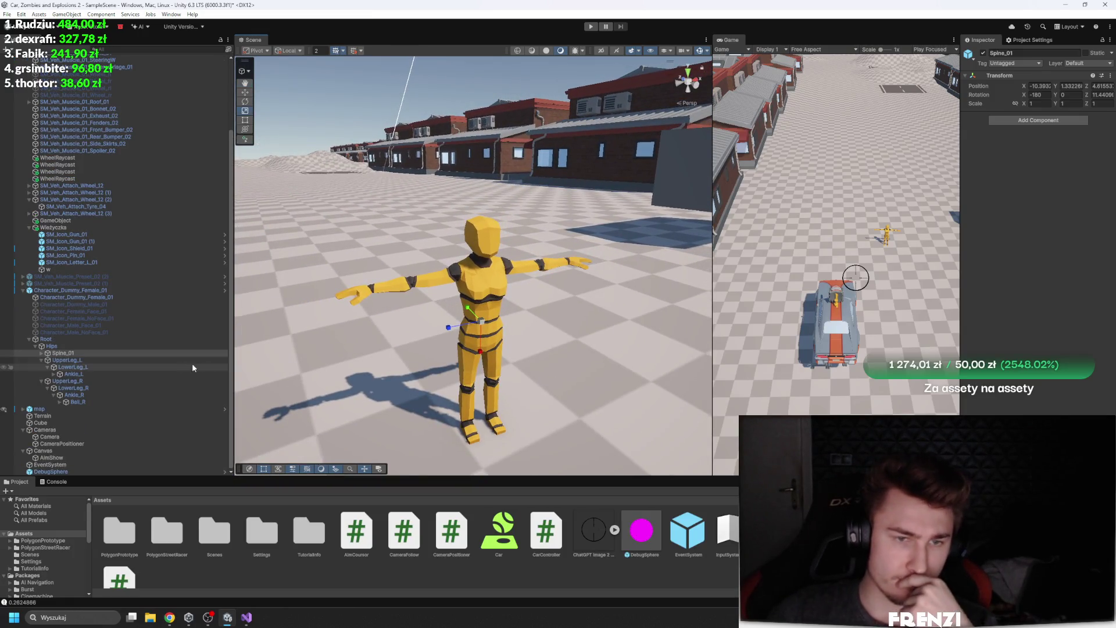
Open the Ragdoll Builder from the Root bone's 3D Object menu
left_click(46, 339)
right_click(45, 339)
mouse_move(114, 504)
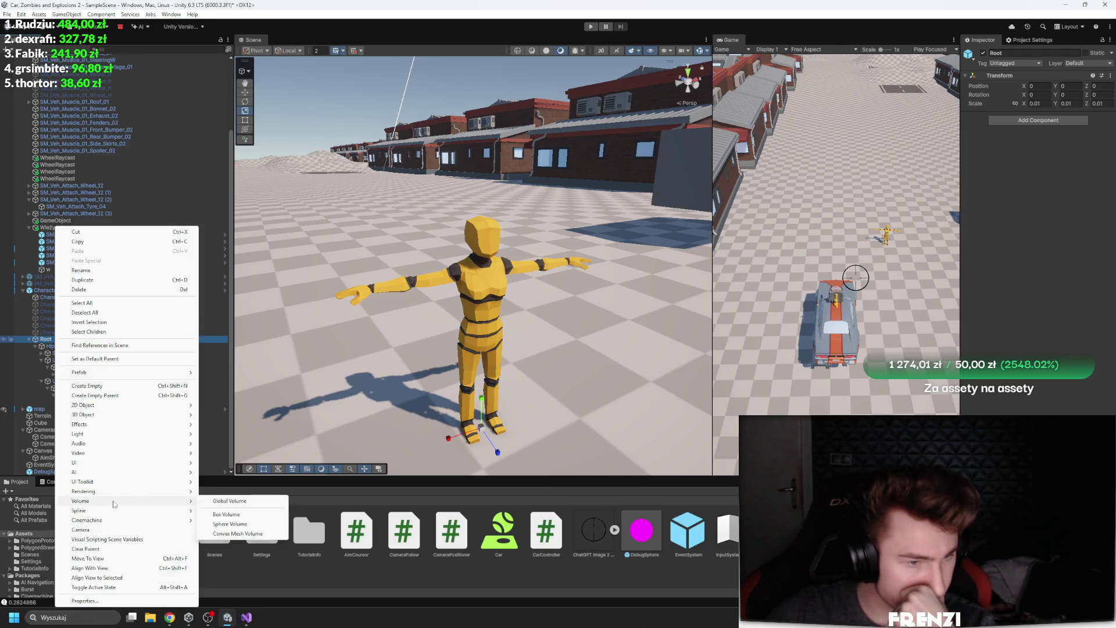
mouse_move(112, 415)
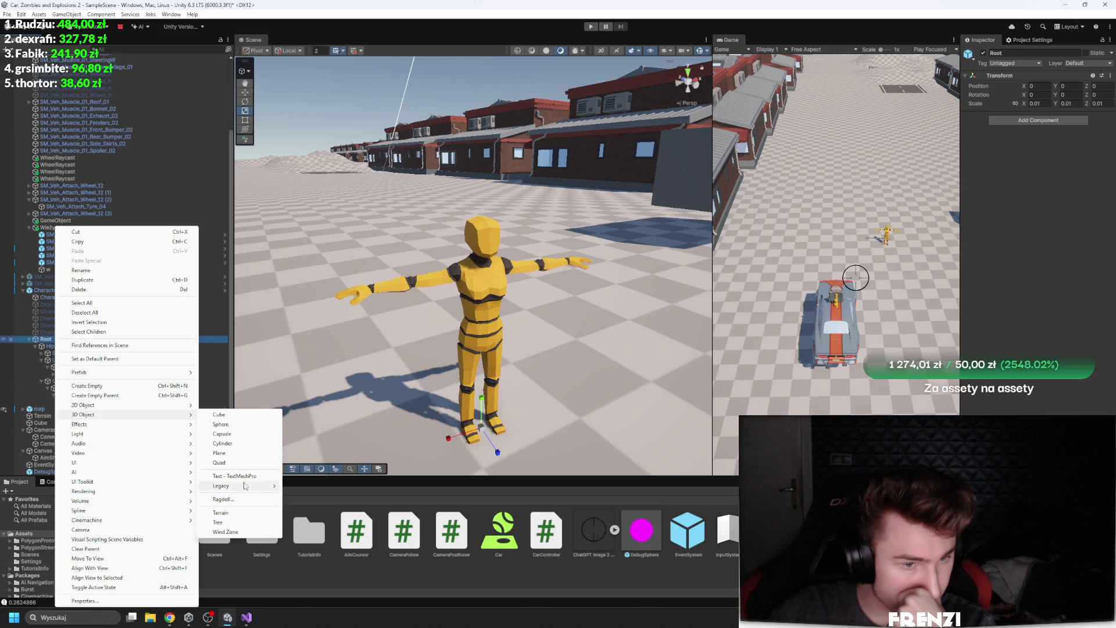
left_click(229, 499)
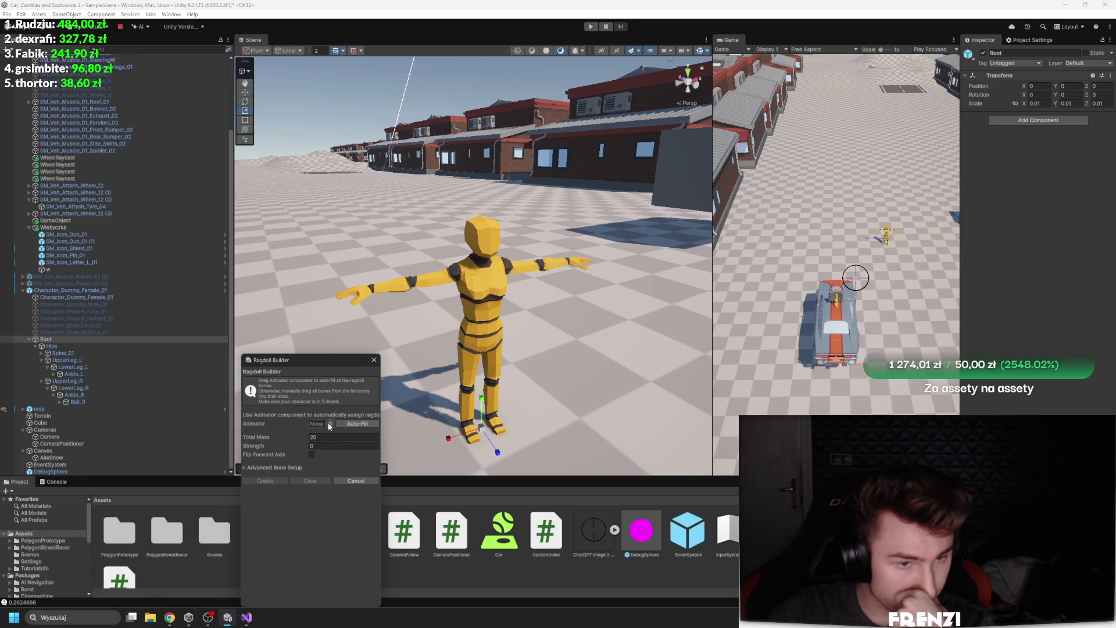
Assign the dummy as the Animator, set Total Mass to 50, and create the ragdoll
mouse_move(60, 291)
left_mouse_down()
mouse_move(345, 426)
mouse_move(320, 423)
left_mouse_up()
left_click(244, 461)
left_click(246, 462)
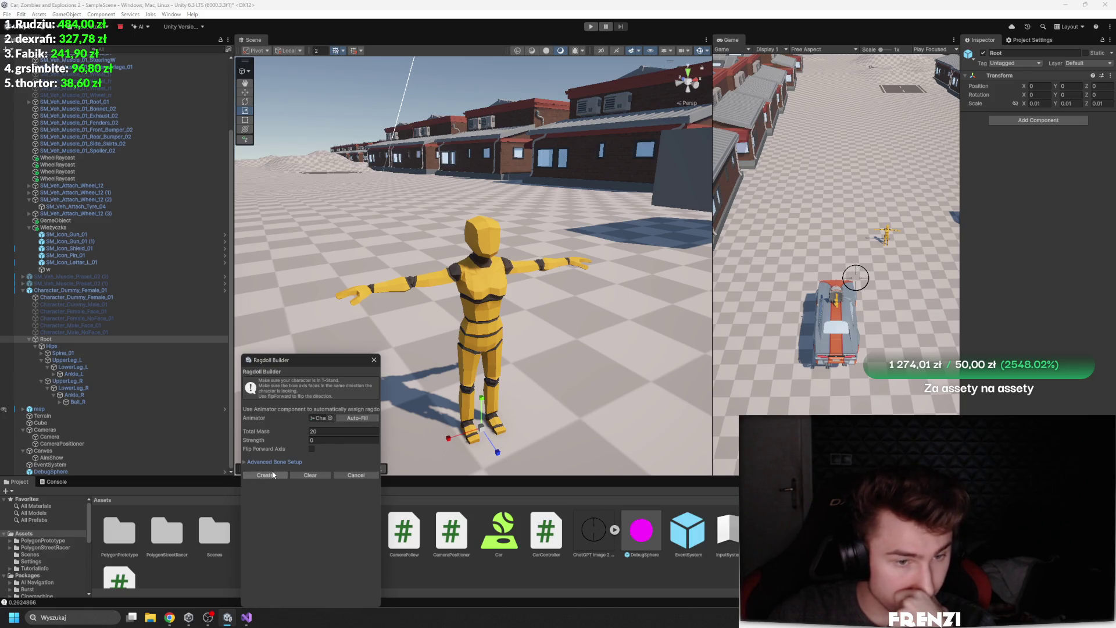
type("50")
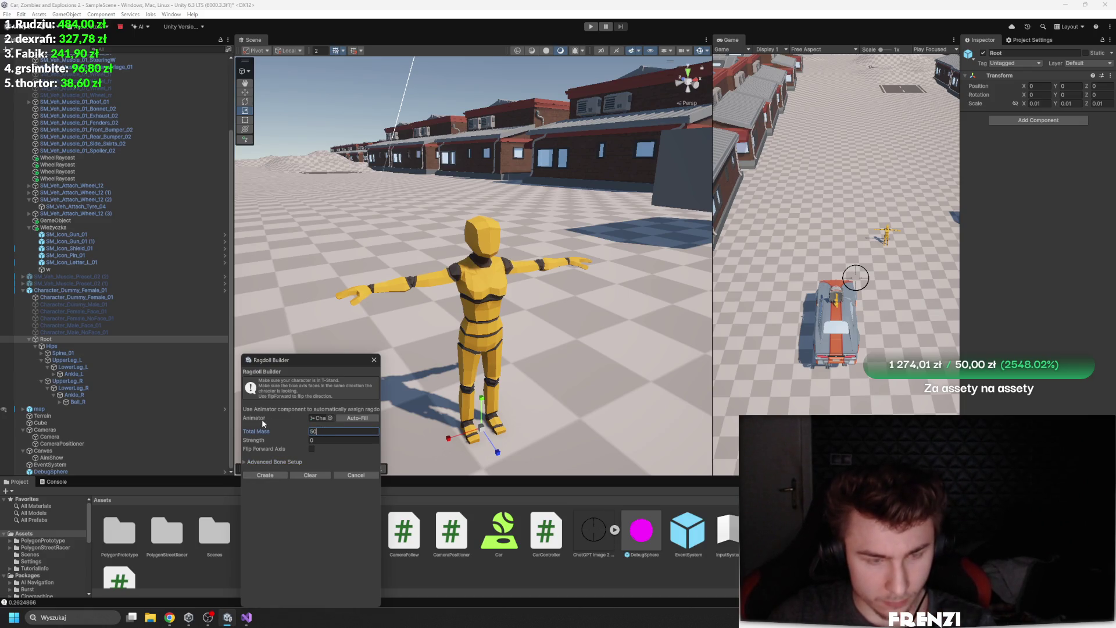
left_click(264, 476)
left_click(104, 360)
left_click(66, 339)
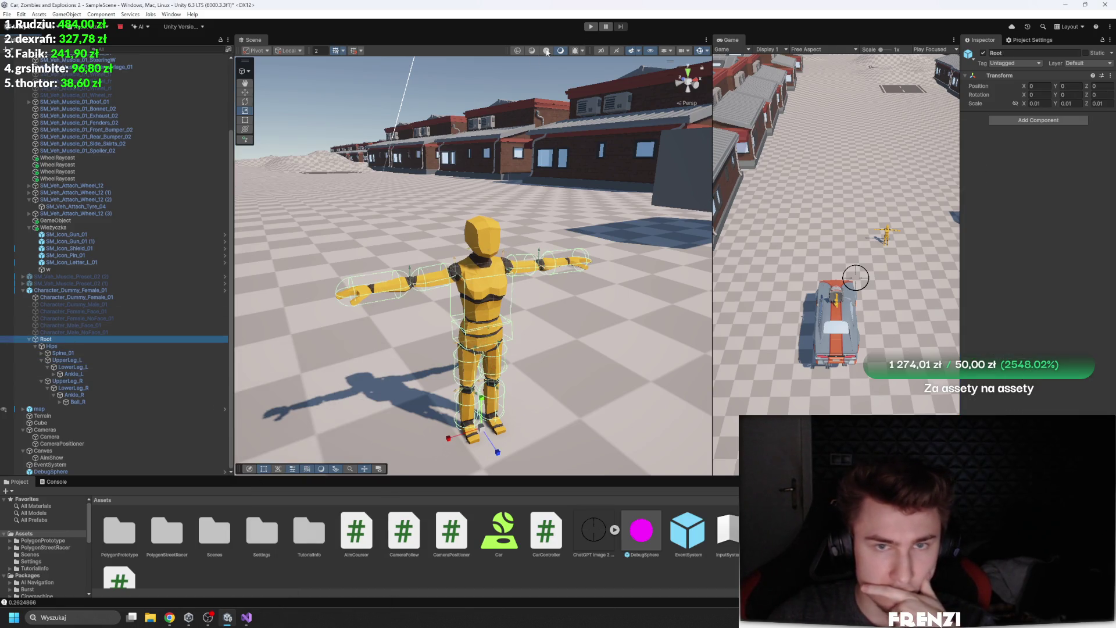
Start play mode and inspect the colliders on Hips, lower leg, spine, Neck and Head
left_click(591, 27)
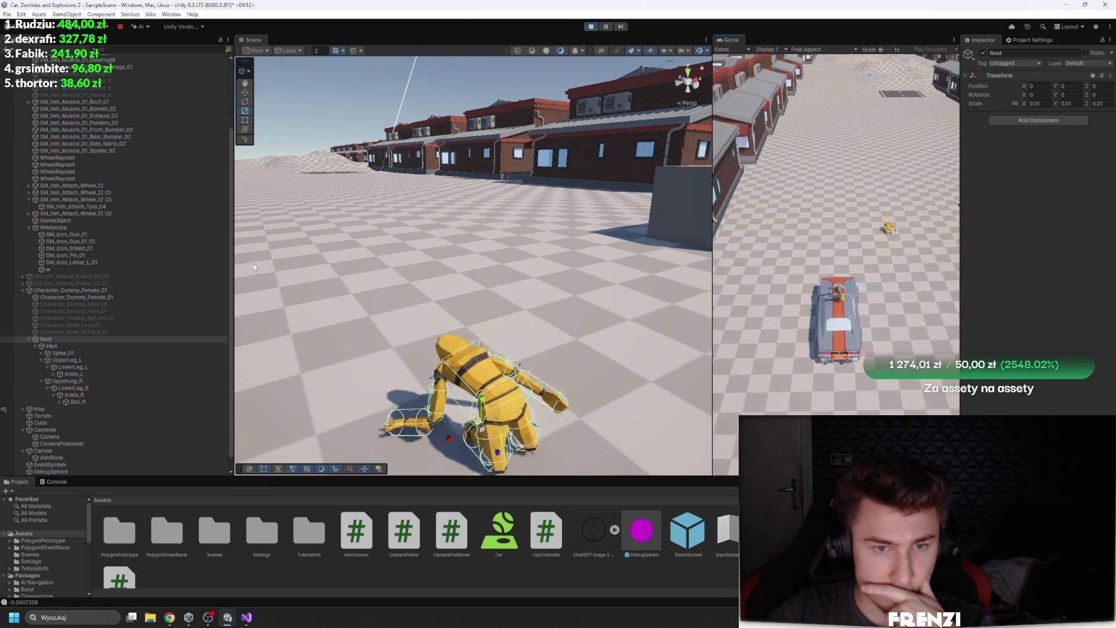
double_click(51, 346)
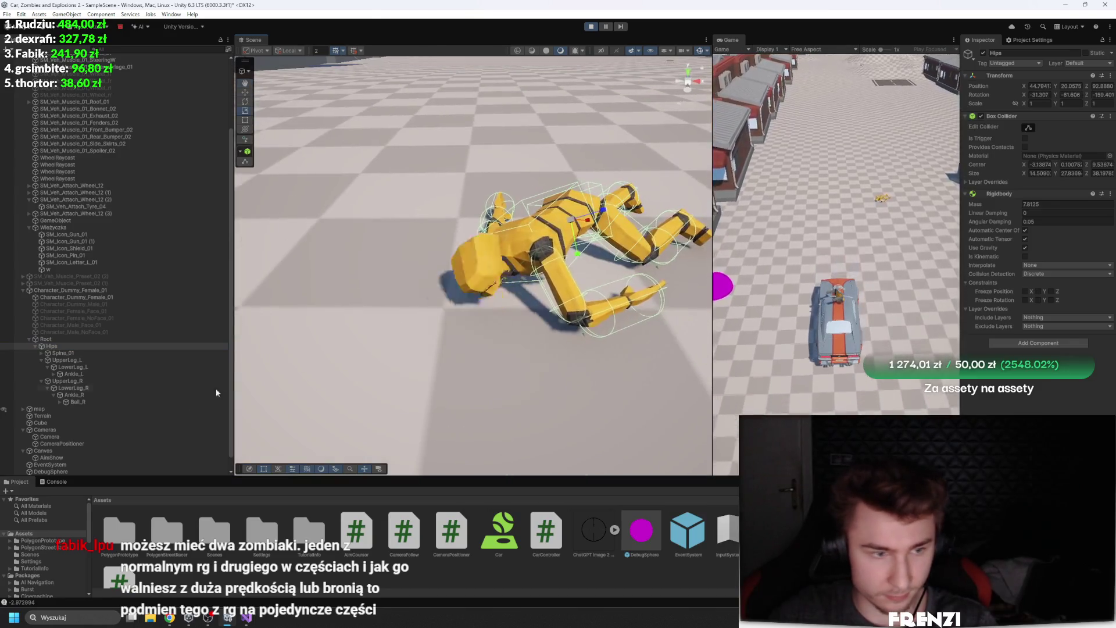
left_click(106, 388)
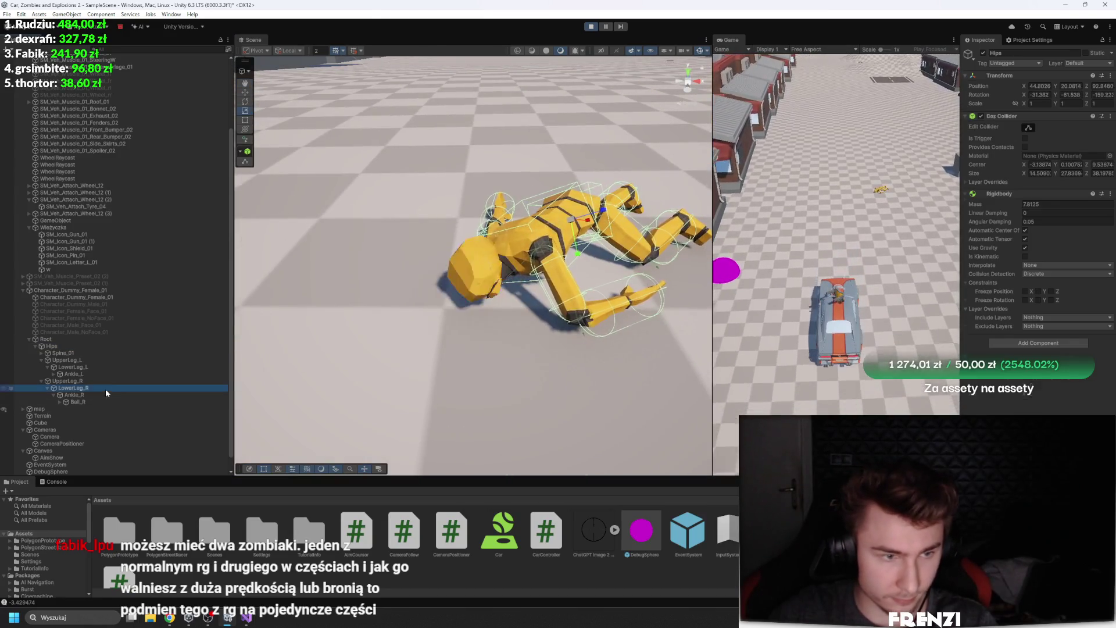
left_click(43, 352)
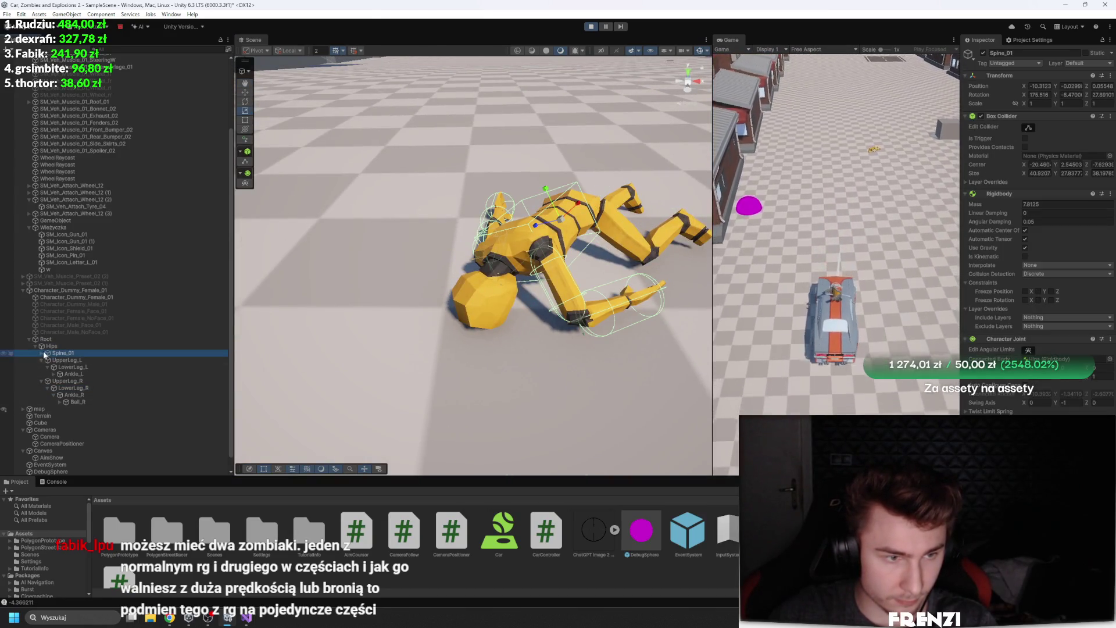
left_click(48, 360)
left_click(69, 360)
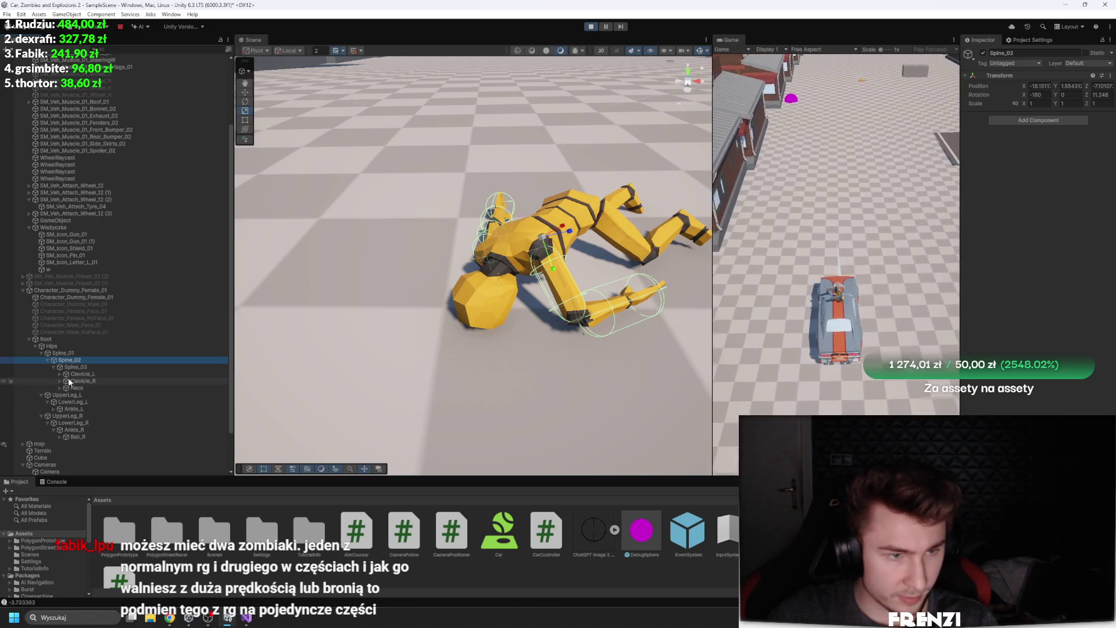
left_click(54, 389)
left_click(60, 388)
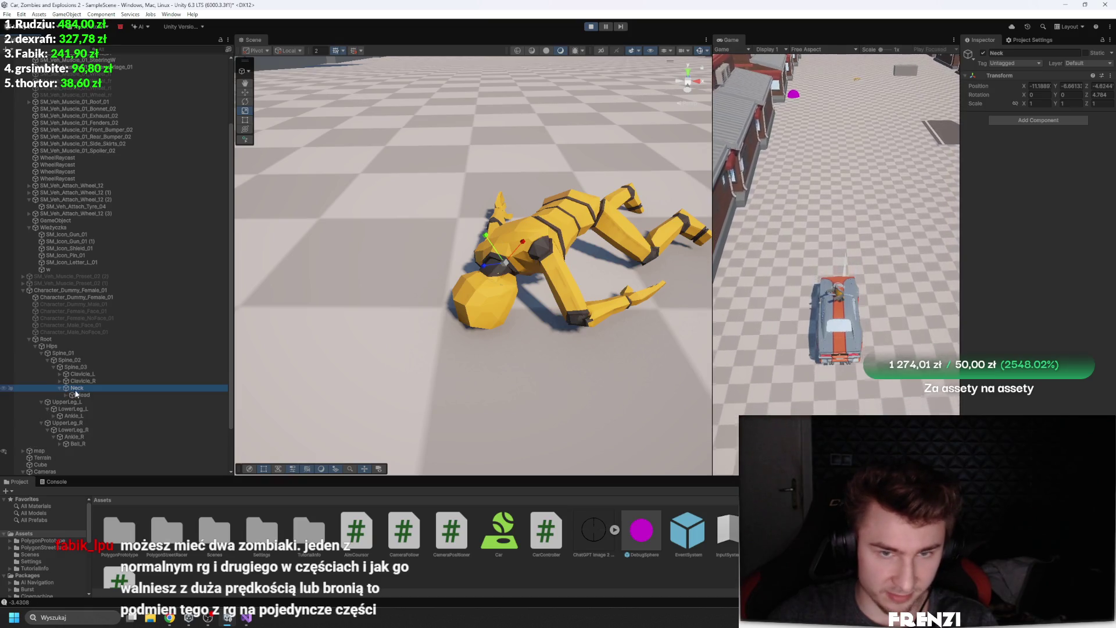
left_click(88, 397)
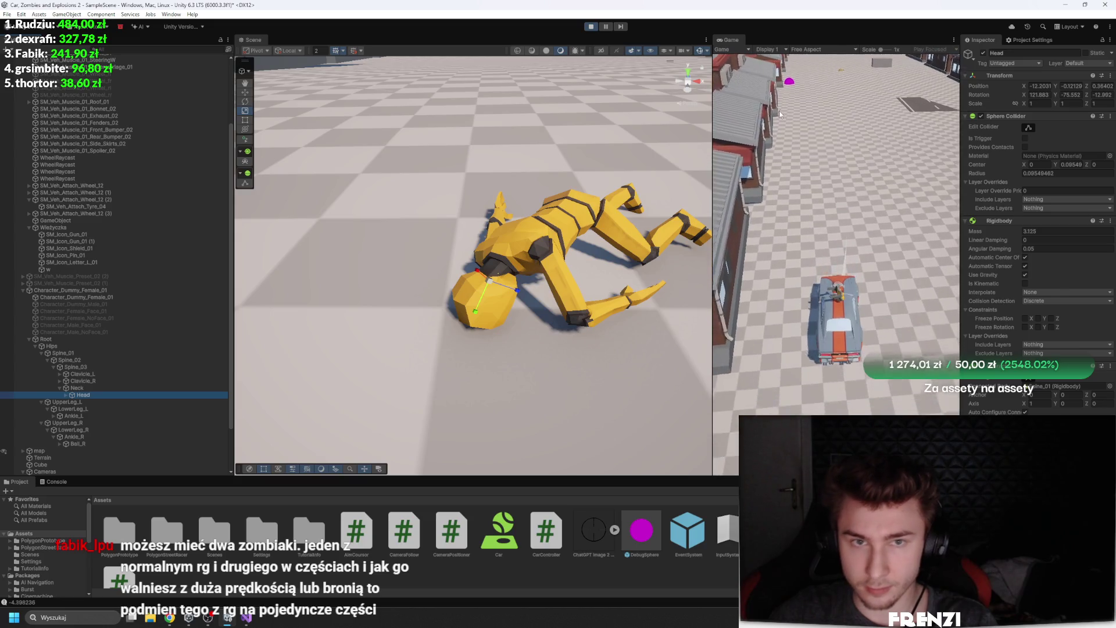
Restart play mode to watch the ragdoll fall again, framing the Root and Head
left_click(591, 27)
left_click(591, 28)
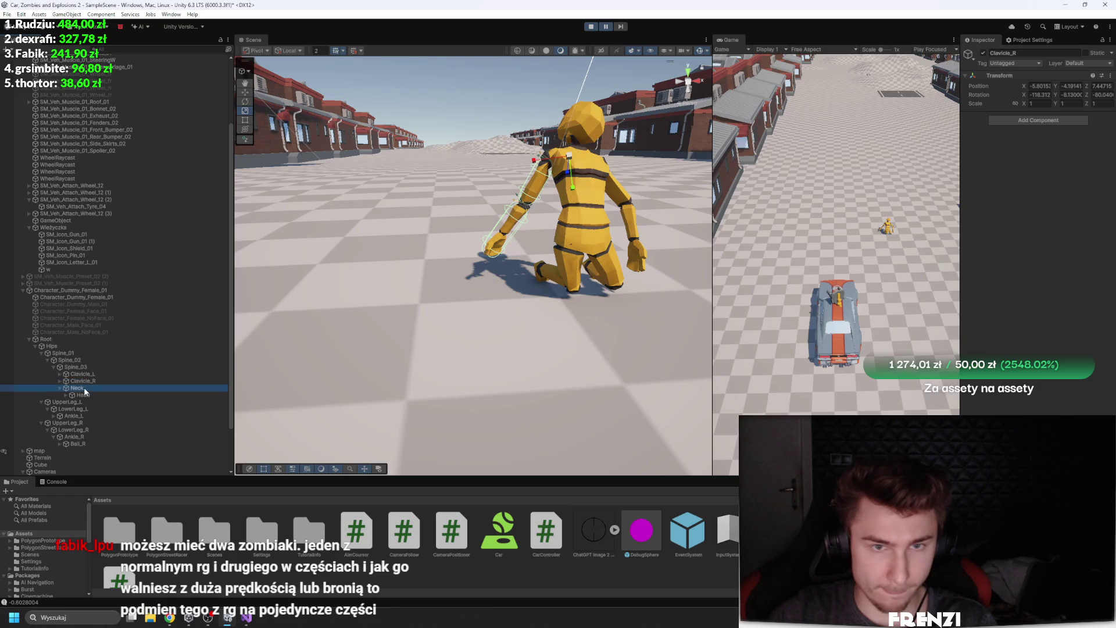
left_click(72, 345)
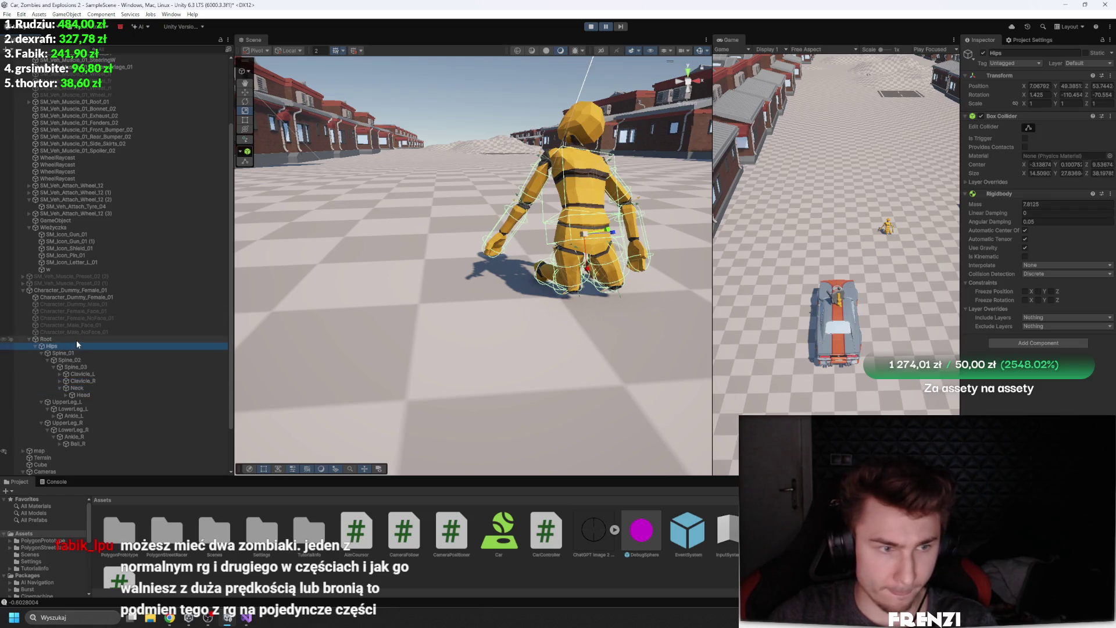
left_click(76, 340)
key("f")
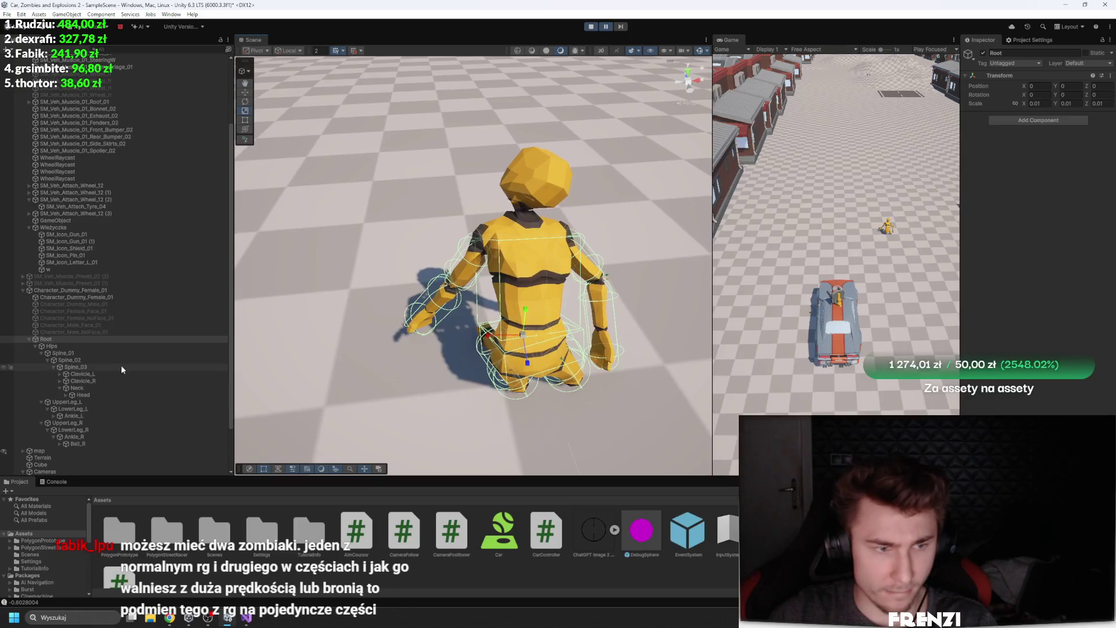
left_click(99, 395)
key("f")
scroll(488, 296, "down", 10)
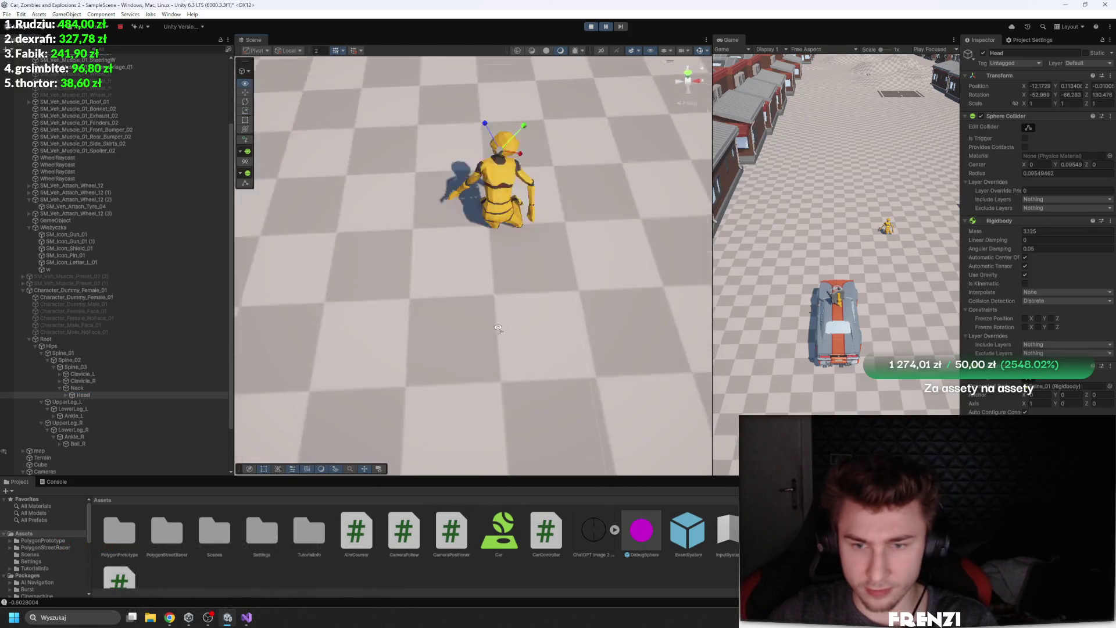
Frame the ragdoll's Head and enlarge its Sphere Collider radius to 15.22
scroll(534, 262, "up", 5)
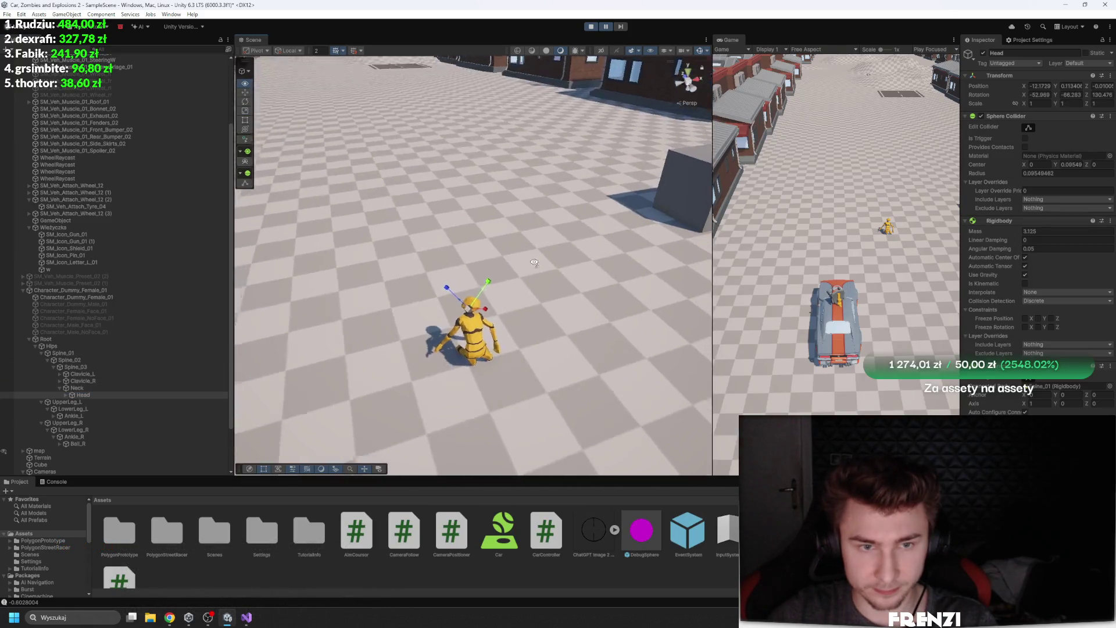
scroll(534, 263, "up", 5)
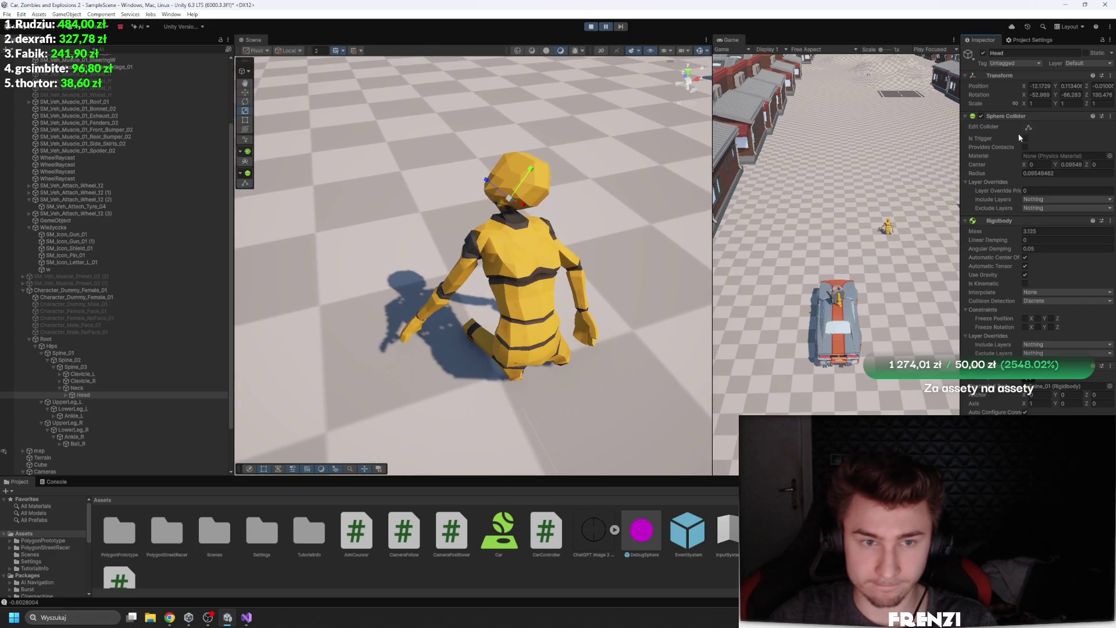
key("f")
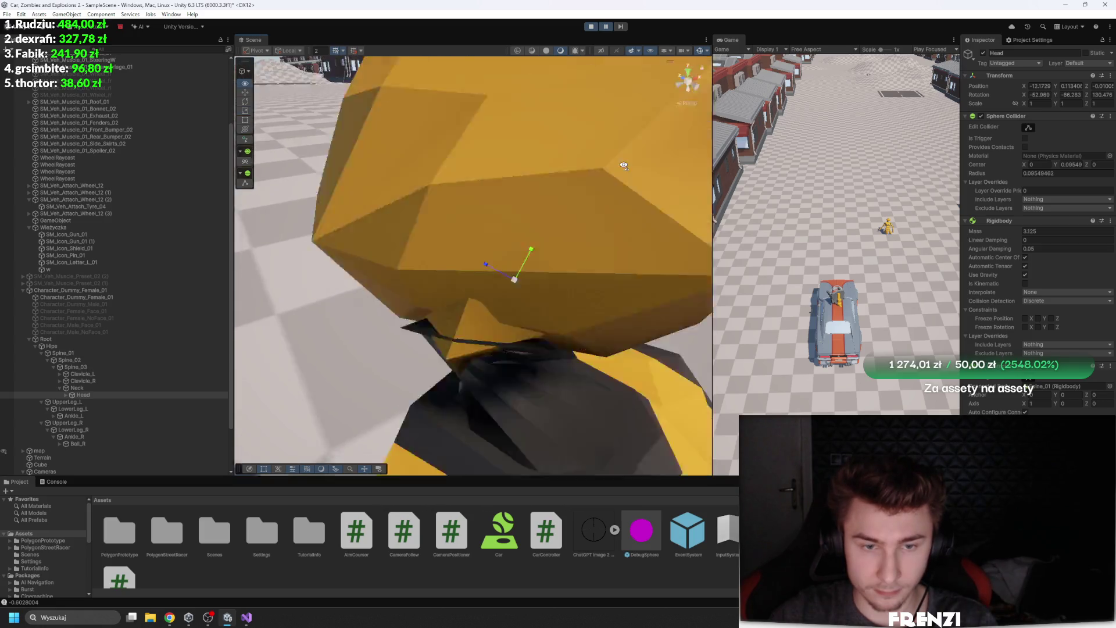
scroll(622, 165, "down", 3)
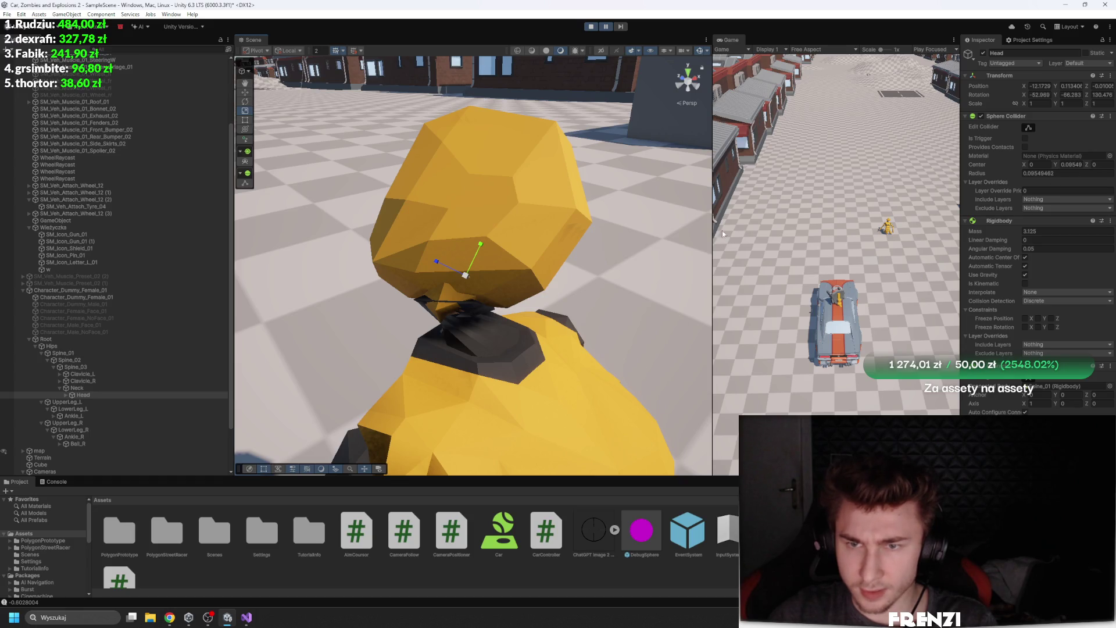
mouse_move(982, 176)
left_mouse_down()
mouse_move(1110, 177)
mouse_move(21, 179)
mouse_move(402, 246)
left_mouse_up()
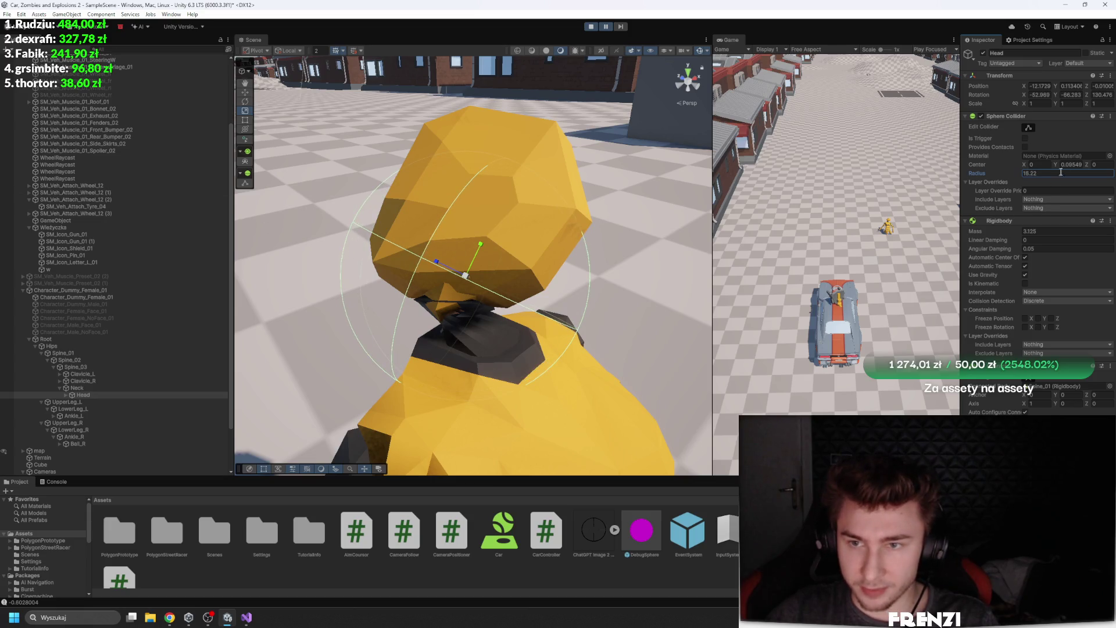
left_click(1024, 130)
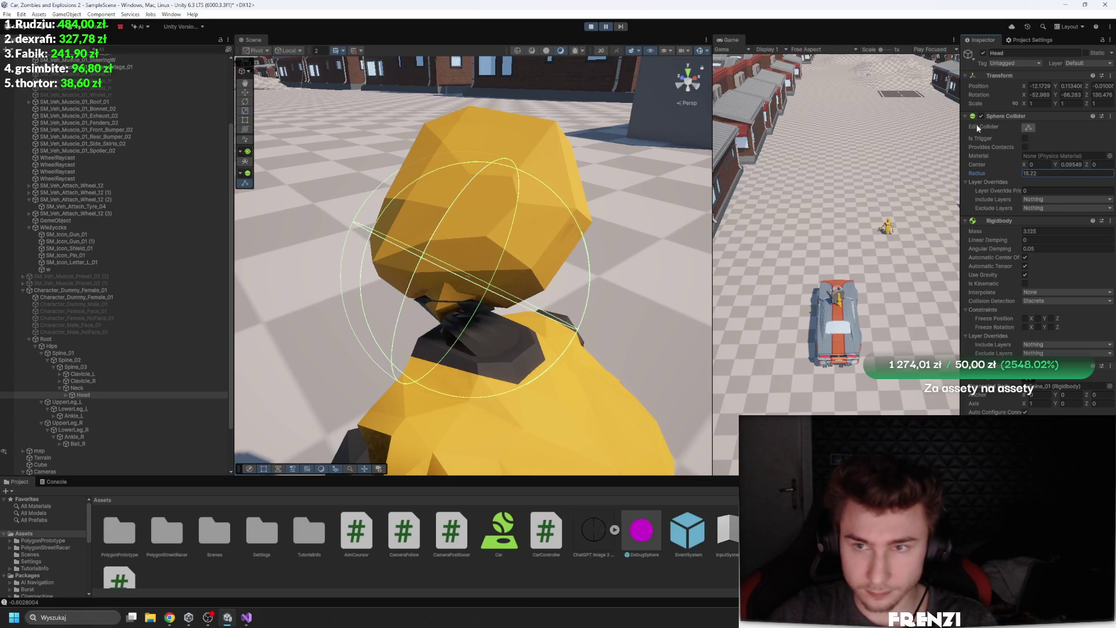
left_click(1031, 128)
Resume the paused game to test the bigger head collider, then stop play mode
left_click_drag(633, 229, 353, 236)
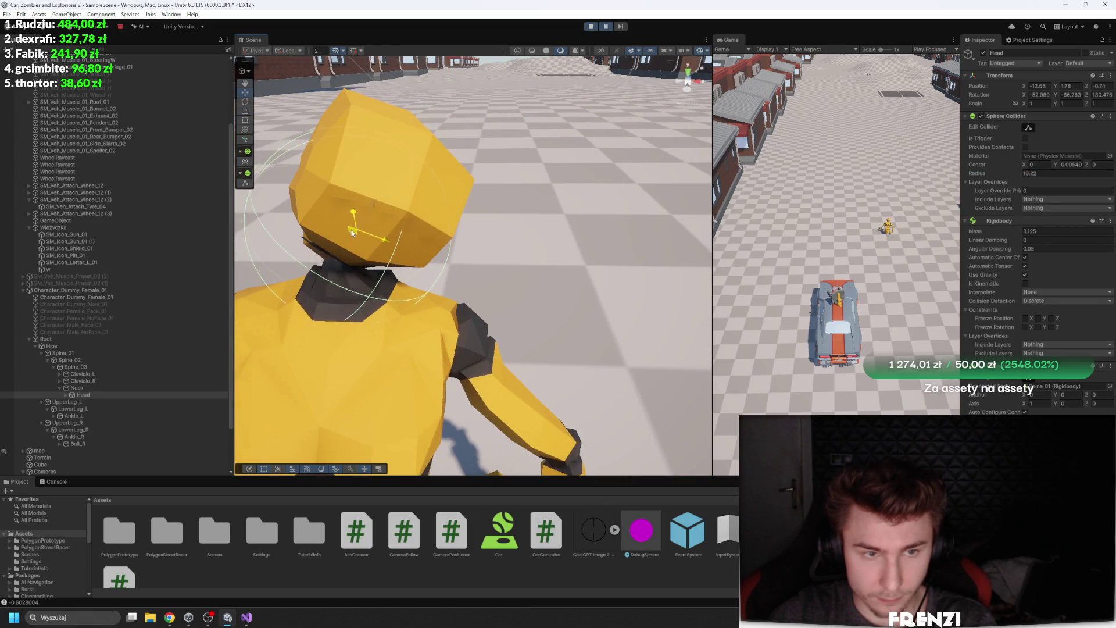
key("f")
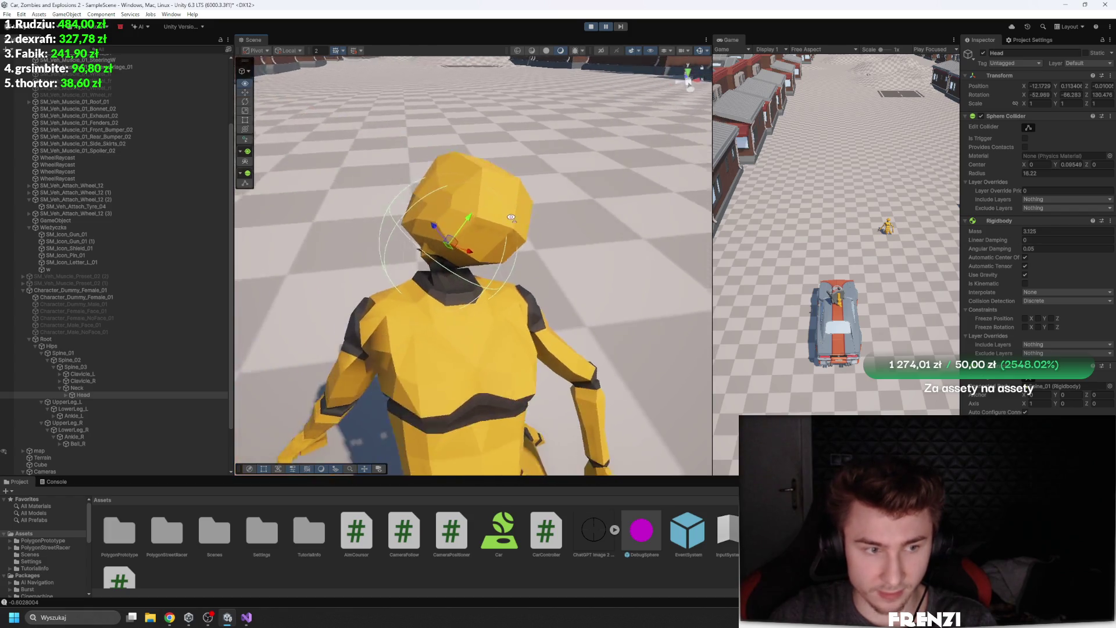
left_click(606, 27)
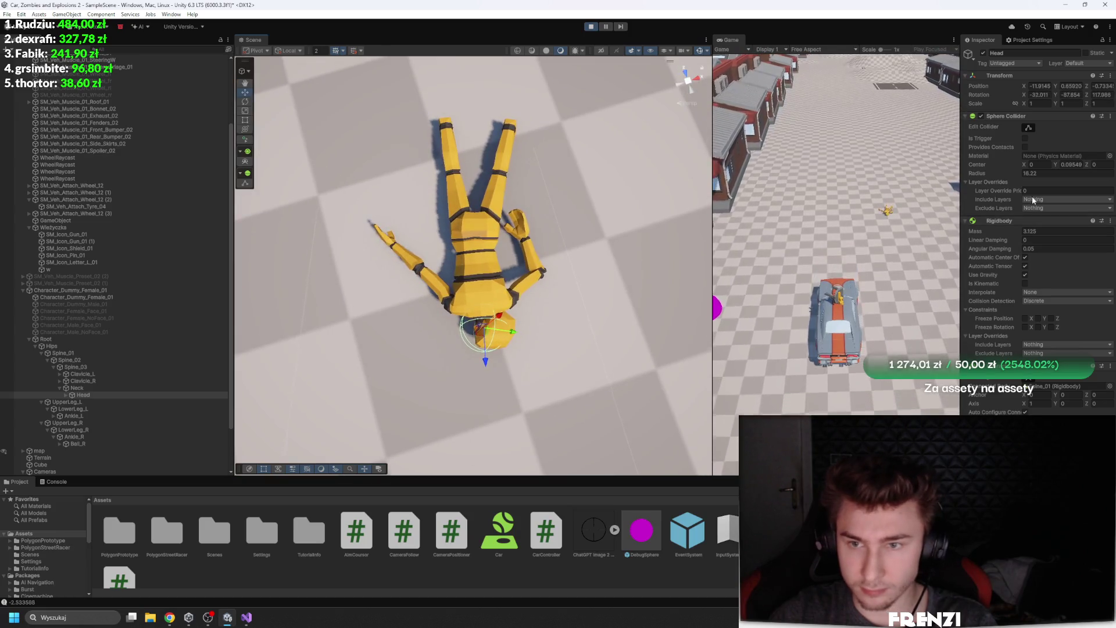
left_click(590, 27)
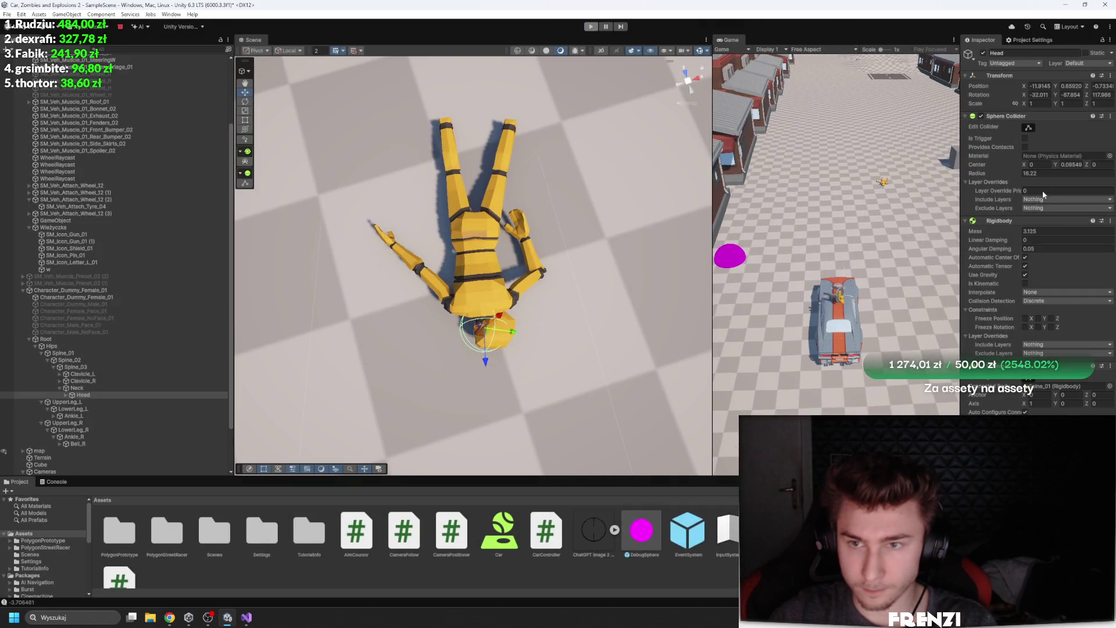
left_click_drag(551, 162, 540, 244)
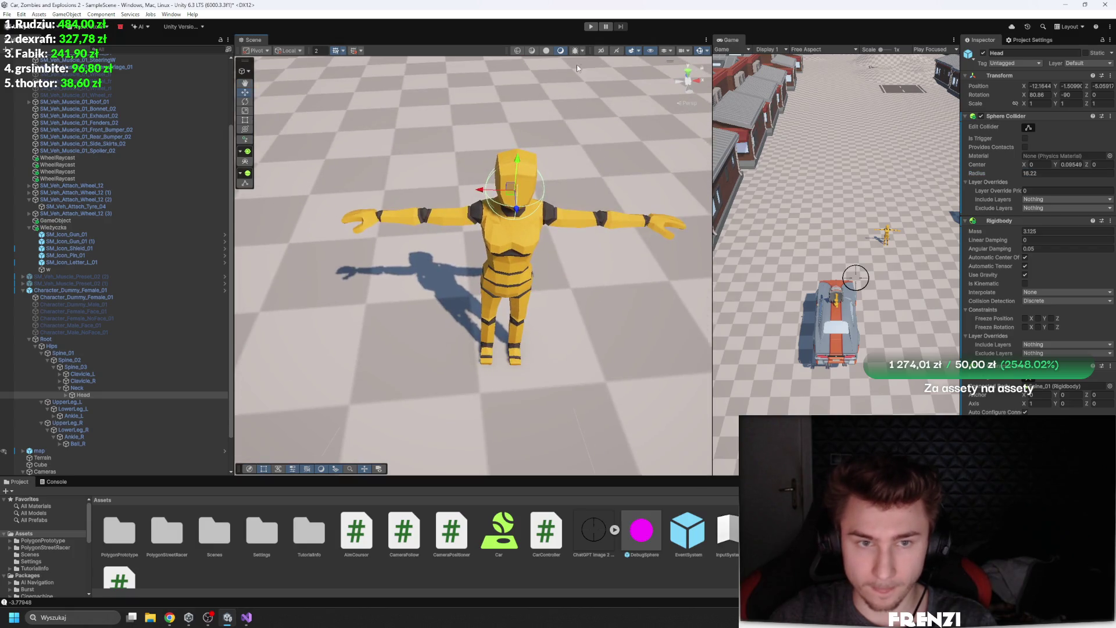
Set the head Sphere Collider's Center Y to 6.56
left_click(1062, 165)
type("33")
key("BackSpace")
key("BackSpace")
type("6.56")
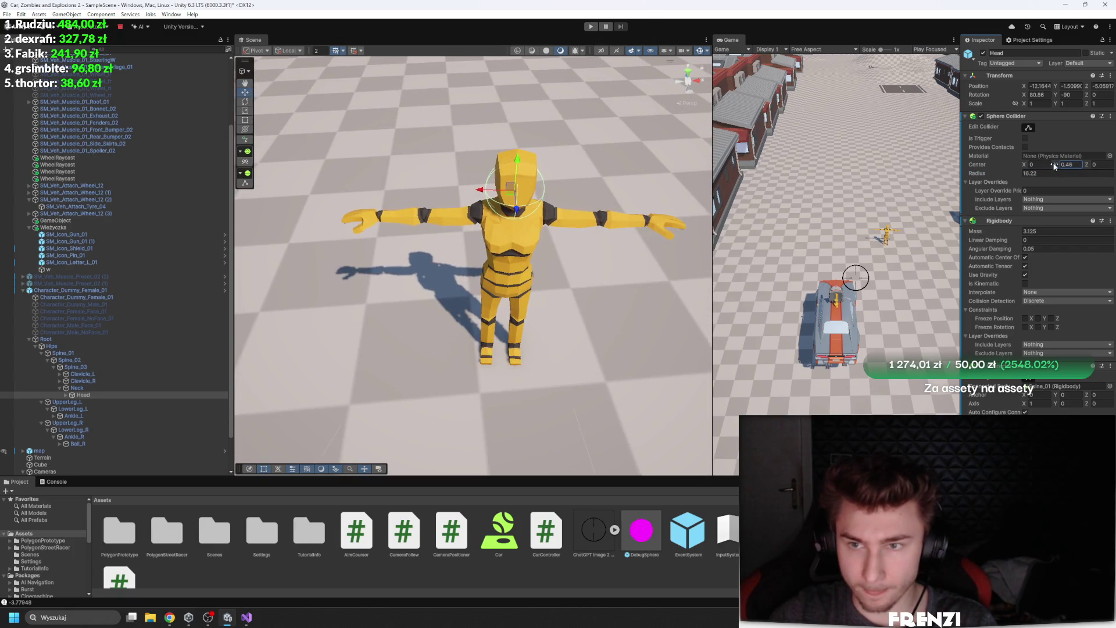
Play to watch the dummy collapse as a ragdoll, stop, and widen the Game view
left_click(591, 26)
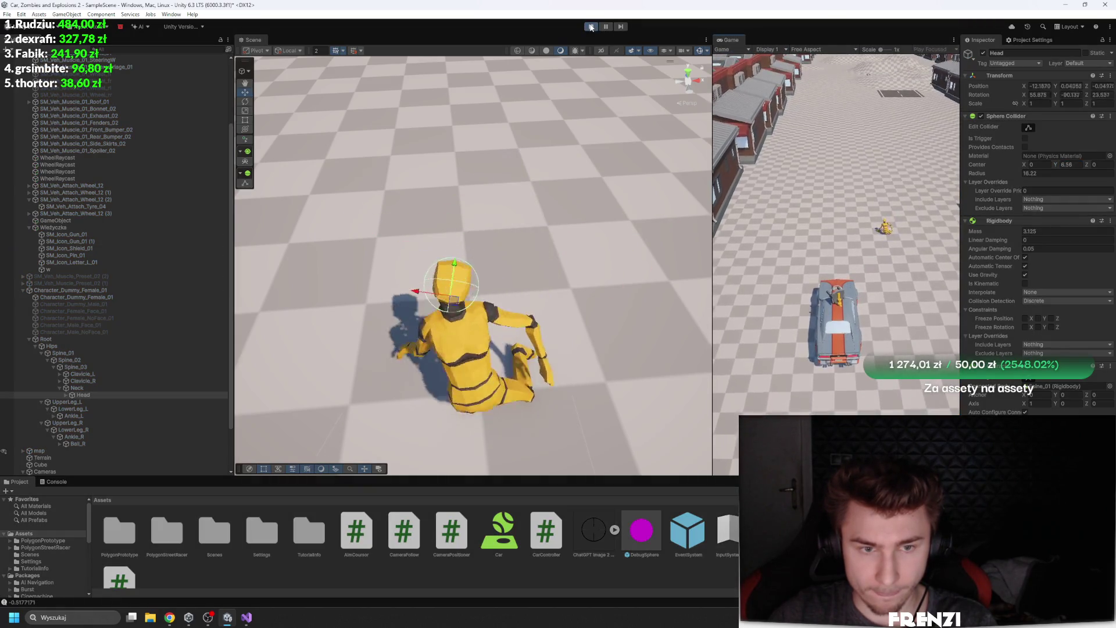
left_click_drag(384, 174, 379, 252)
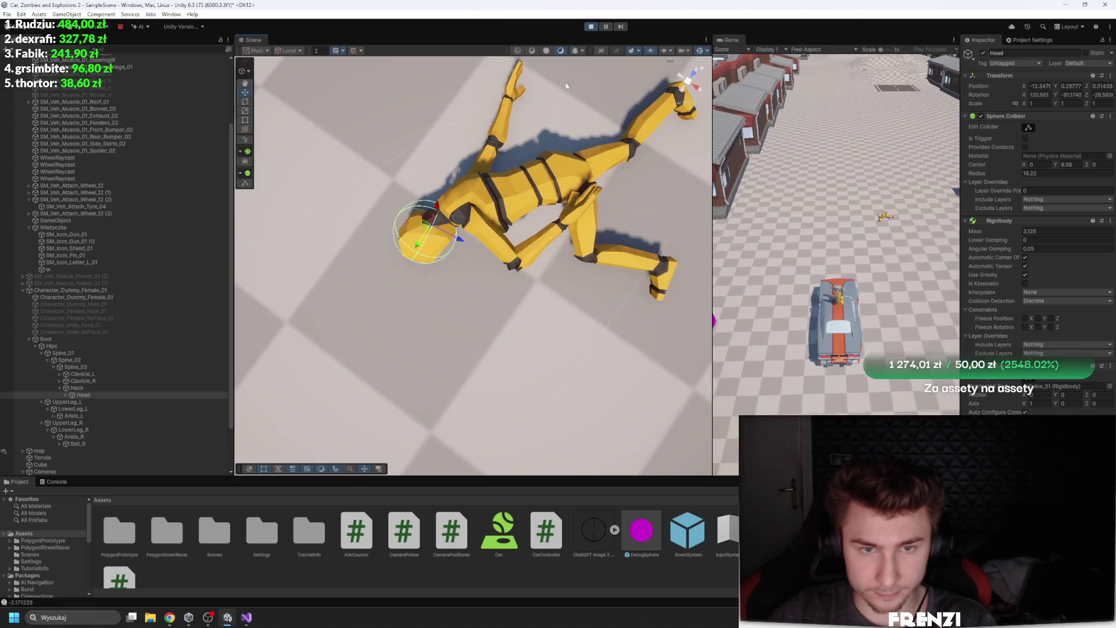
left_click(591, 27)
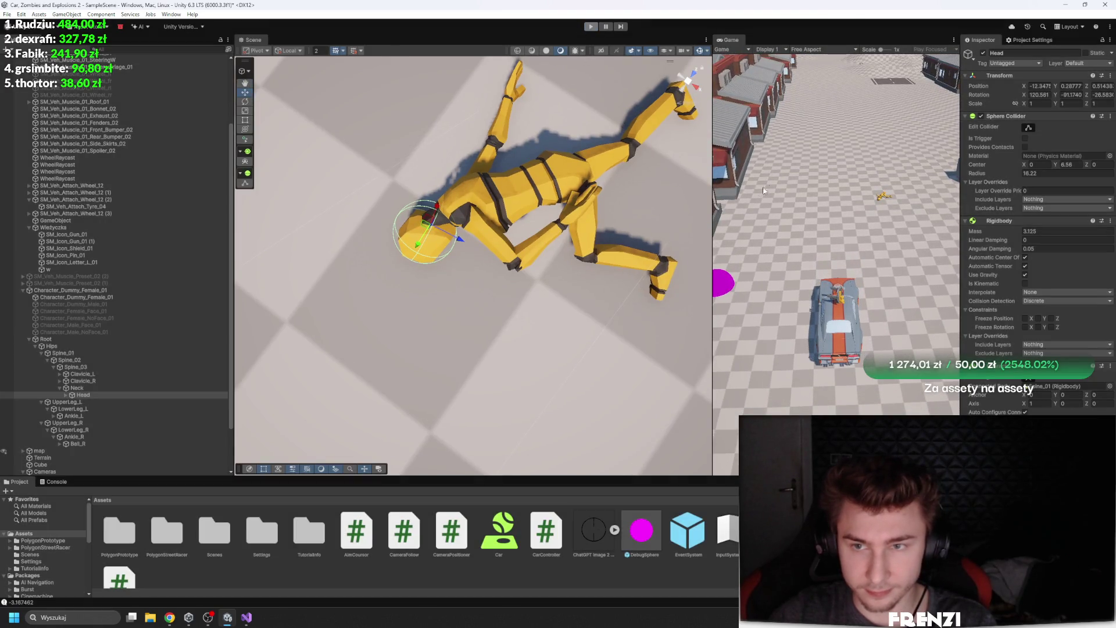
key("f")
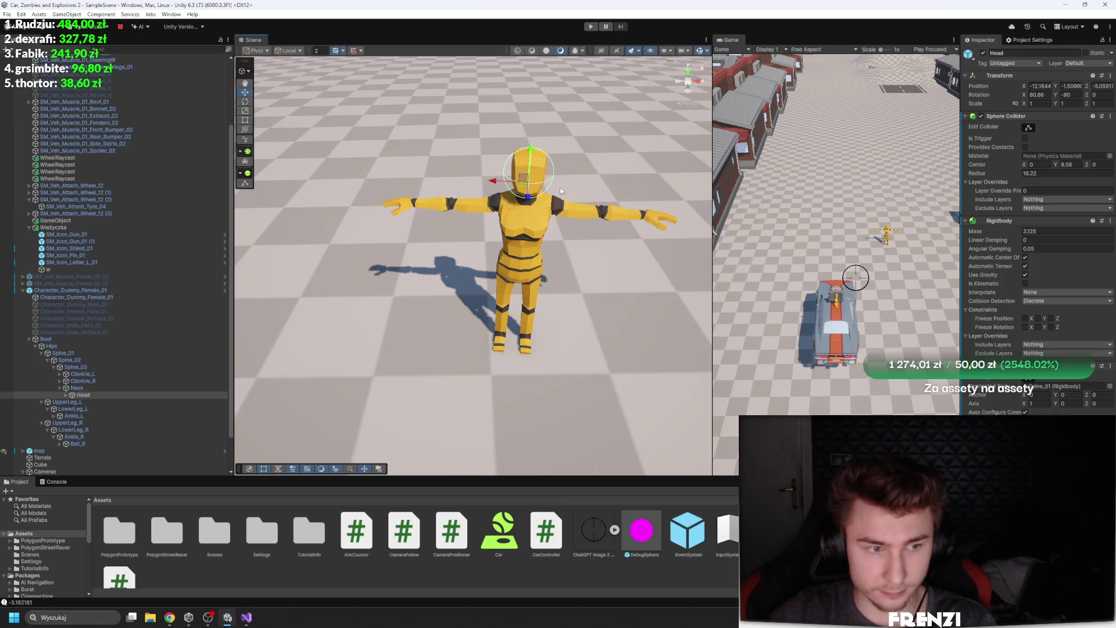
scroll(560, 188, "down", 5)
mouse_move(712, 128)
left_mouse_down()
mouse_move(461, 157)
mouse_move(403, 180)
left_mouse_up()
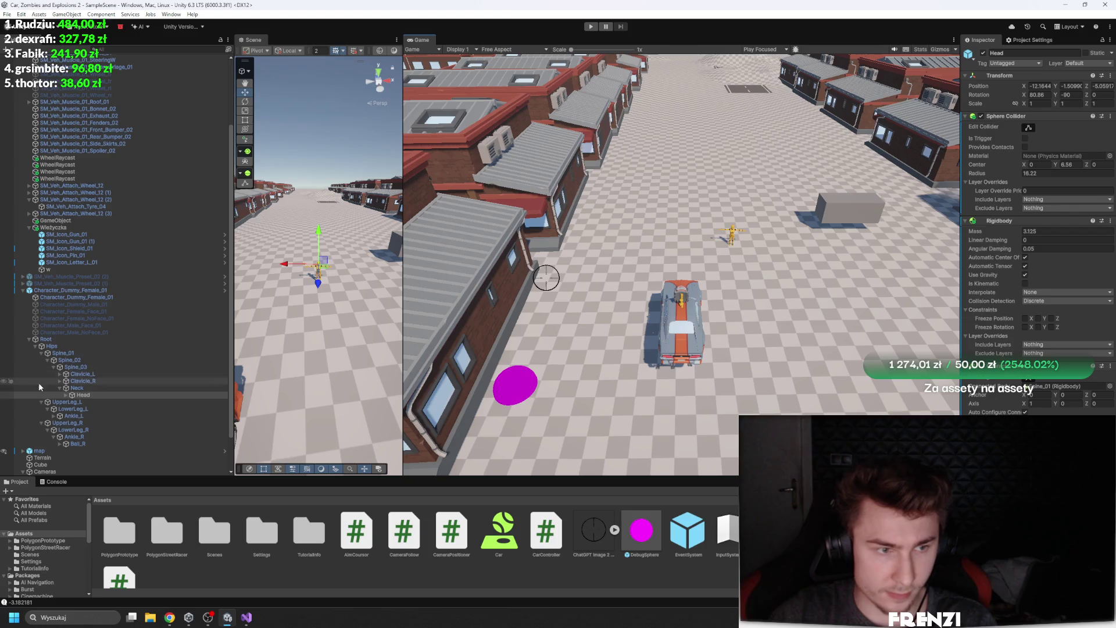
Duplicate the dummy into several rows down the street, then maximise the Scene view
mouse_move(403, 224)
left_mouse_down()
mouse_move(423, 244)
mouse_move(730, 279)
left_mouse_up()
mouse_move(446, 310)
left_mouse_down()
mouse_move(383, 306)
mouse_move(497, 297)
mouse_move(523, 315)
left_mouse_up()
key("ctrl+d")
key("ctrl+d")
key("ctrl+d")
key("Delete")
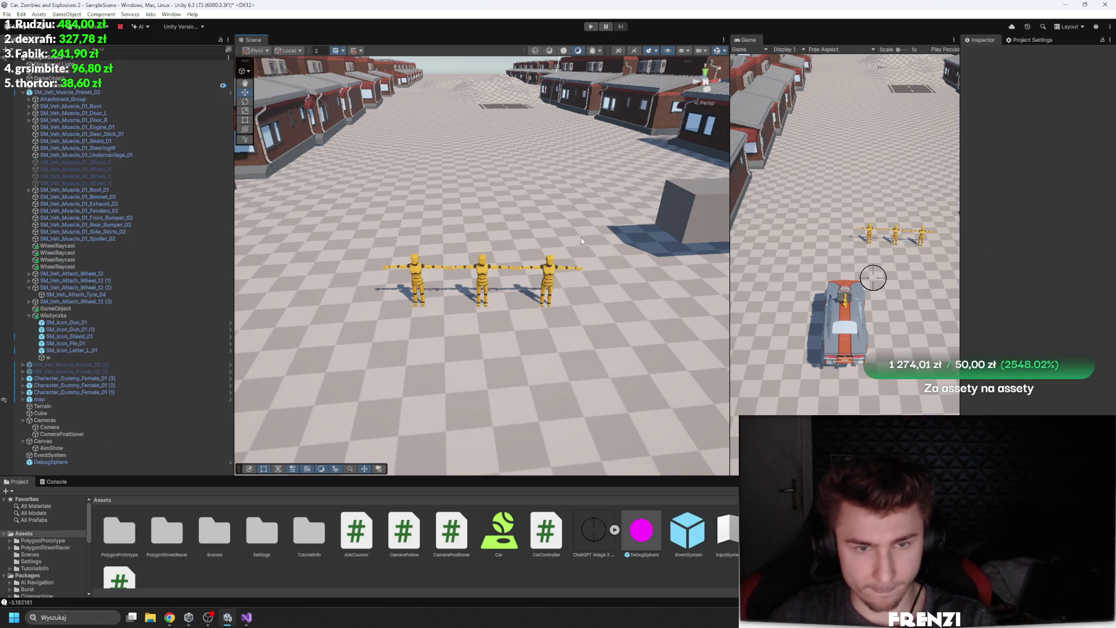
mouse_move(280, 309)
left_mouse_down()
mouse_move(584, 251)
mouse_move(316, 394)
mouse_move(440, 312)
mouse_move(406, 323)
mouse_move(540, 268)
mouse_move(657, 201)
left_mouse_up()
key("ctrl+d")
key("ctrl+d")
key("ctrl+d")
key("ctrl+d")
key("ctrl+d")
key("ctrl+d")
left_click_drag(657, 201, 717, 166)
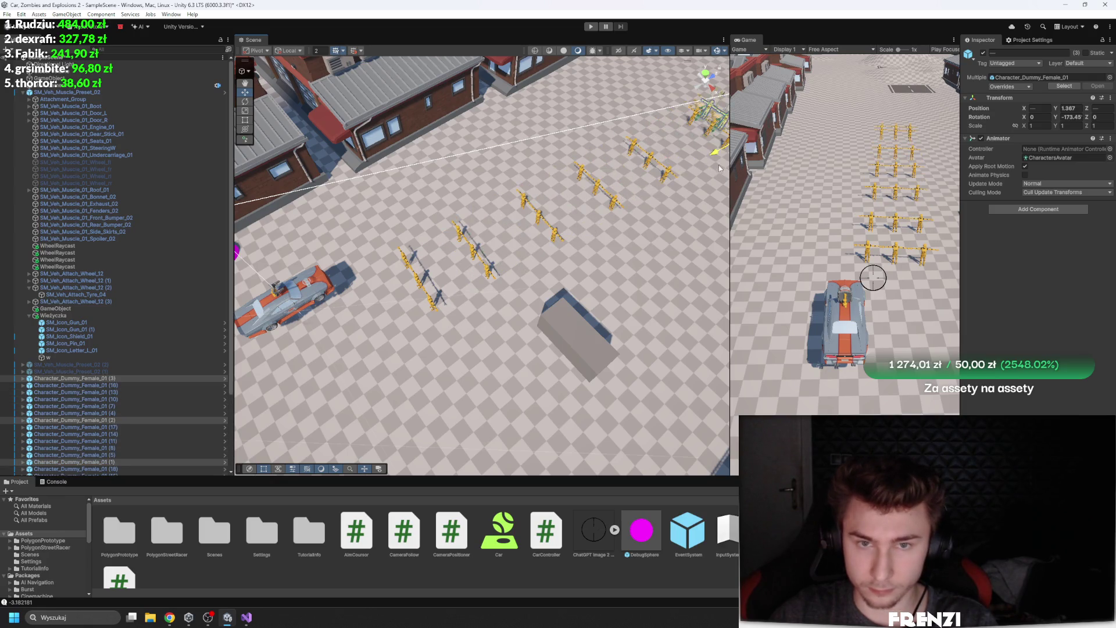
key("ctrl+d")
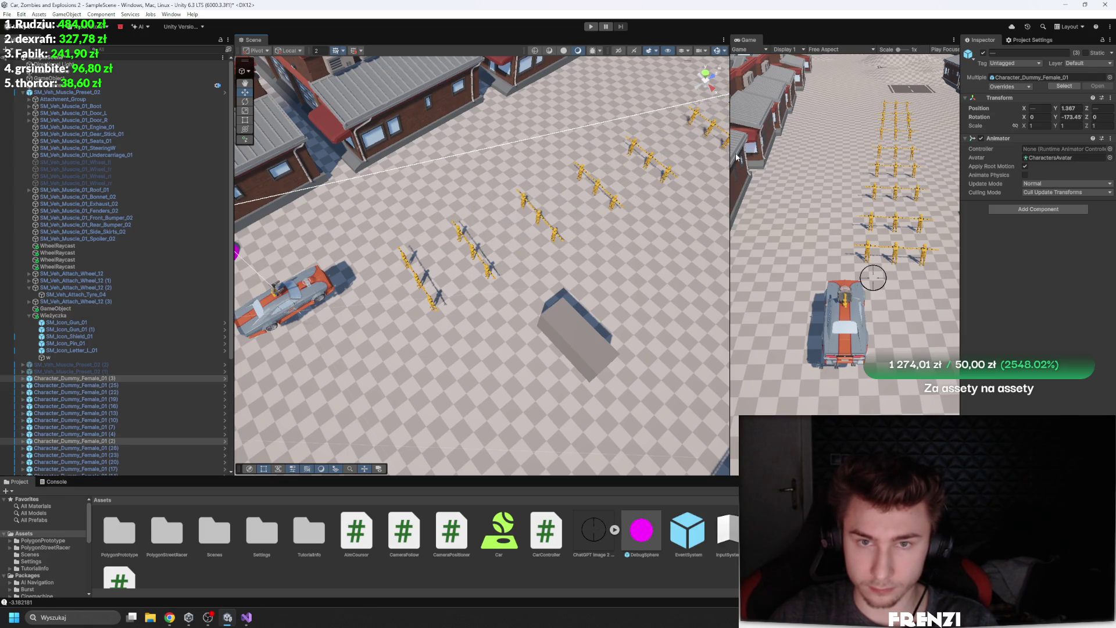
key("shift+space")
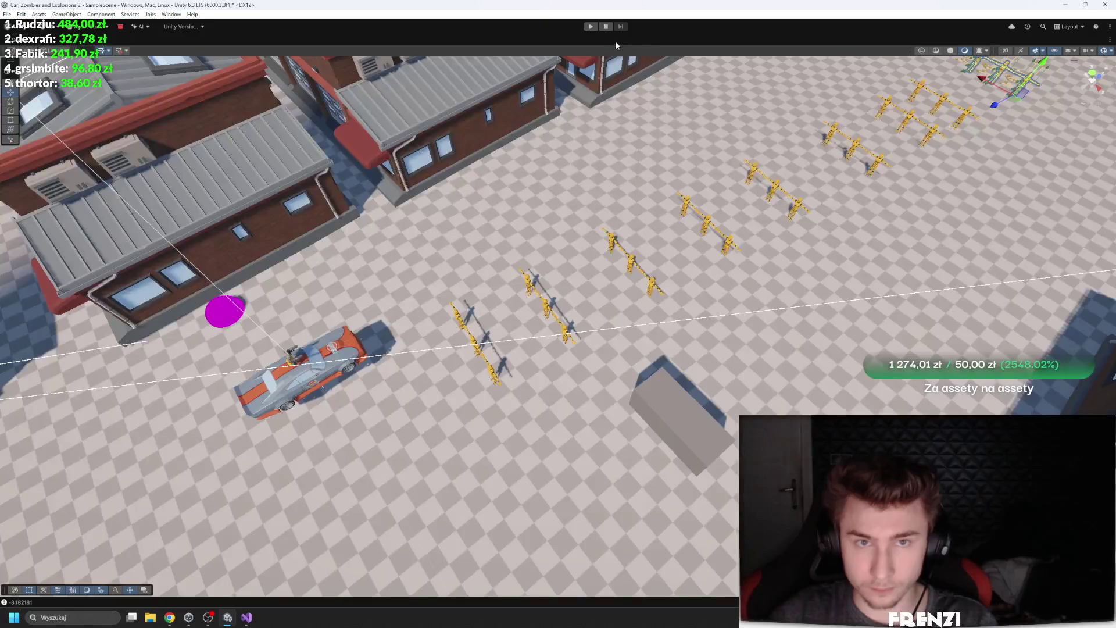
Play to drive the car toward the dummy rows, stop, and restore the editor layout
left_click(591, 27)
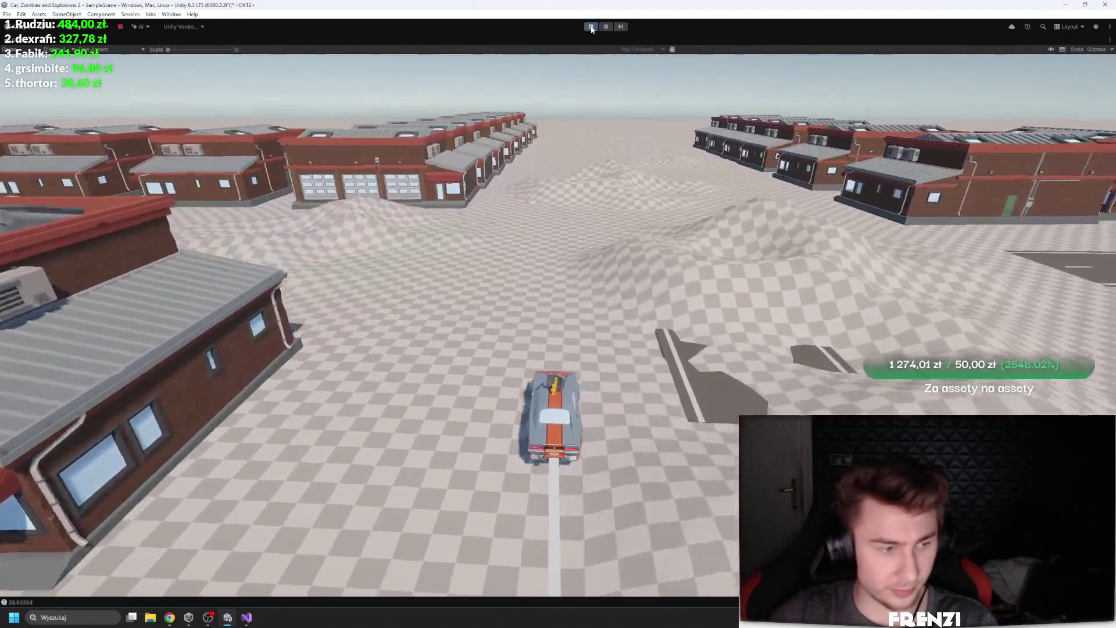
left_click(590, 28)
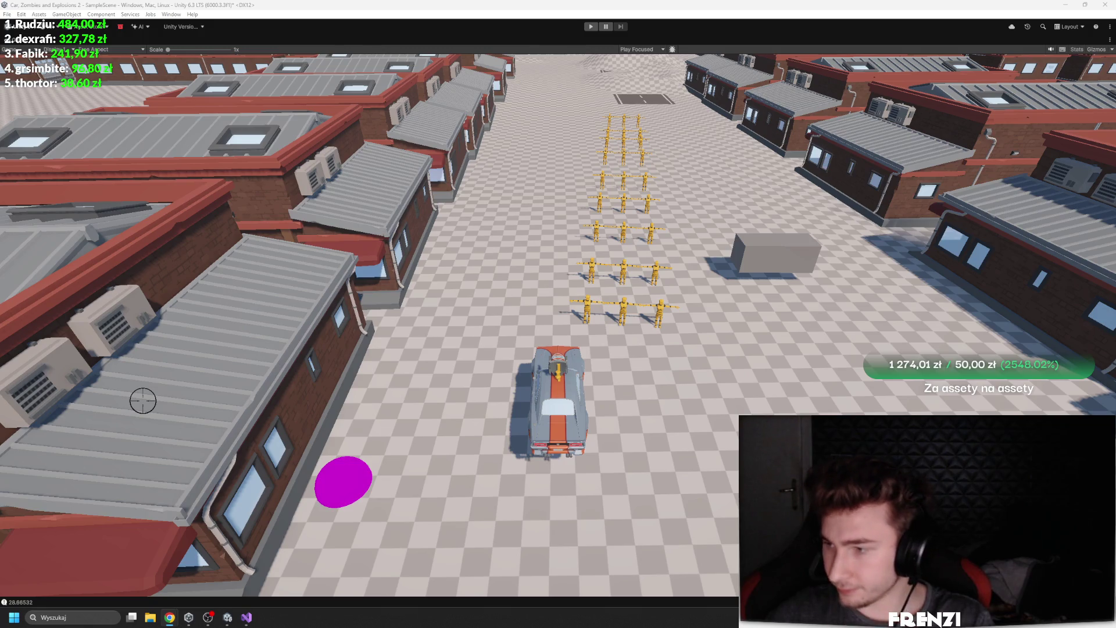
key("shift+space")
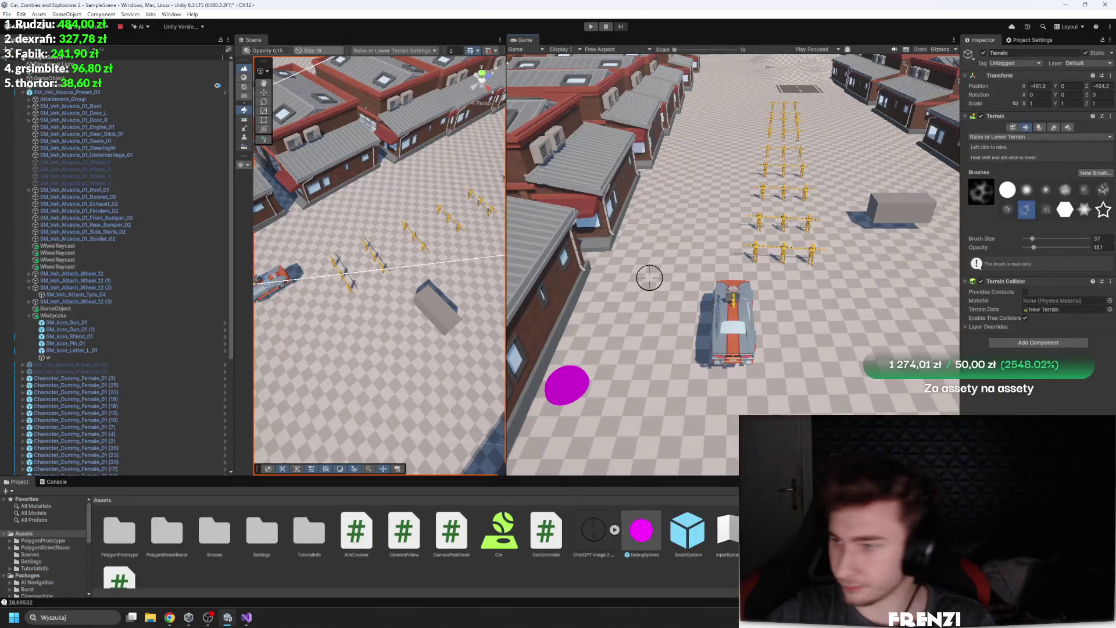
Drag the splitter above the Project panel up to make it taller
key("alt+Tab")
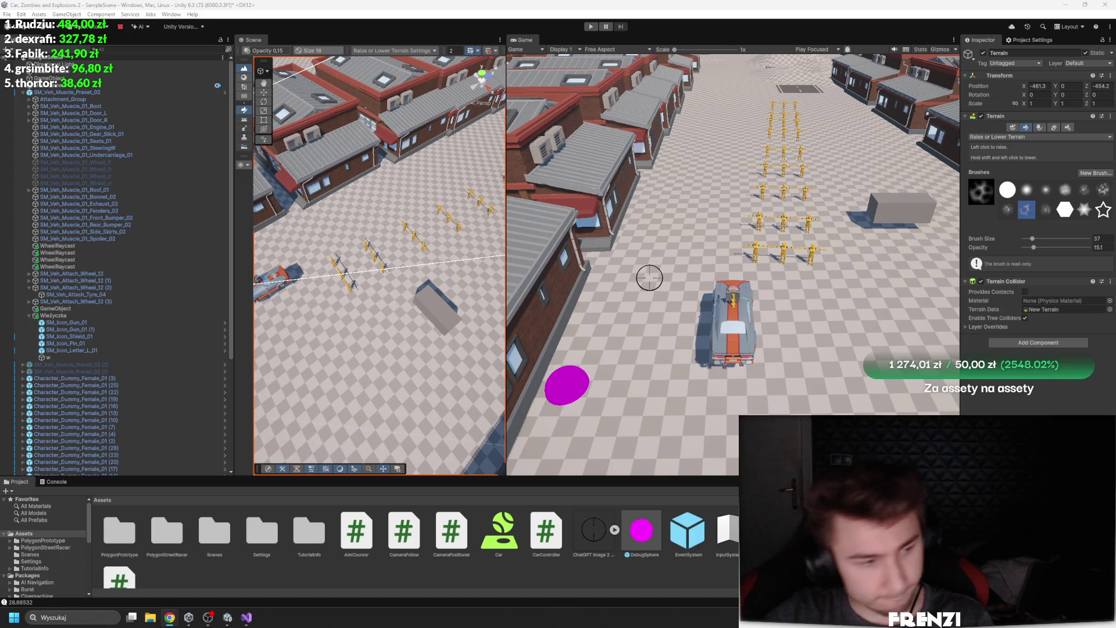
left_click_drag(656, 477, 656, 391)
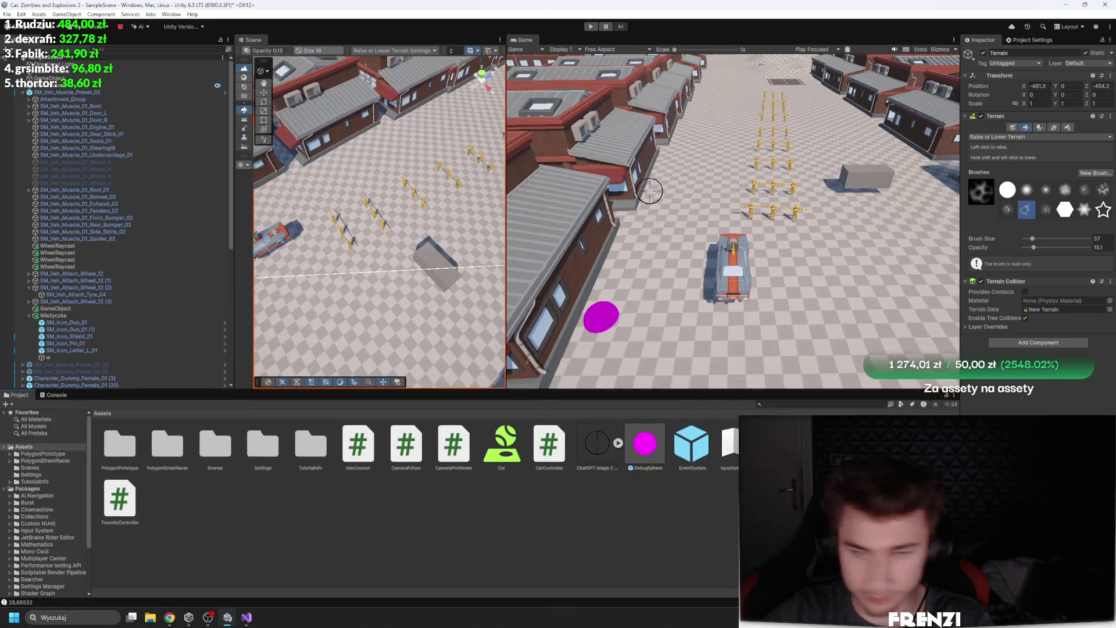
key("alt+Tab")
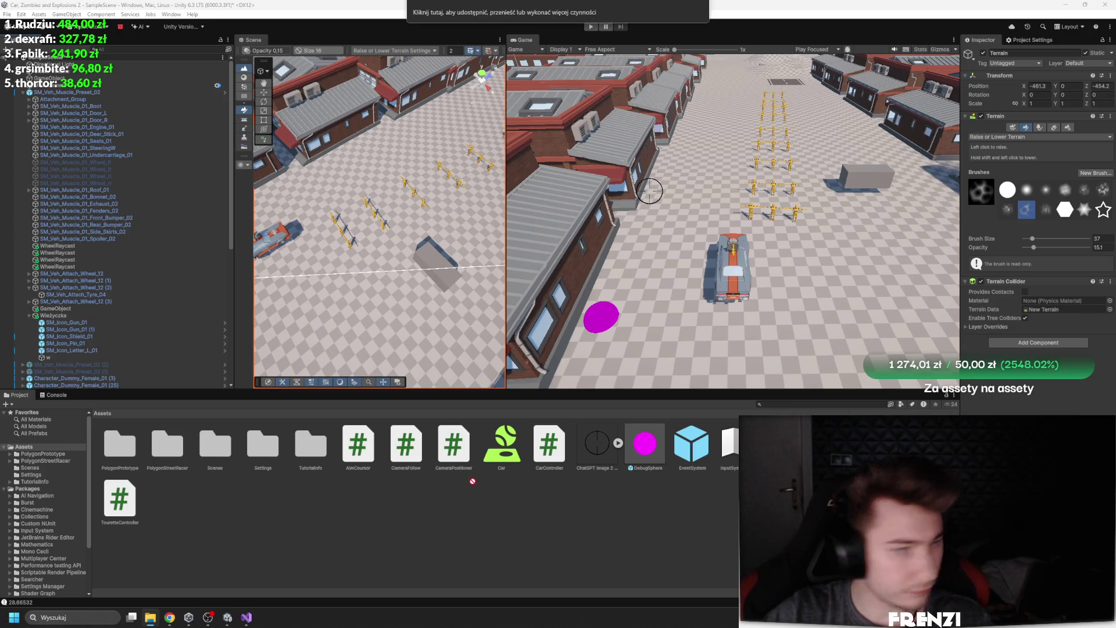
Set the Y Bot model's rig Animation Type to Humanoid and apply
left_click(444, 514)
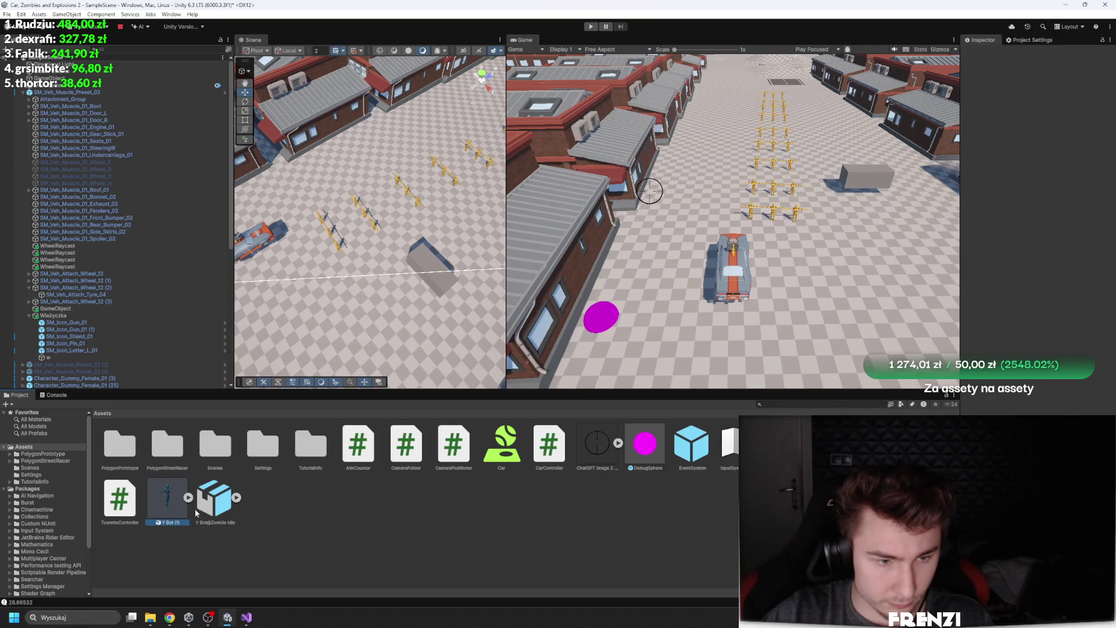
left_click(178, 508)
left_click(1020, 77)
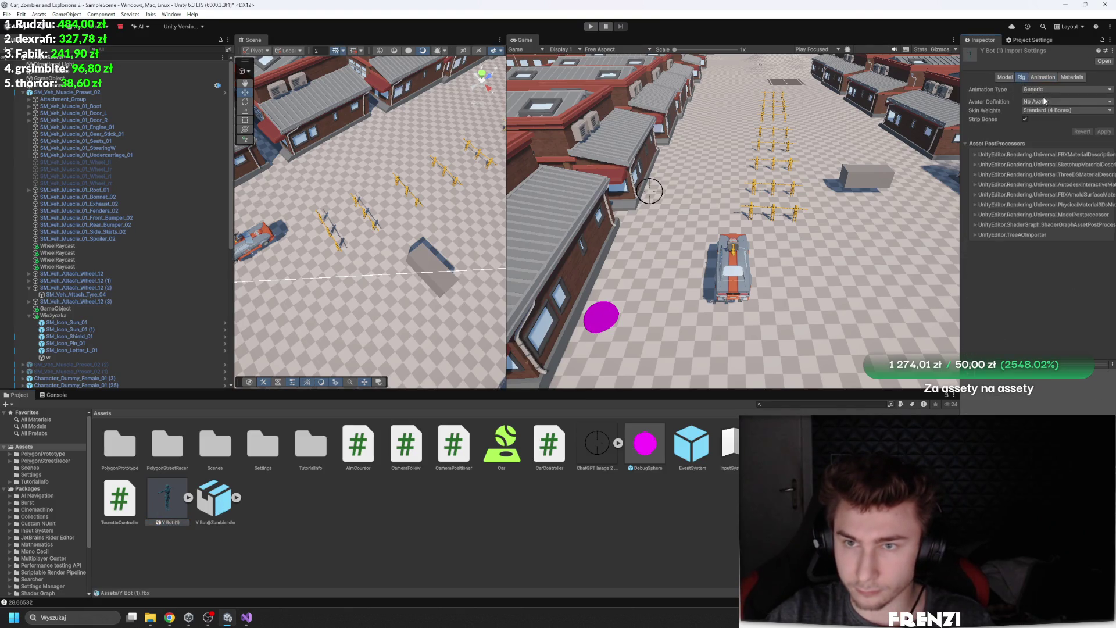
left_click(1066, 89)
left_click(1054, 128)
left_click(1103, 161)
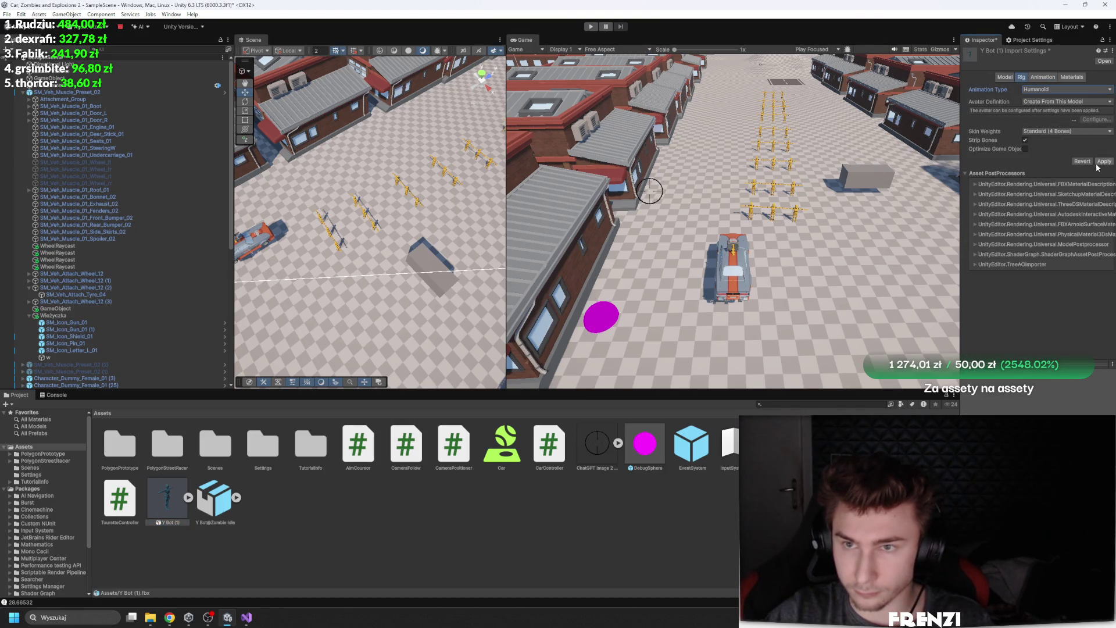
Make Zombie Idle Humanoid, copying its avatar from the Y Bot avatar, and apply
left_click(1055, 90)
left_click(1055, 129)
left_click(1043, 101)
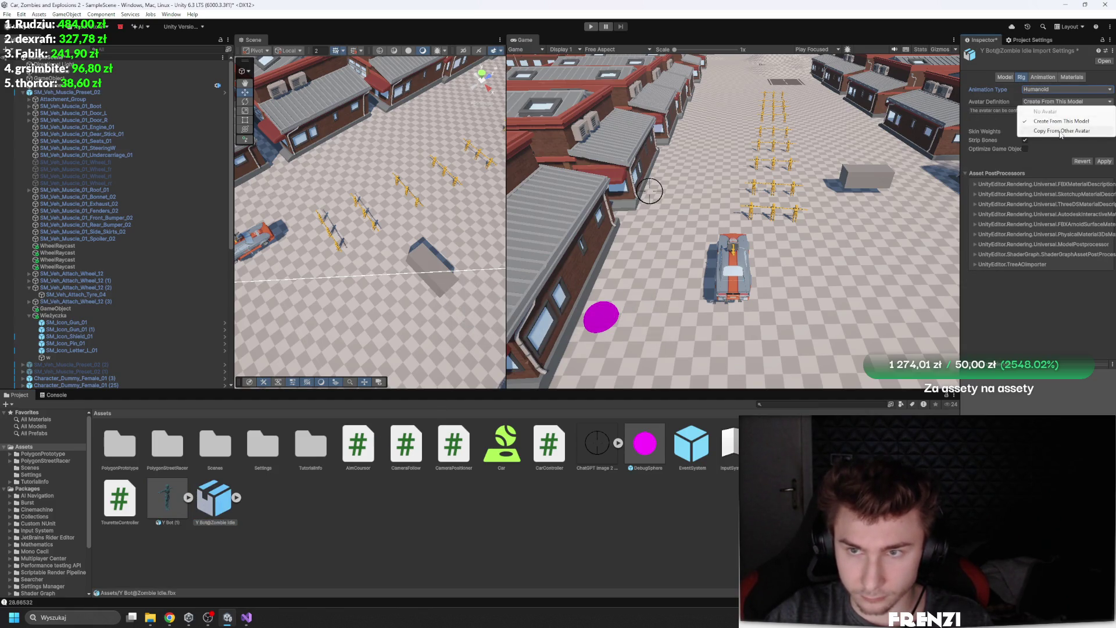
left_click(1055, 130)
left_click(1108, 135)
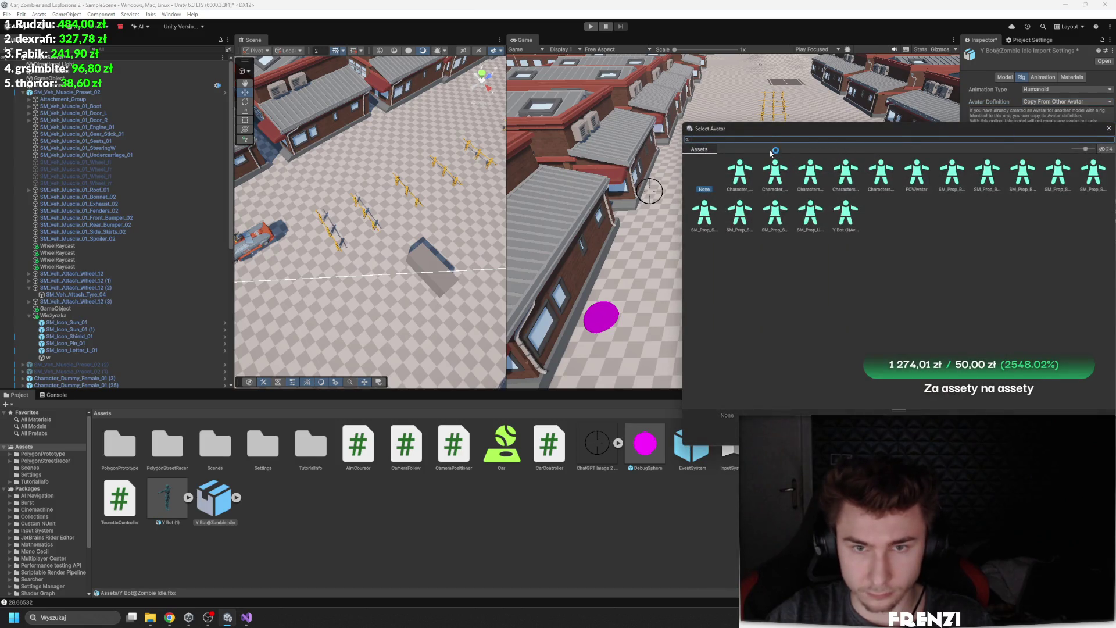
type("y")
double_click(738, 177)
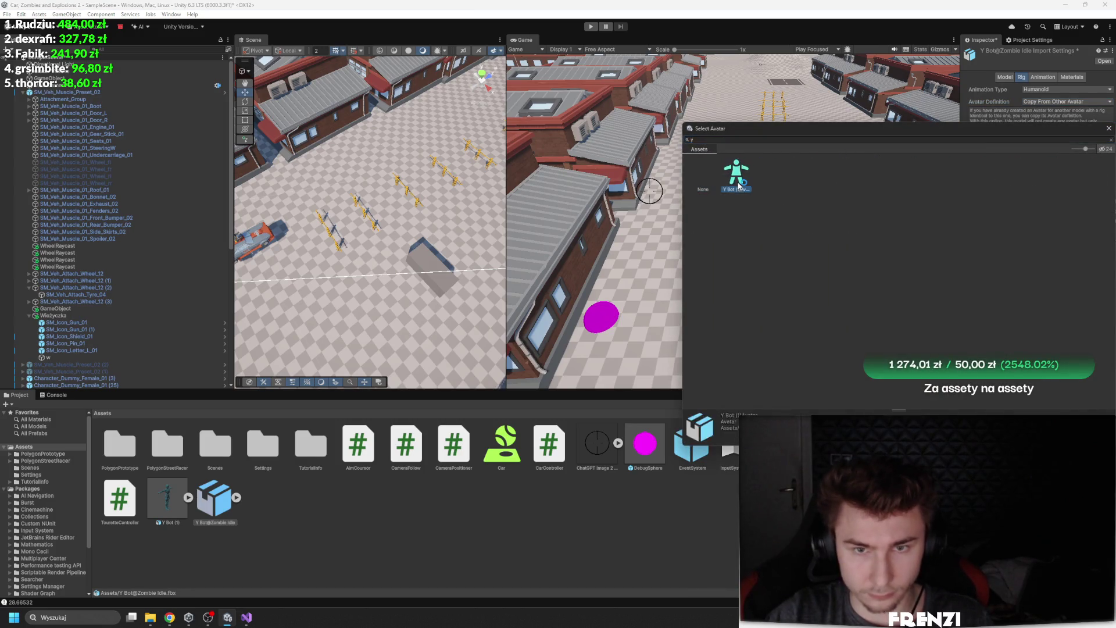
left_click(1102, 168)
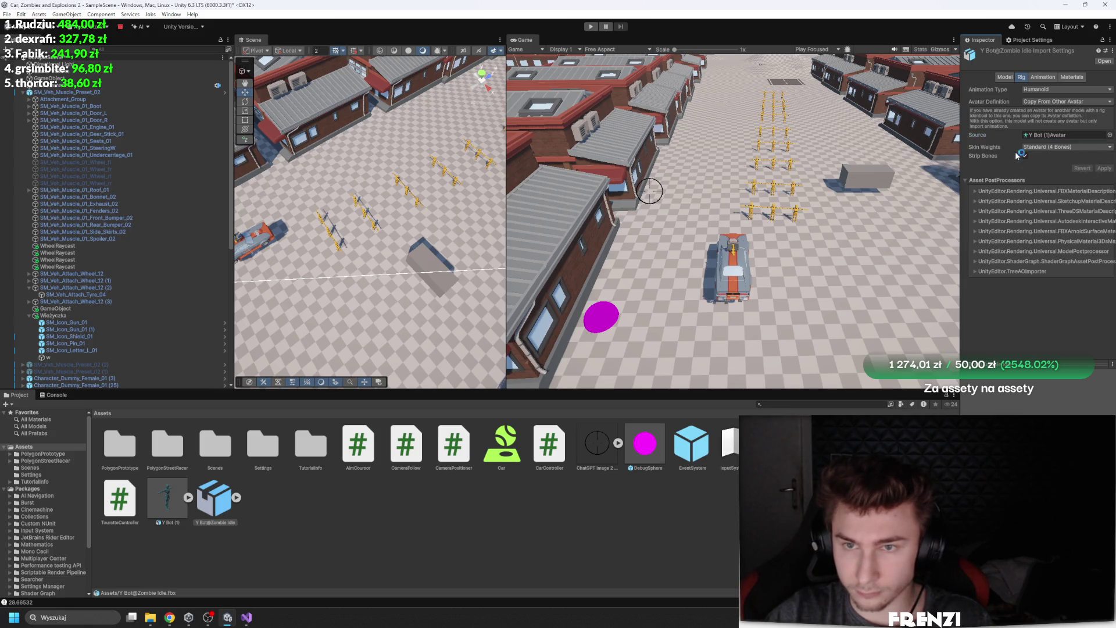
Tick Loop Time on the Zombie Idle animation clip and apply
left_click(1042, 77)
left_click(1024, 289)
scroll(1024, 289, "down", 8)
left_click(1097, 246)
scroll(105, 253, "down", 10)
left_click(64, 315)
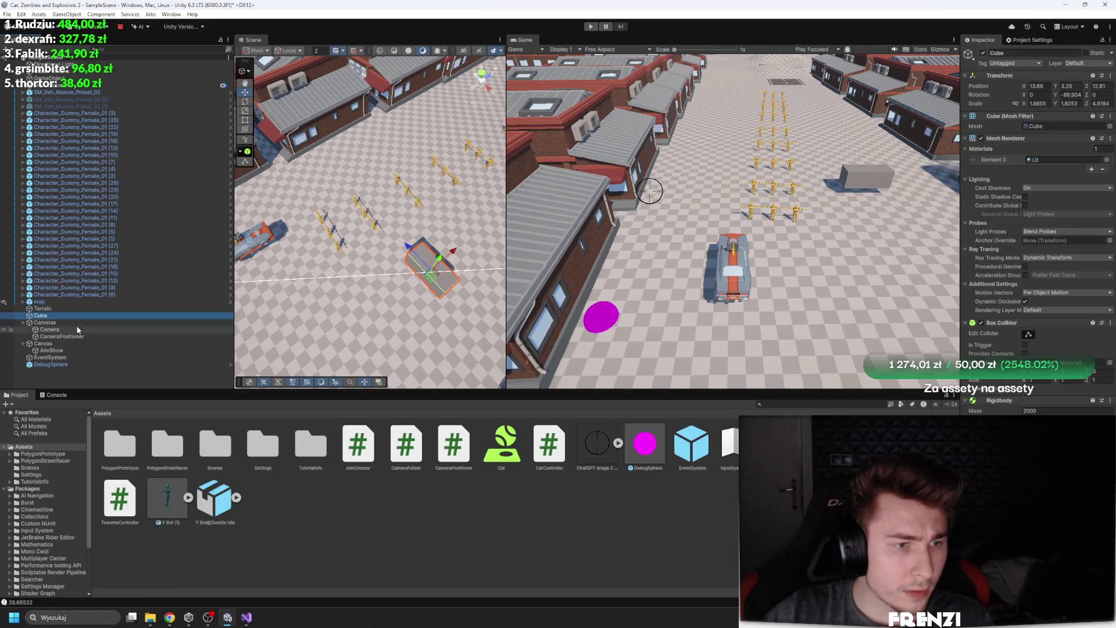
Select the muscle car and all dummies but one in the Hierarchy and delete them
left_click(74, 91)
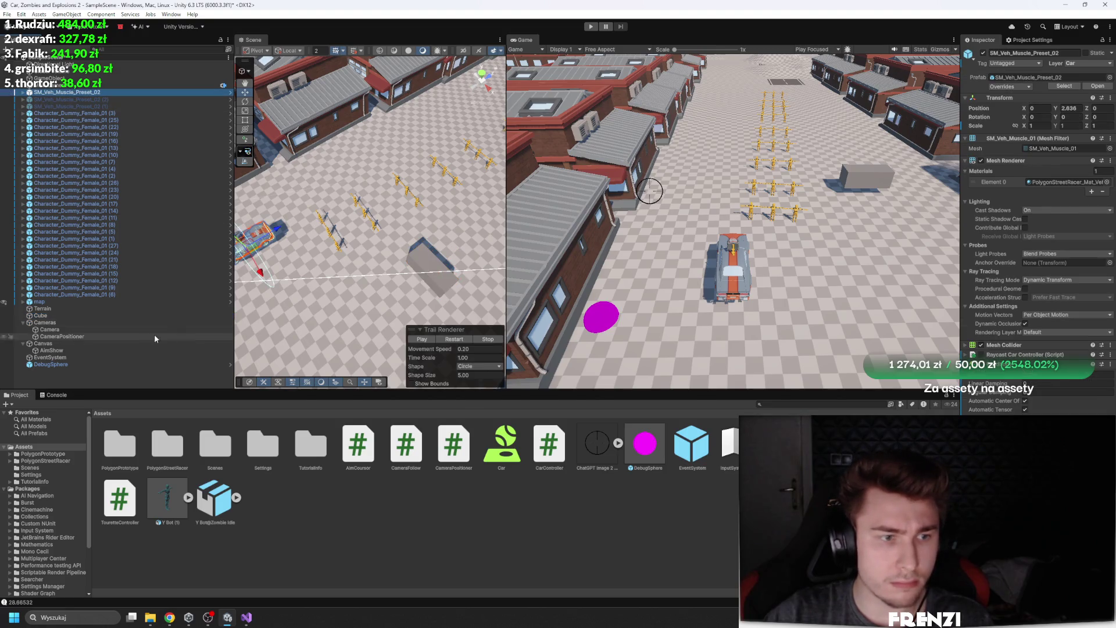
scroll(371, 225, "up", 10)
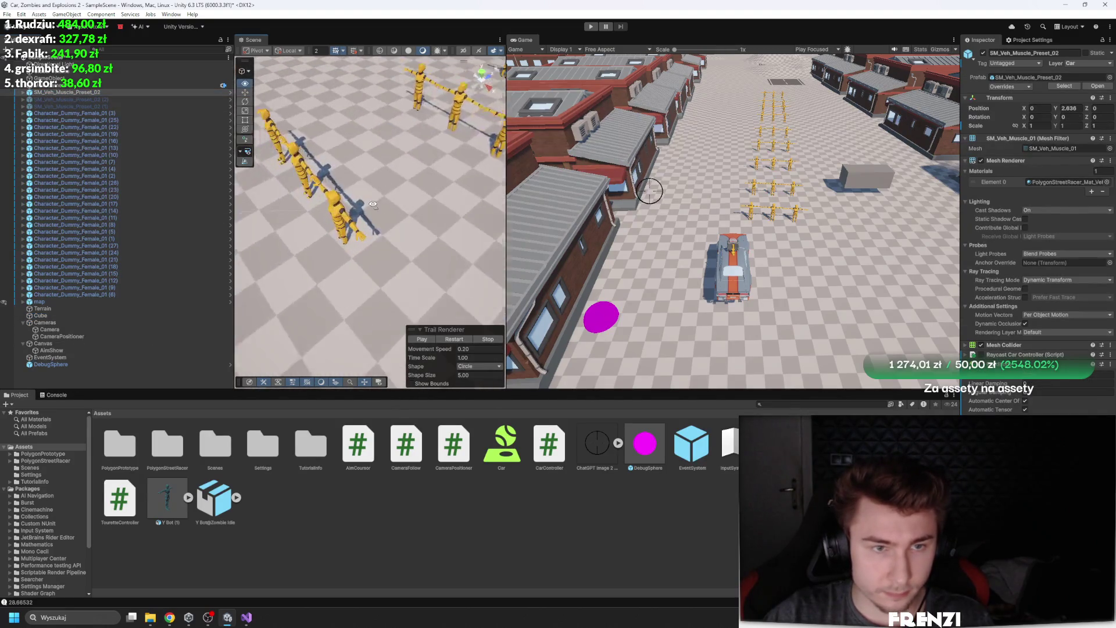
left_click(373, 221)
left_click_drag(375, 219, 407, 224)
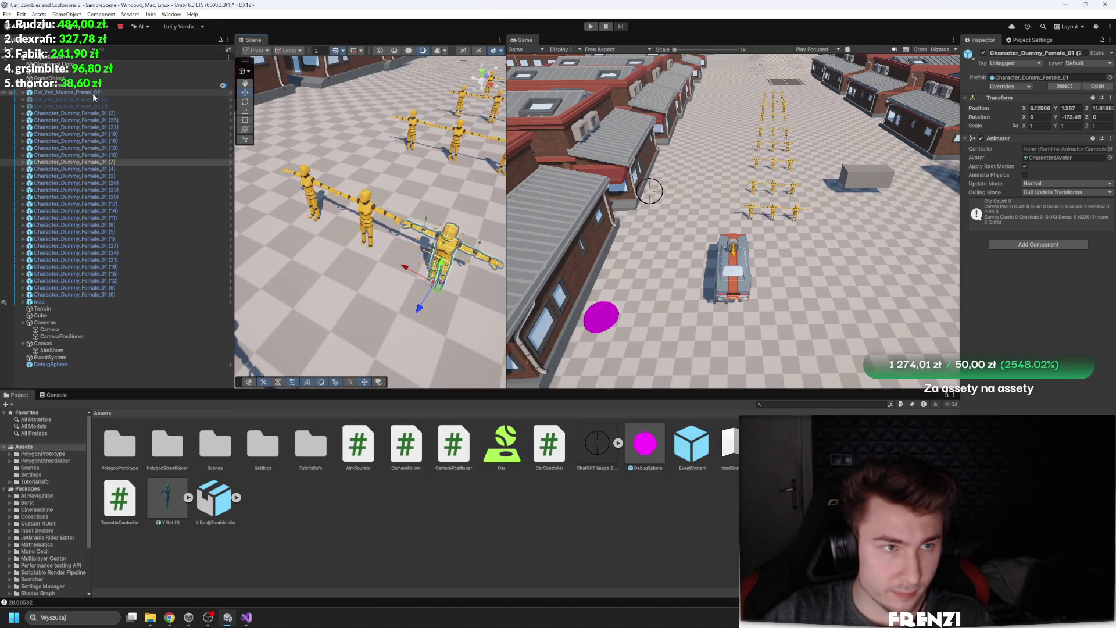
double_click(80, 295)
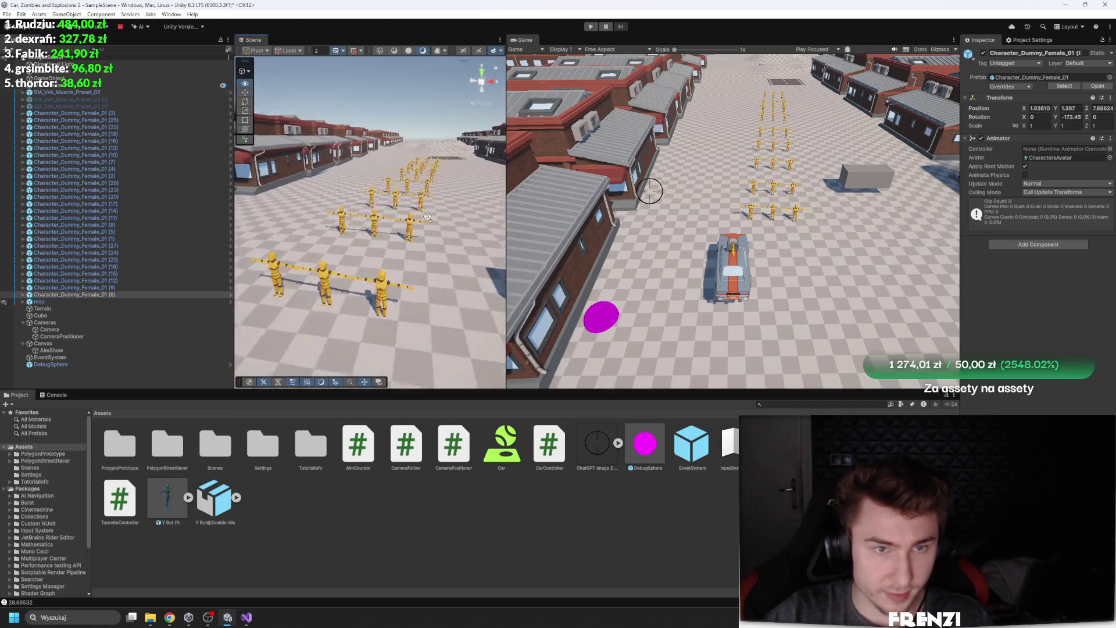
left_click(96, 287)
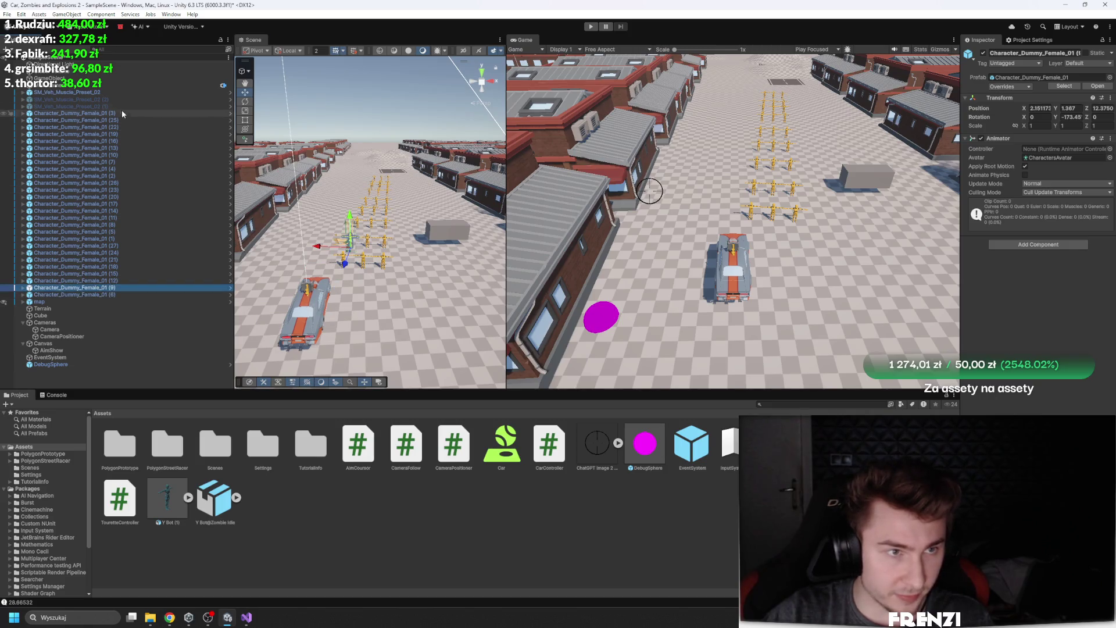
left_click(97, 93, "shift")
key("Delete")
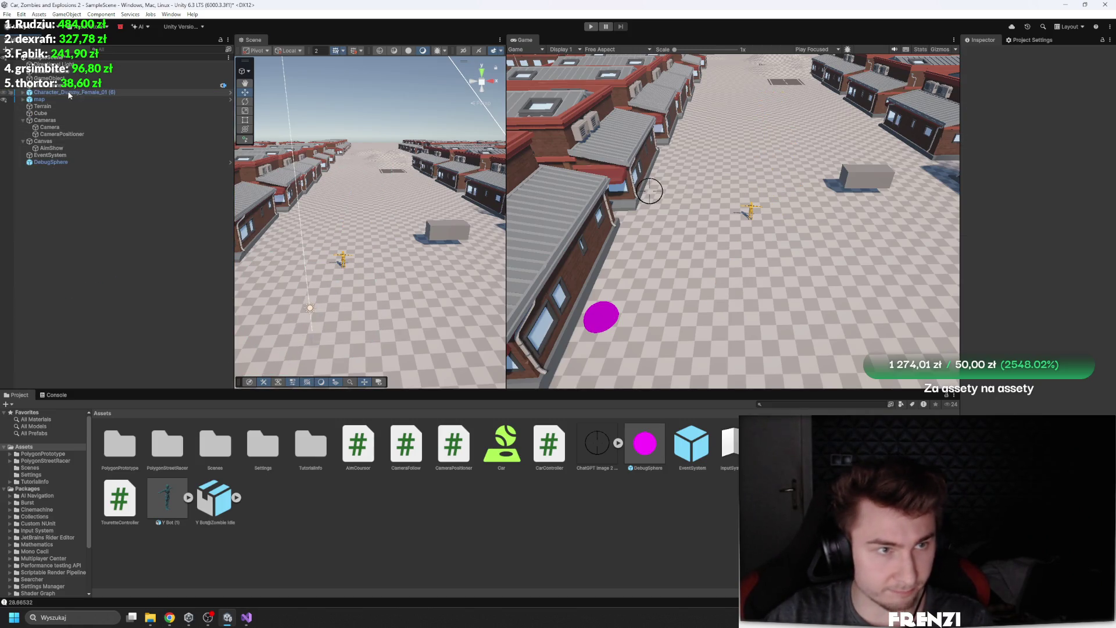
Make the remaining dummy an original prefab and open it for editing
left_click_drag(343, 523, 344, 523)
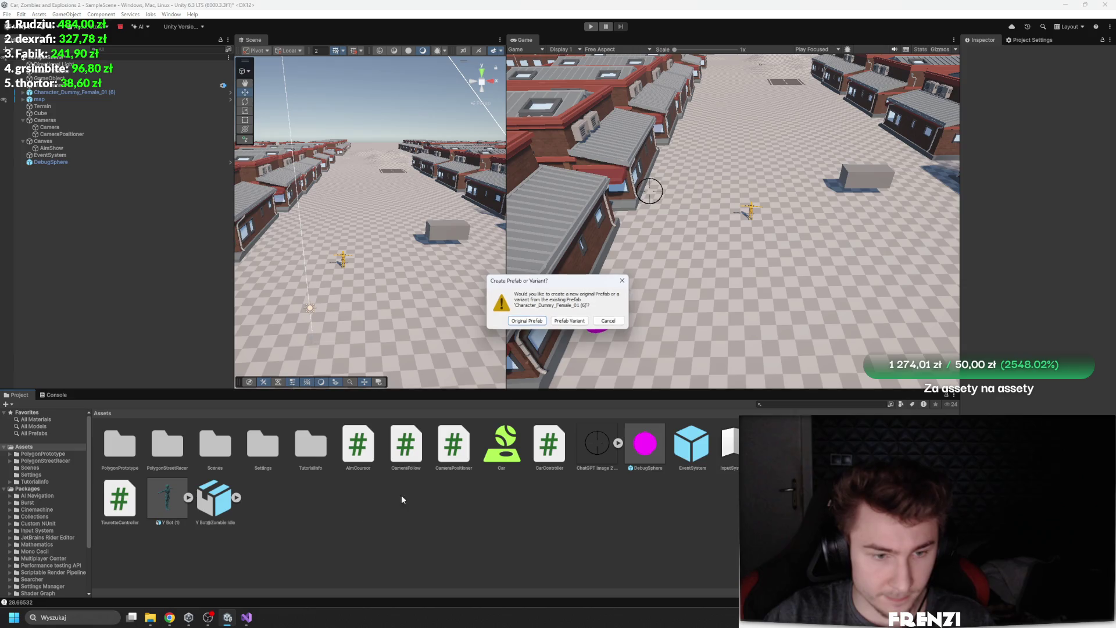
left_click(523, 319)
double_click(602, 445)
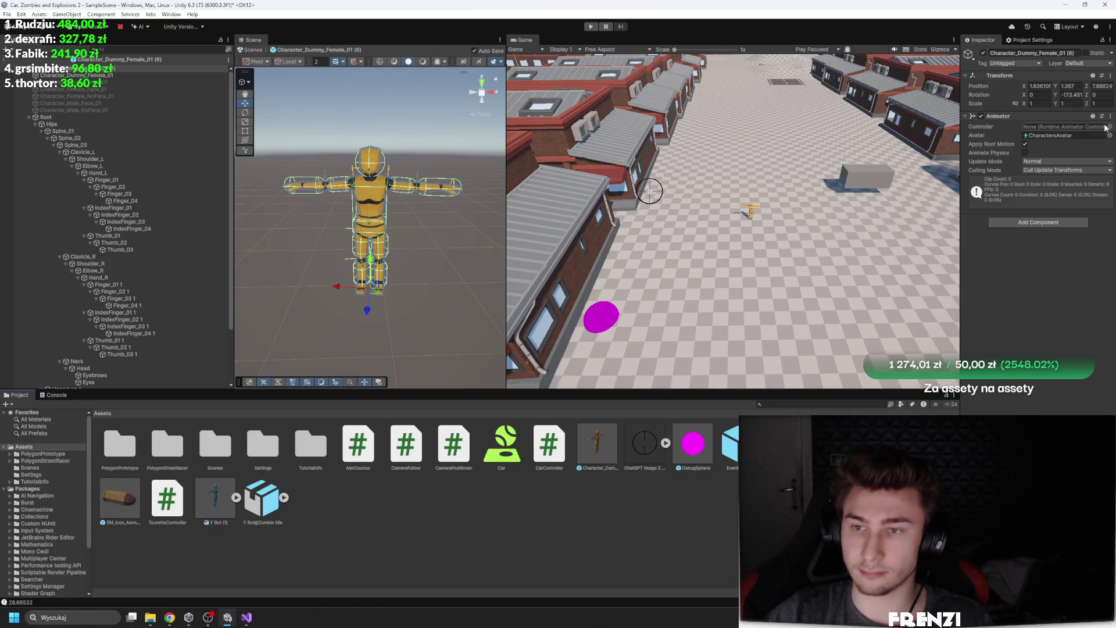
left_click(1110, 126)
left_click(1107, 115)
Create a ZombieAnimator animator controller in Assets and open it in the Animator
right_click(546, 484)
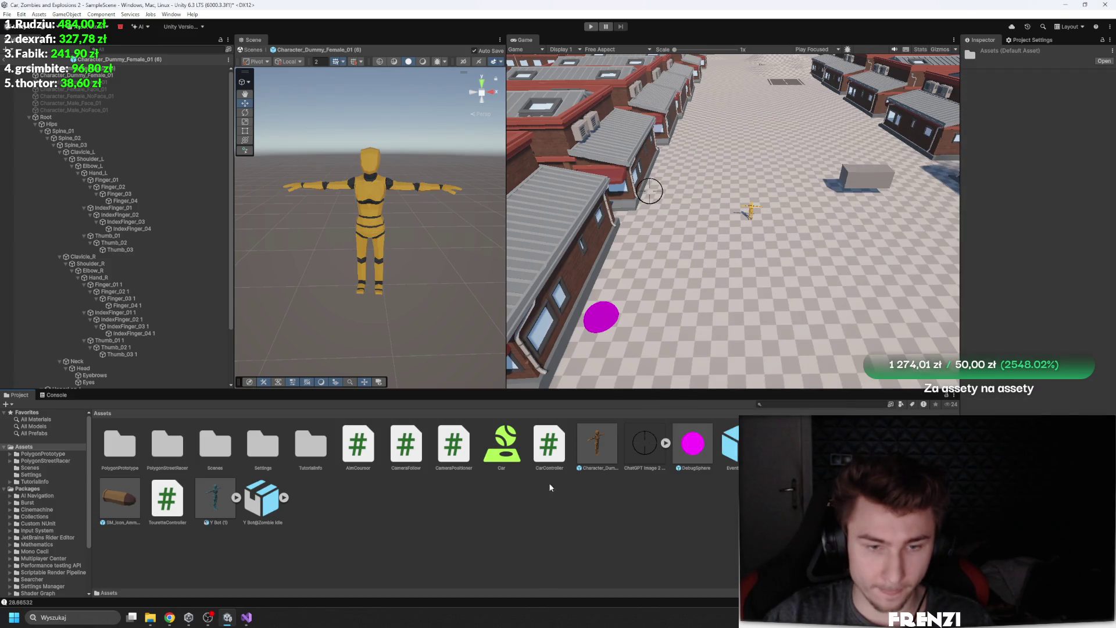
mouse_move(647, 244)
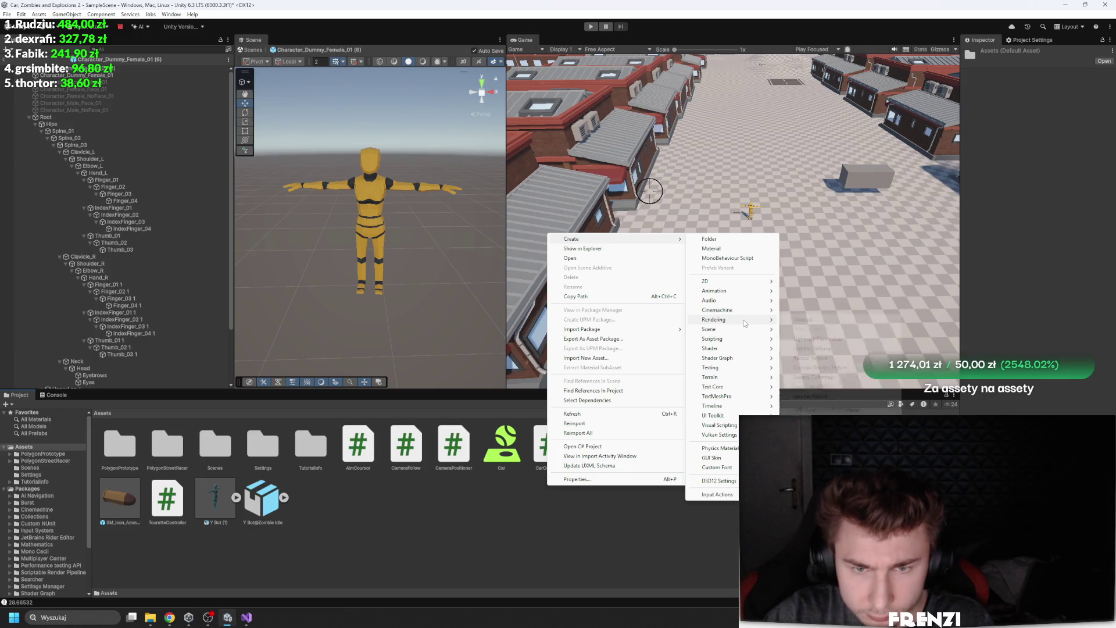
mouse_move(747, 396)
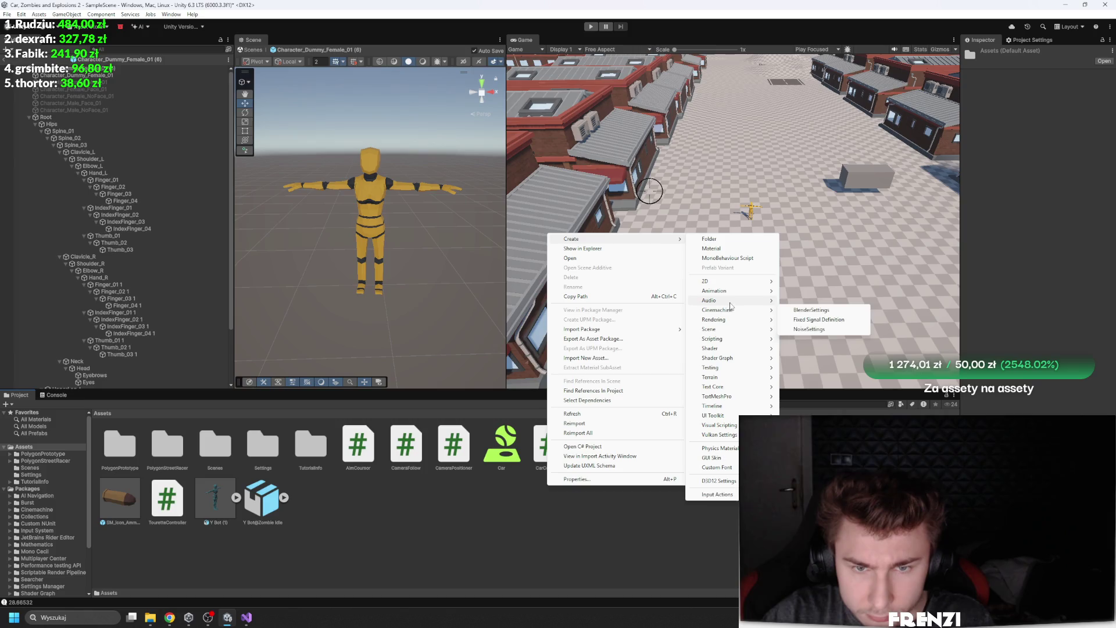
mouse_move(726, 291)
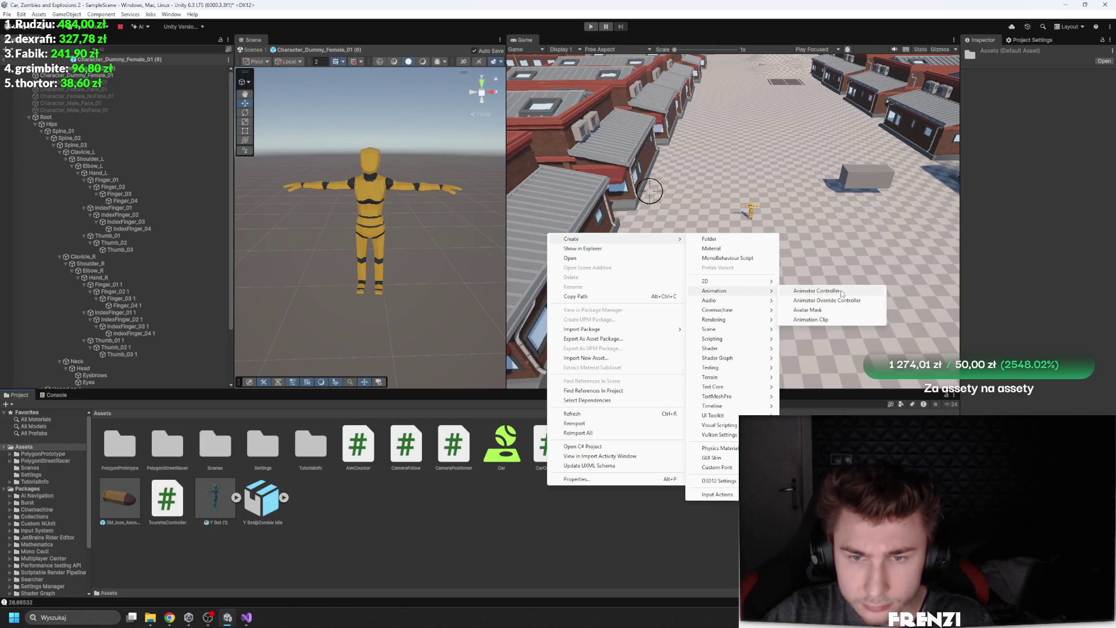
left_click(848, 291)
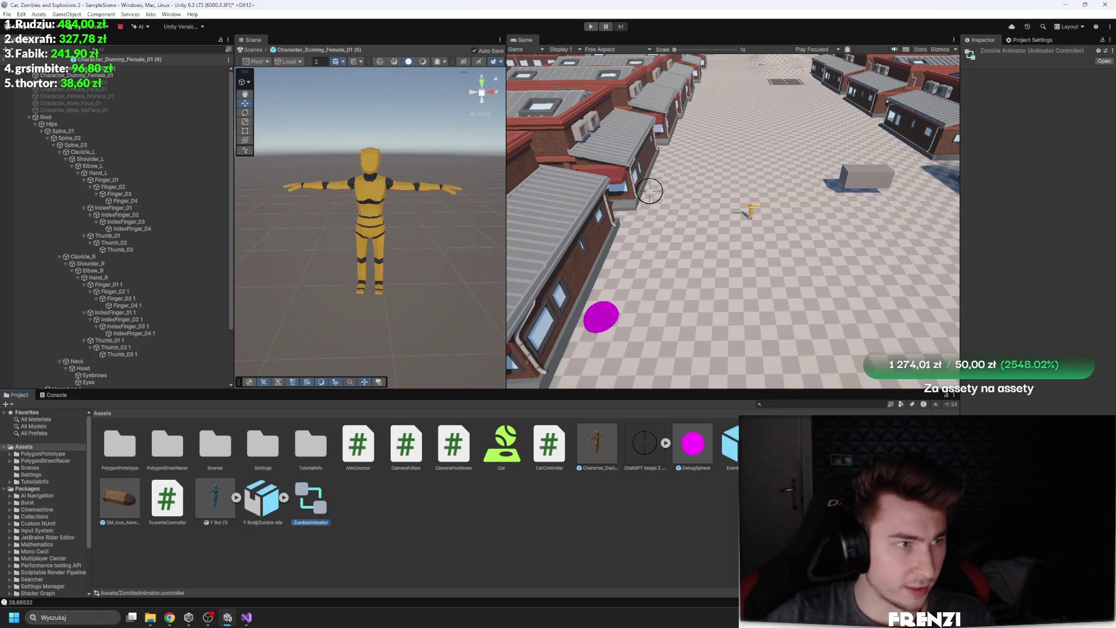
left_click(371, 168)
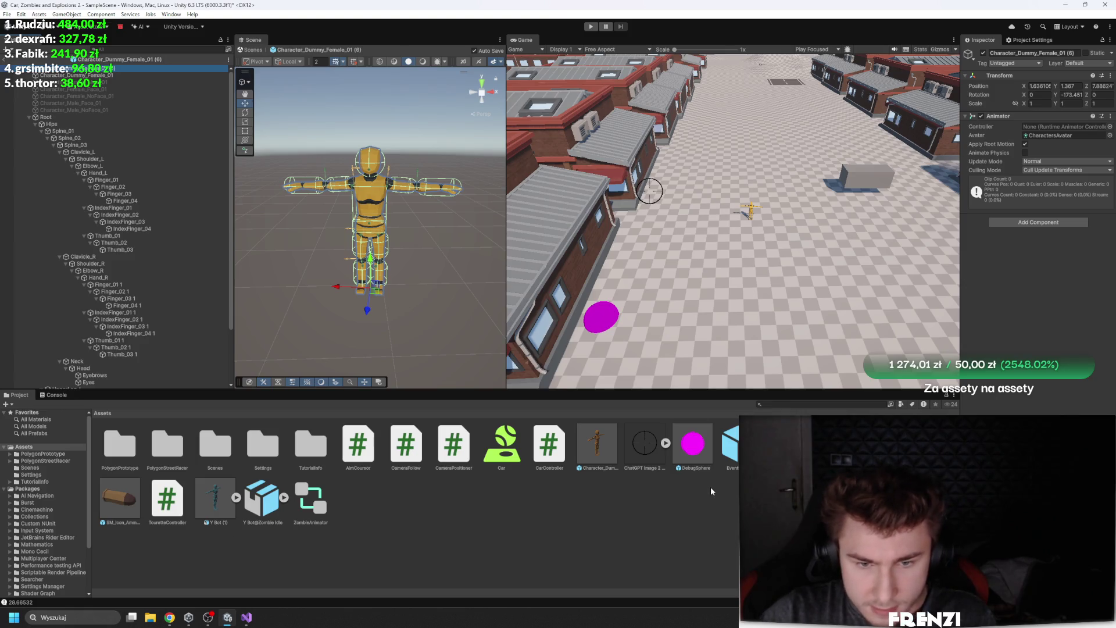
left_click(697, 348)
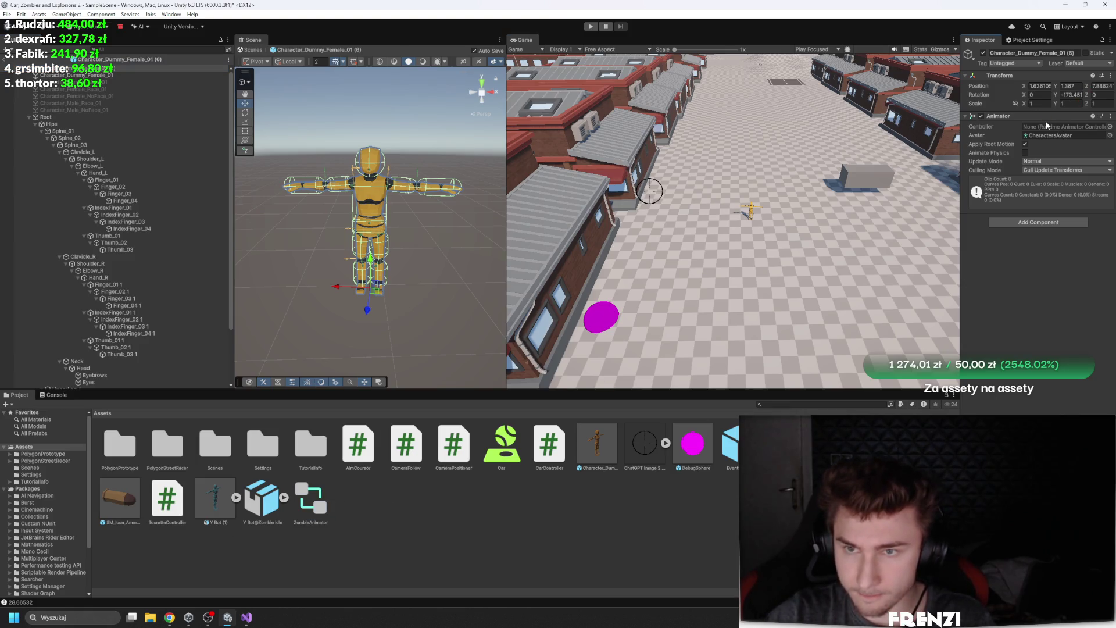
double_click(311, 509)
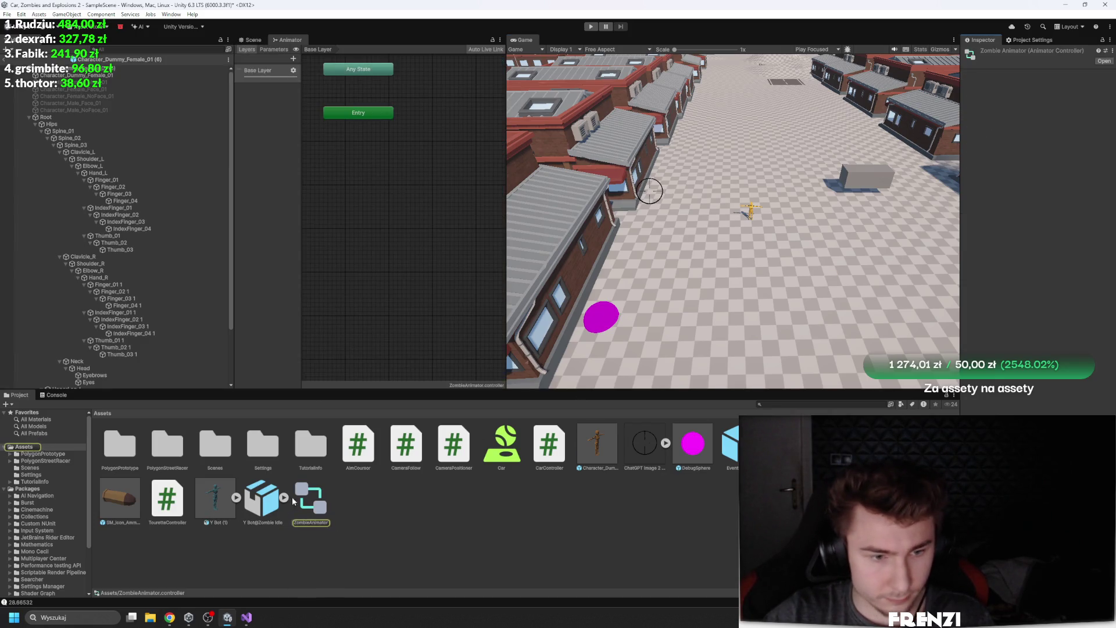
Drag the Zombie Idle clip into ZombieAnimator's graph as its default state
left_click(288, 498)
left_click_drag(358, 498, 432, 101)
left_click(436, 187)
left_click(413, 222)
Attach a new script named Zombie to the female dummy, declining the script update
left_click(60, 117)
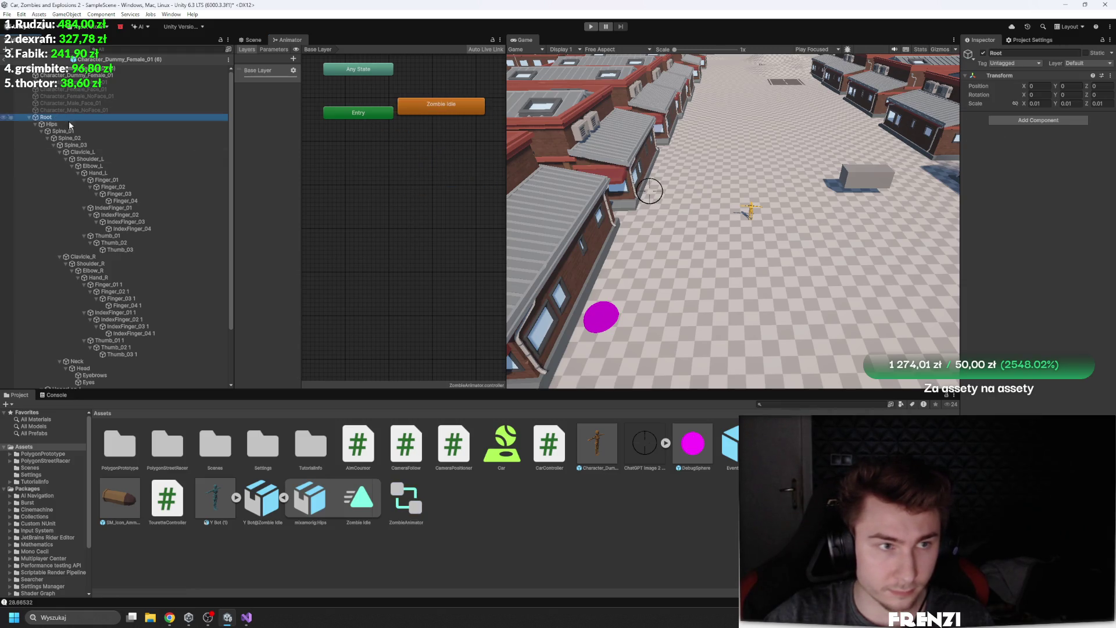
left_click(58, 68)
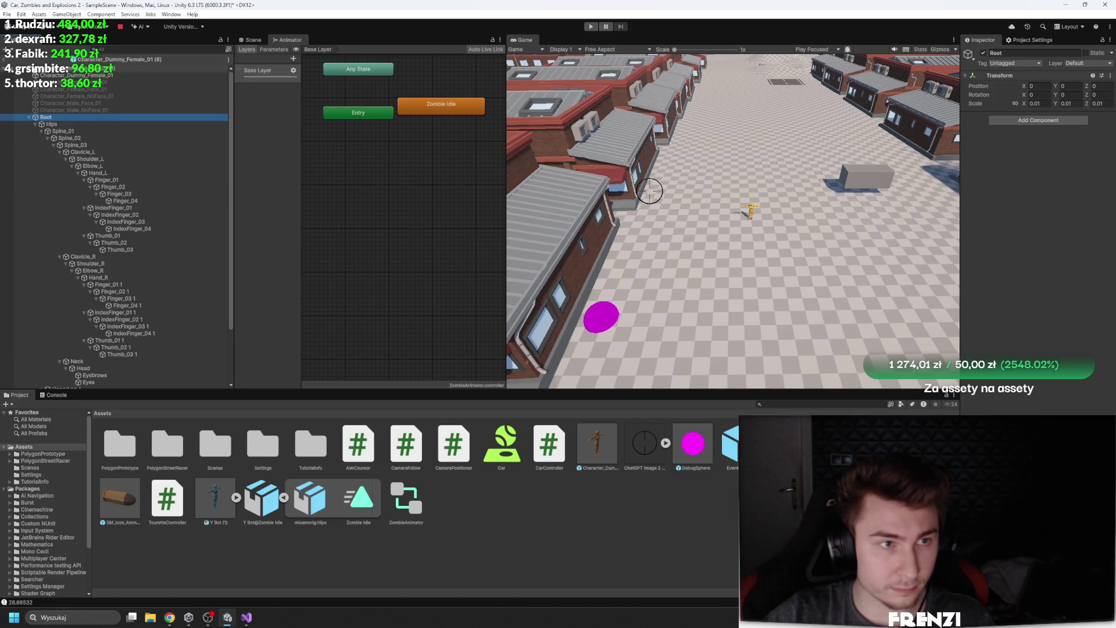
left_click(1011, 221)
type("Zombie")
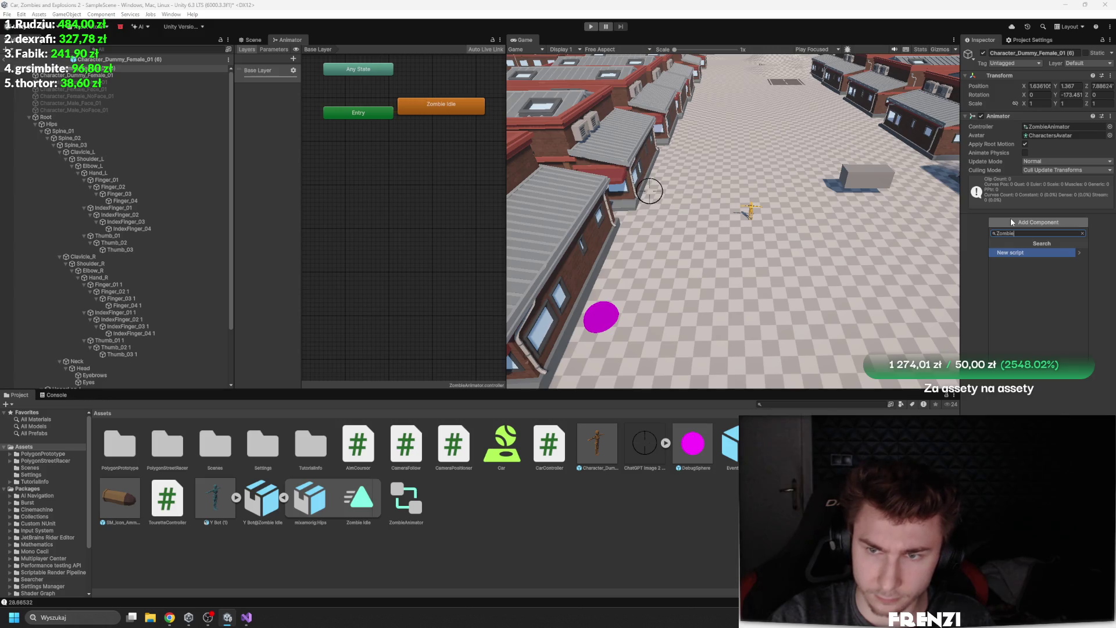
key("Return")
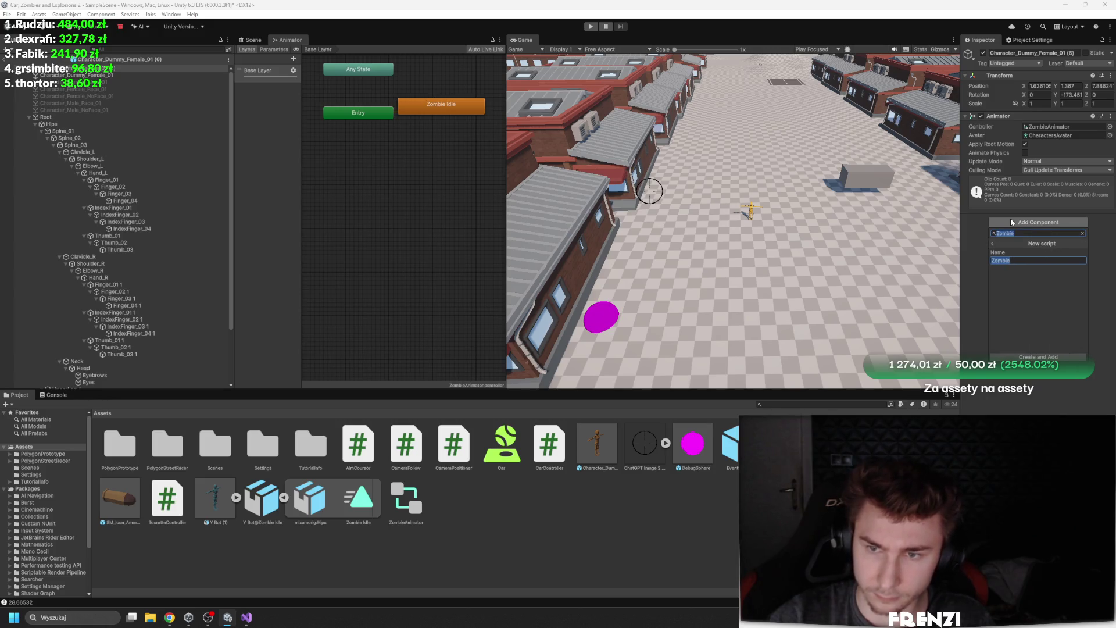
key("Return")
left_click(451, 318)
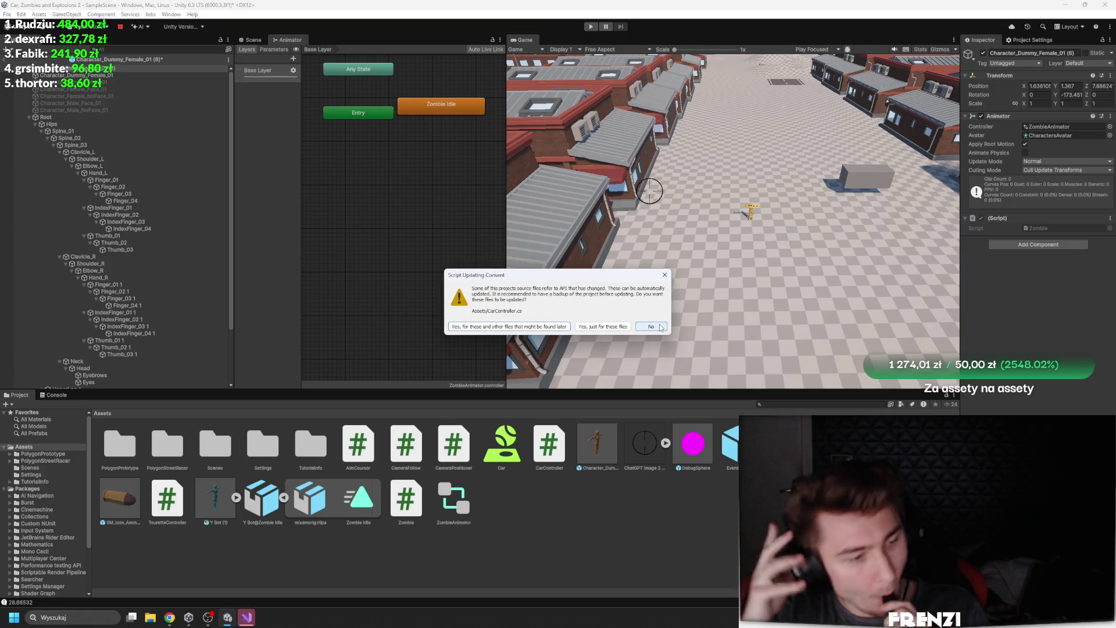
left_click(661, 327)
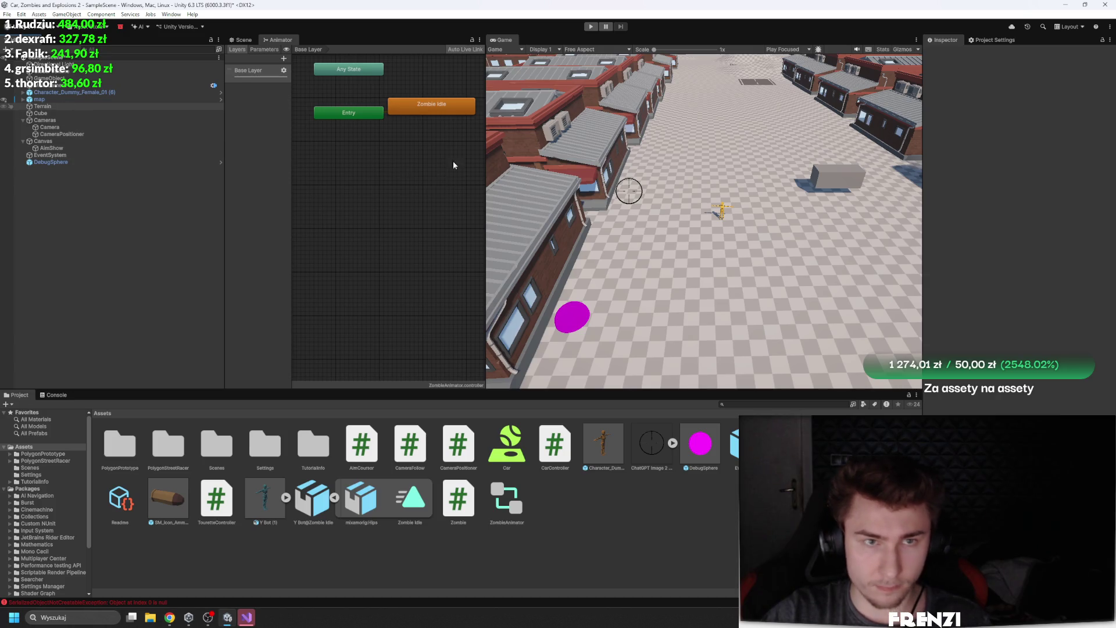
Widen the Animator graph, return to the Scene view and select the dummy character
left_click_drag(484, 133, 528, 140)
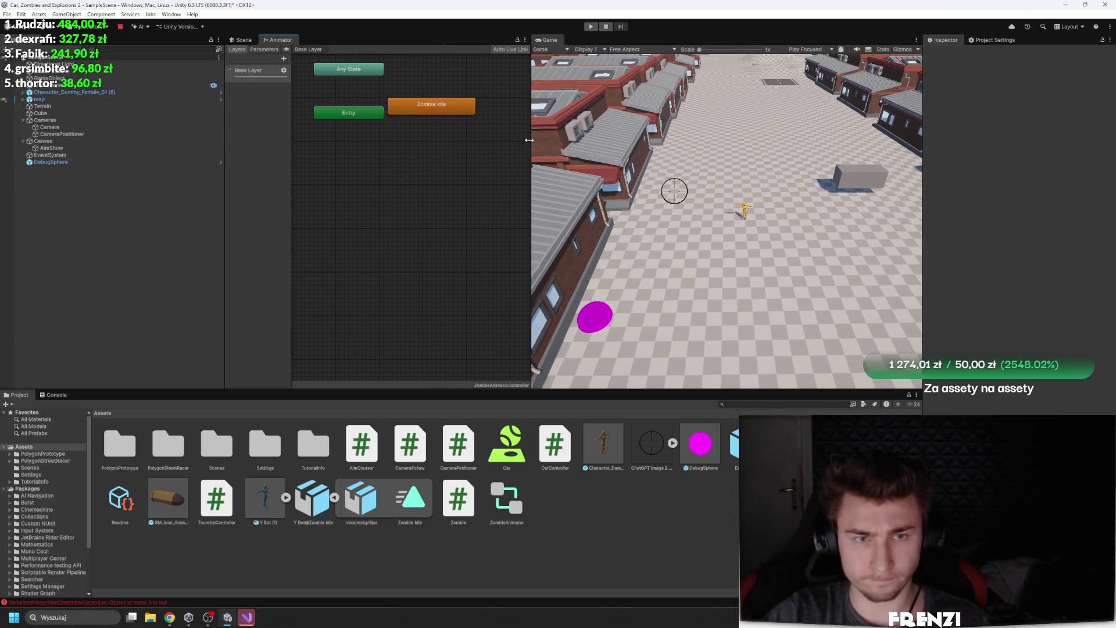
left_click(244, 39)
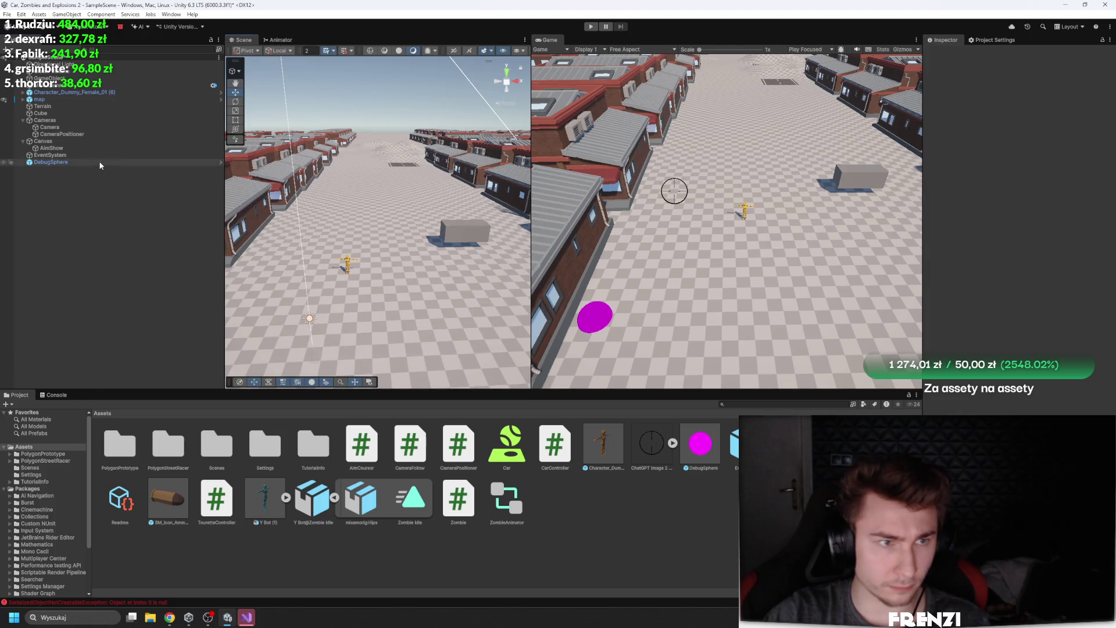
left_click(82, 162)
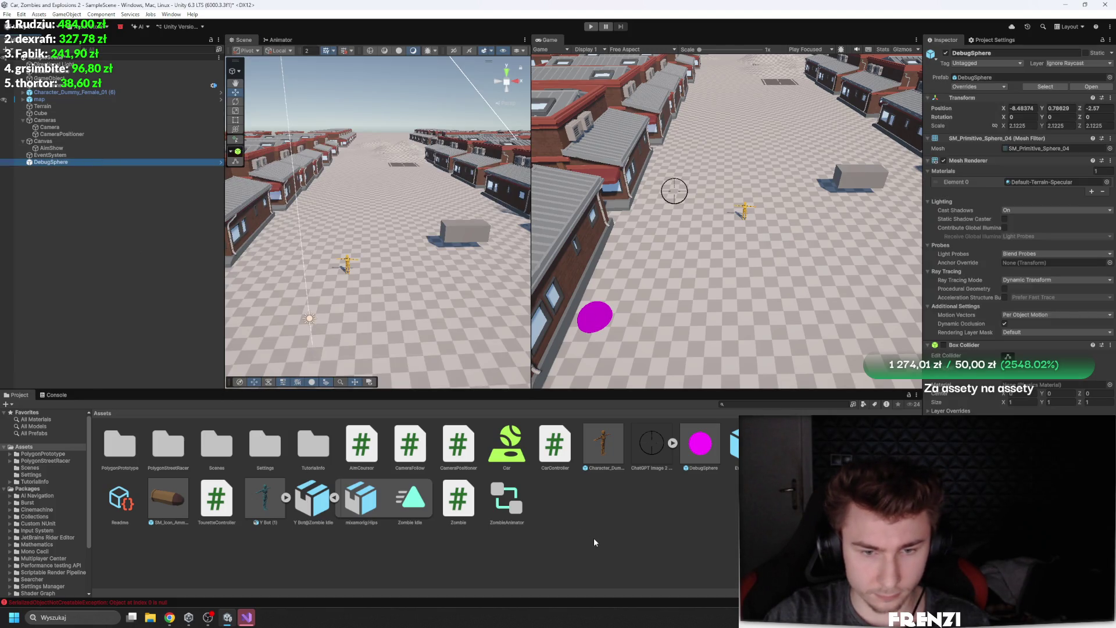
left_click(74, 92)
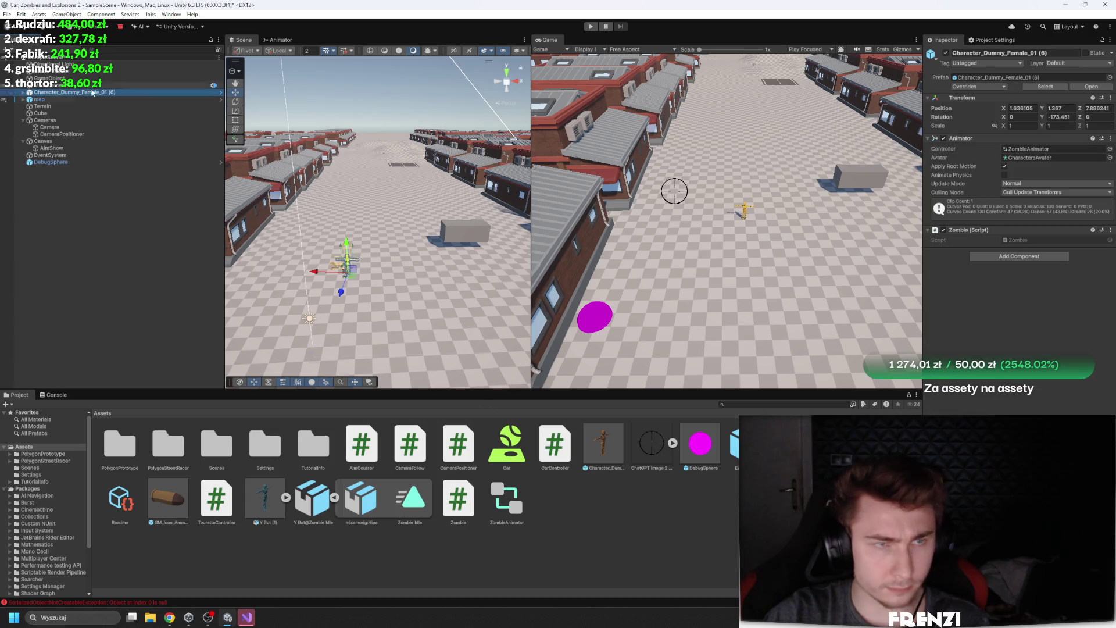
Rename the dummy prefab and its file to Zombie_0, then open the Zombie script in Visual Studio
double_click(603, 444)
left_click(1011, 52)
type("Zid")
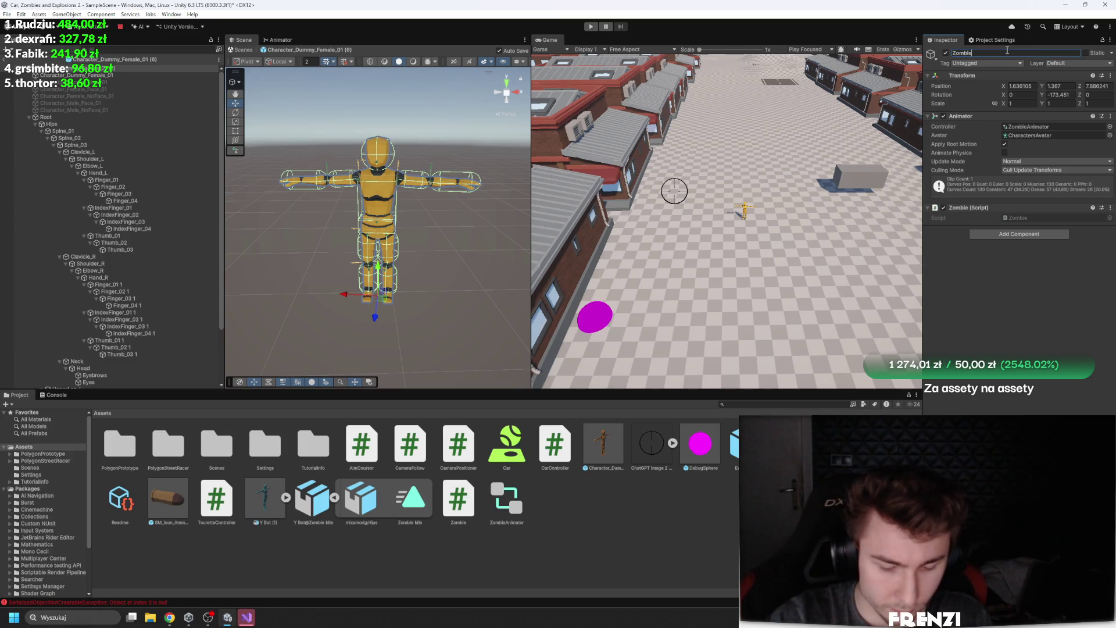
type("_0")
key("Return")
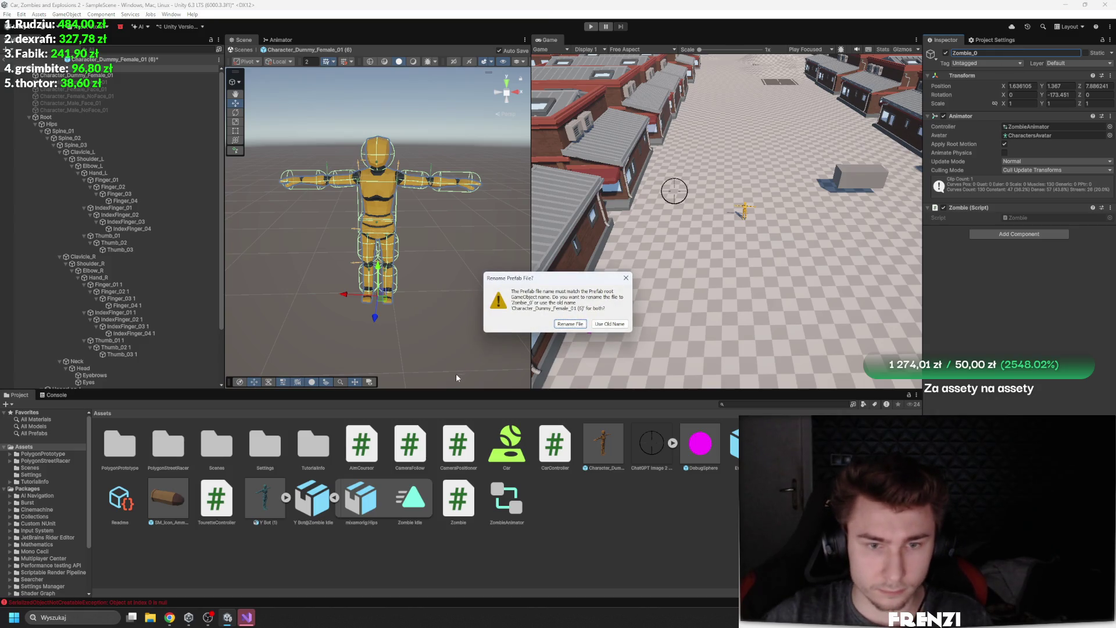
left_click(567, 325)
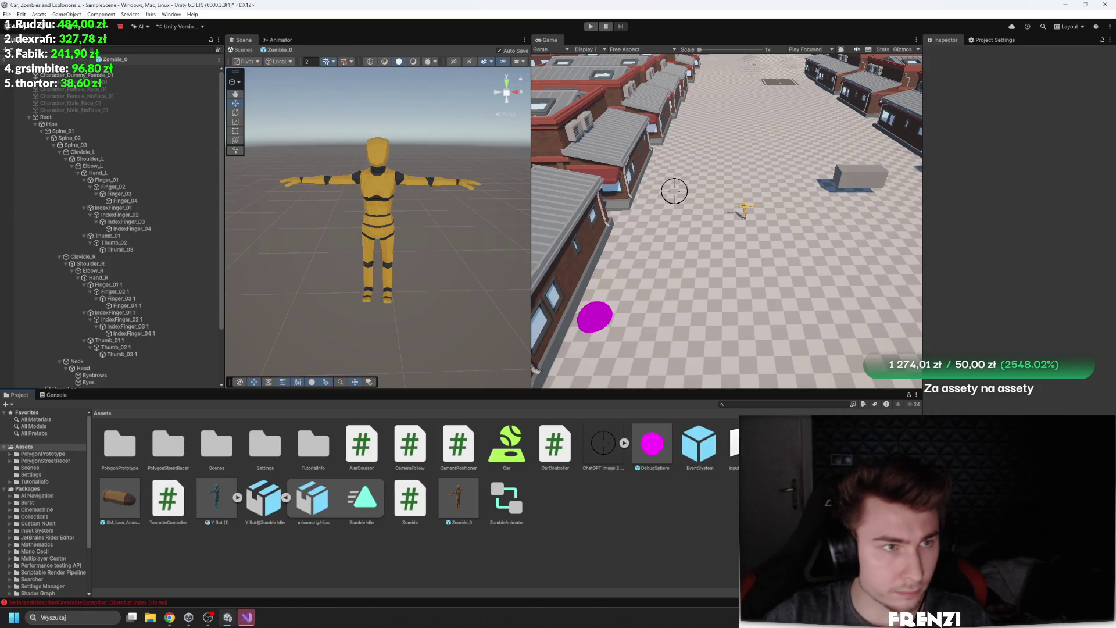
left_click(5, 59)
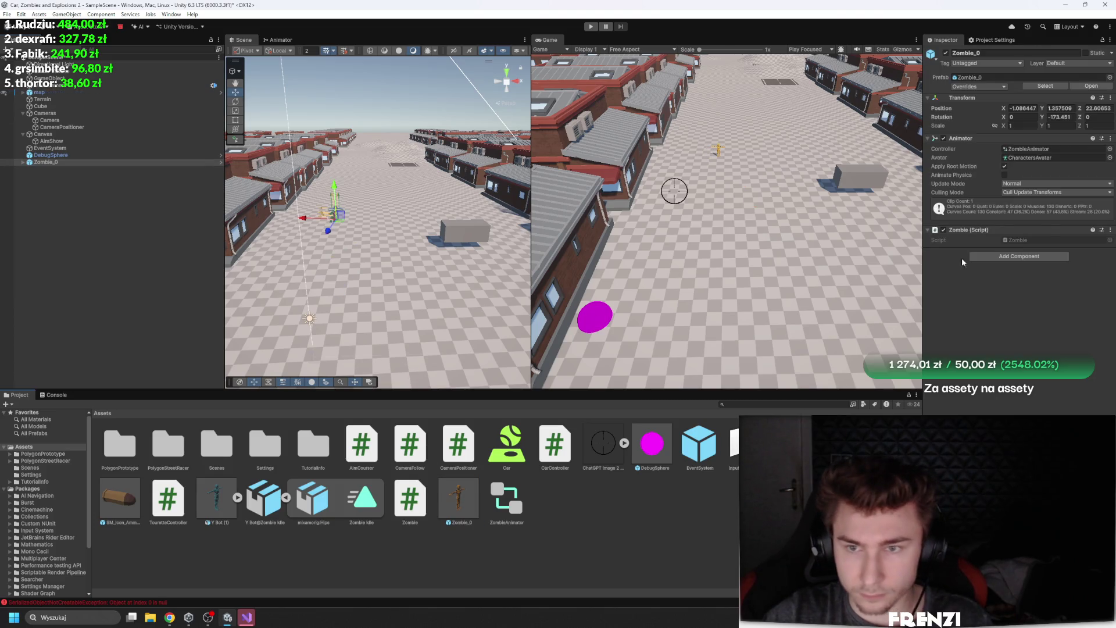
double_click(1036, 240)
left_click_drag(236, 234, 113, 119)
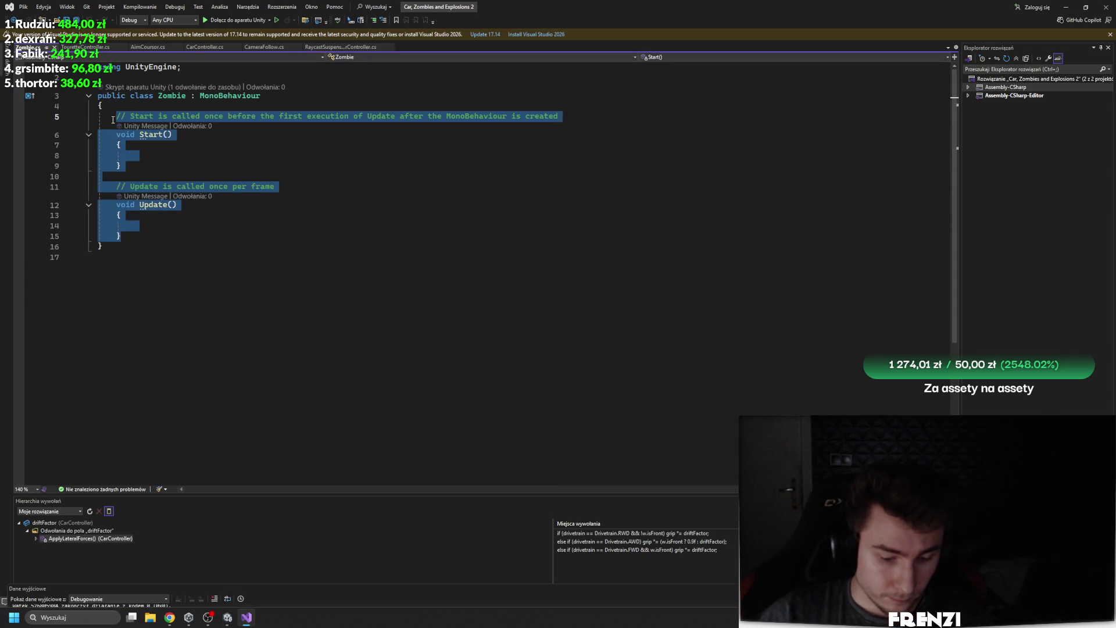
Write an OnCollisionEnter handler that checks the colliding object's tag and calls ragdollOn()
type("on c")
key("Tab")
type("if (collision != null")
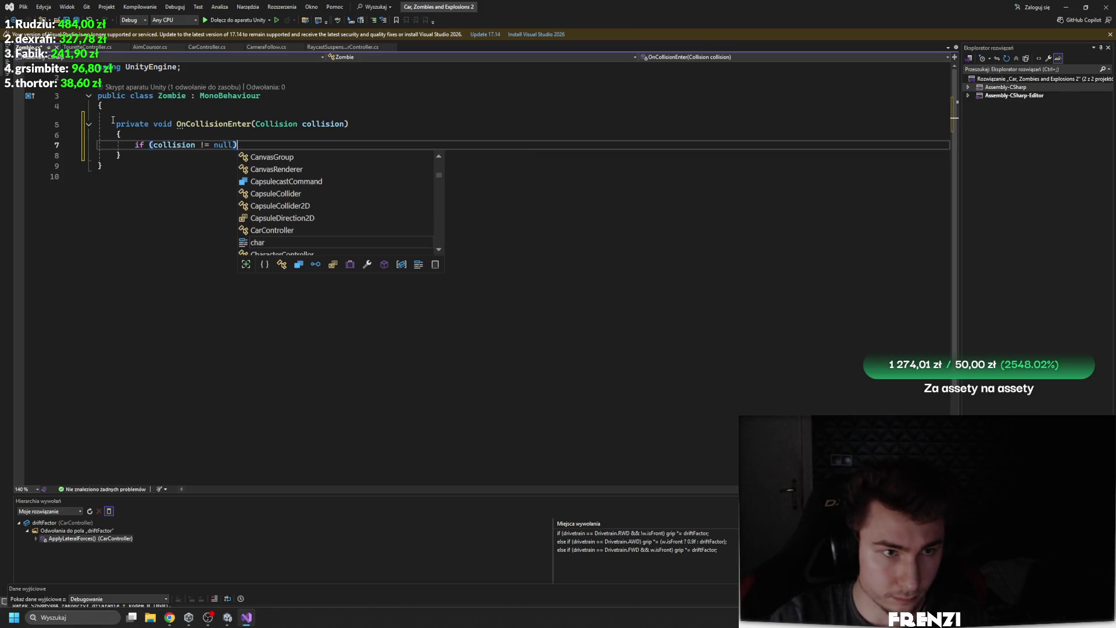
key("BackSpace")
key("BackSpace")
key("BackSpace")
type("collision.")
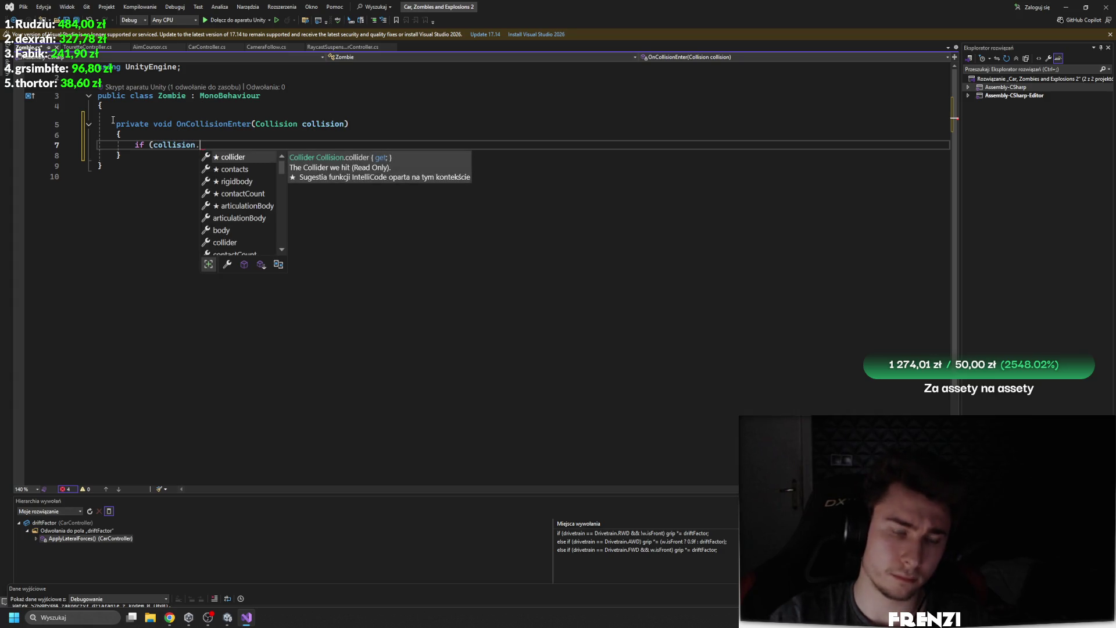
type("g")
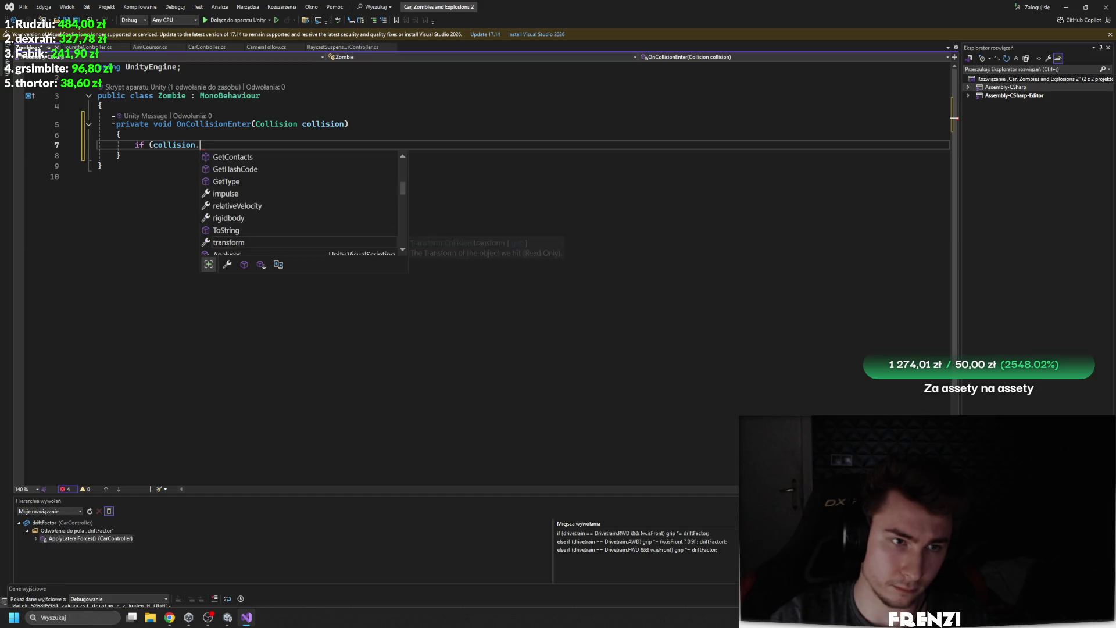
type("ameObject.tag.")
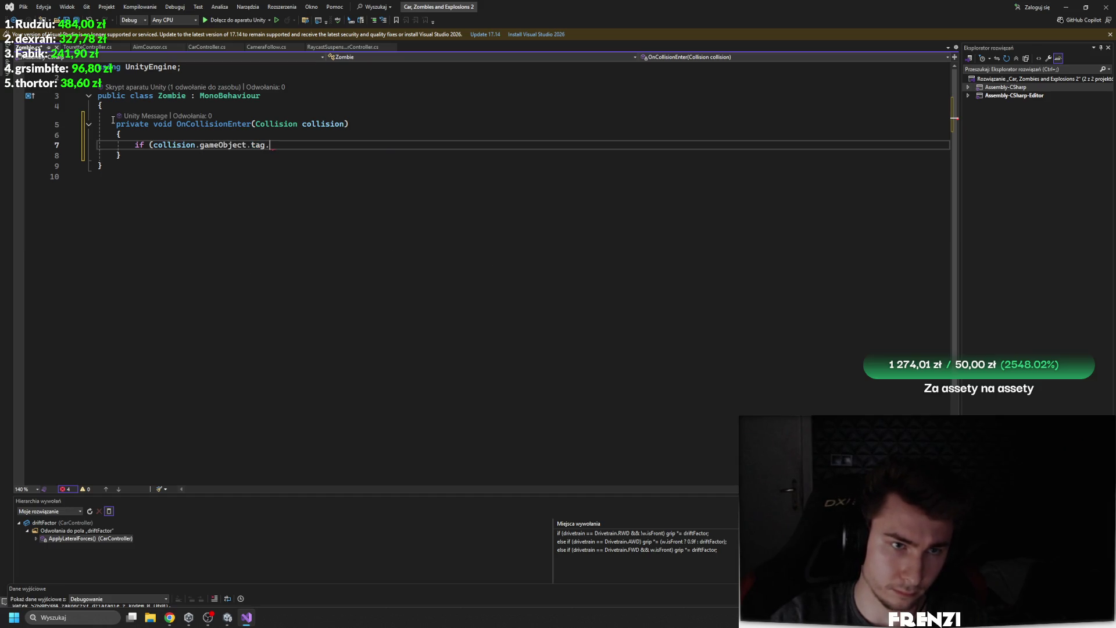
type("co")
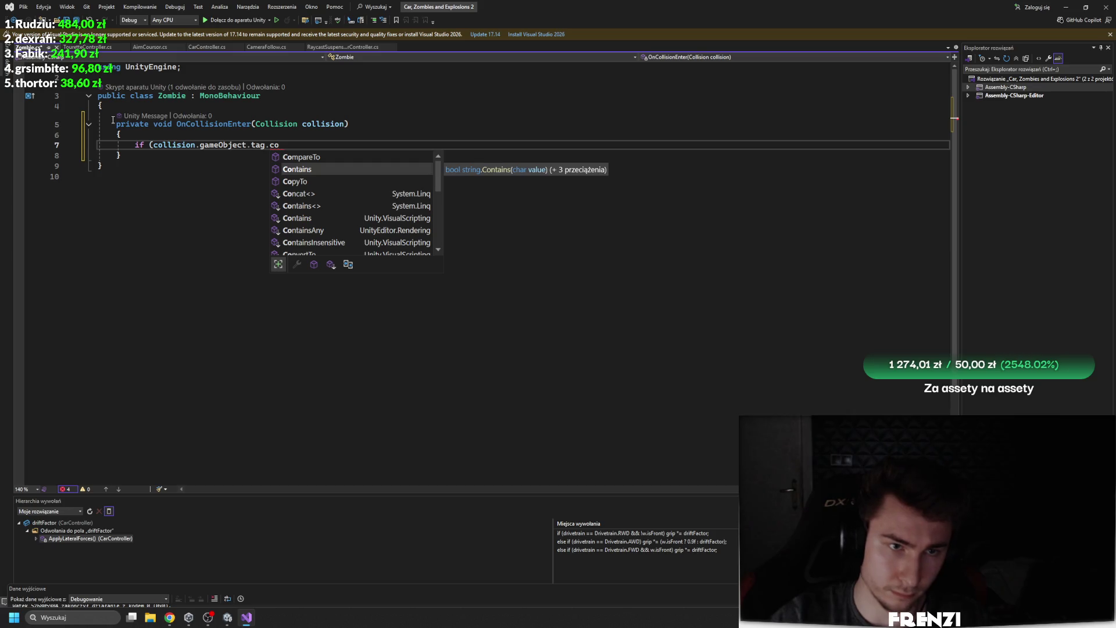
key("BackSpace")
key("BackSpace")
key("BackSpace")
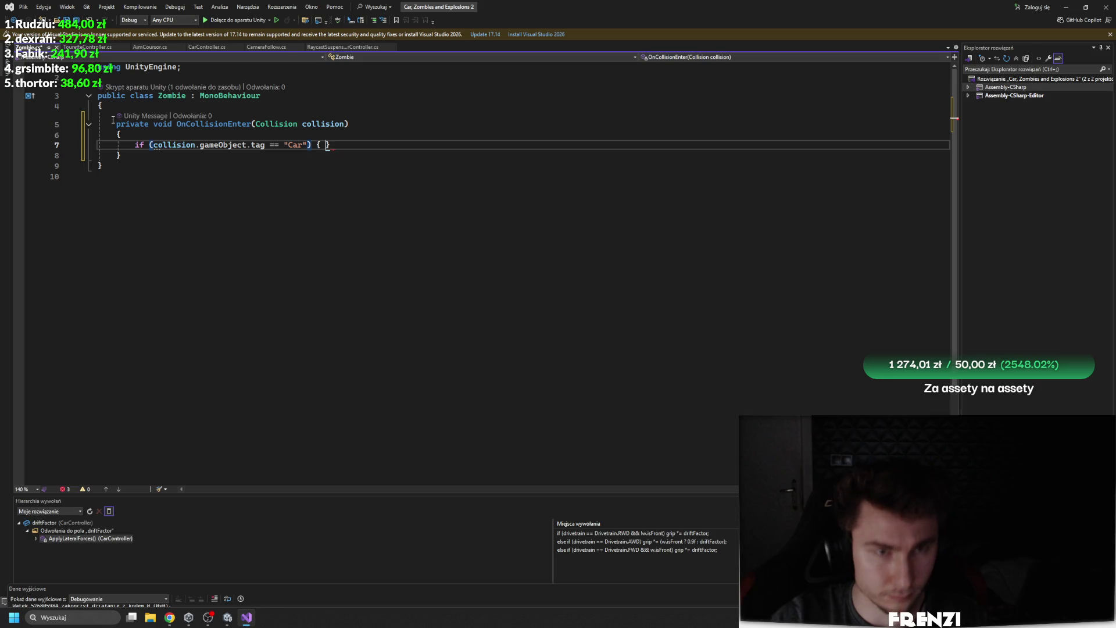
key("Return")
type("ragdollOn();")
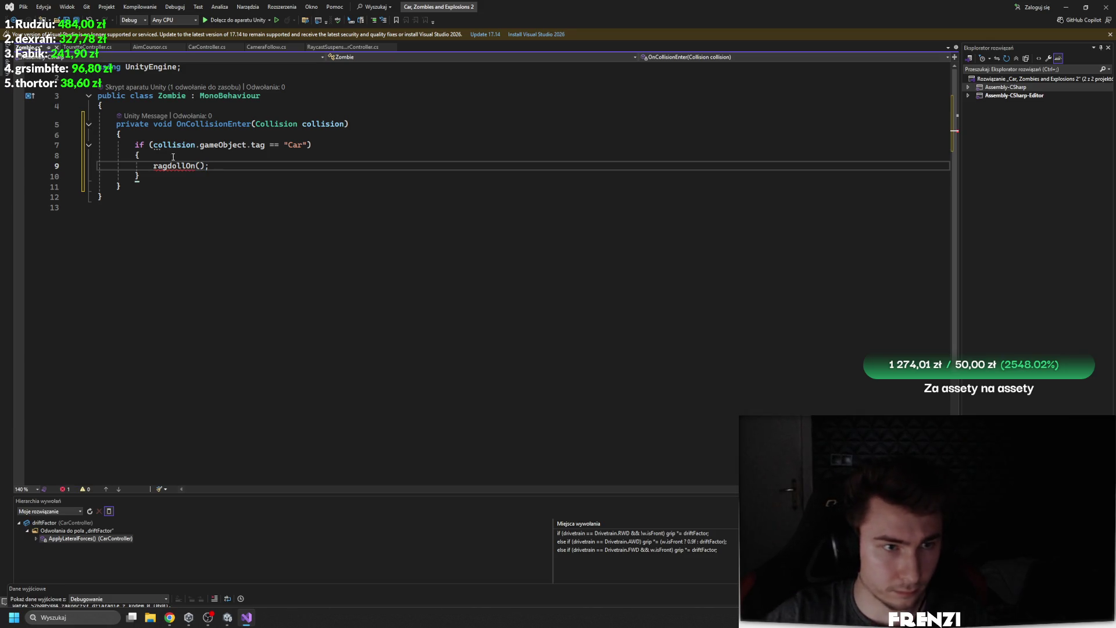
Capitalise the call to RagdollOn and generate the missing RagdollOn method with Quick Actions
left_click(157, 167)
key("BackSpace")
type("R")
right_click(188, 165)
left_click(233, 171)
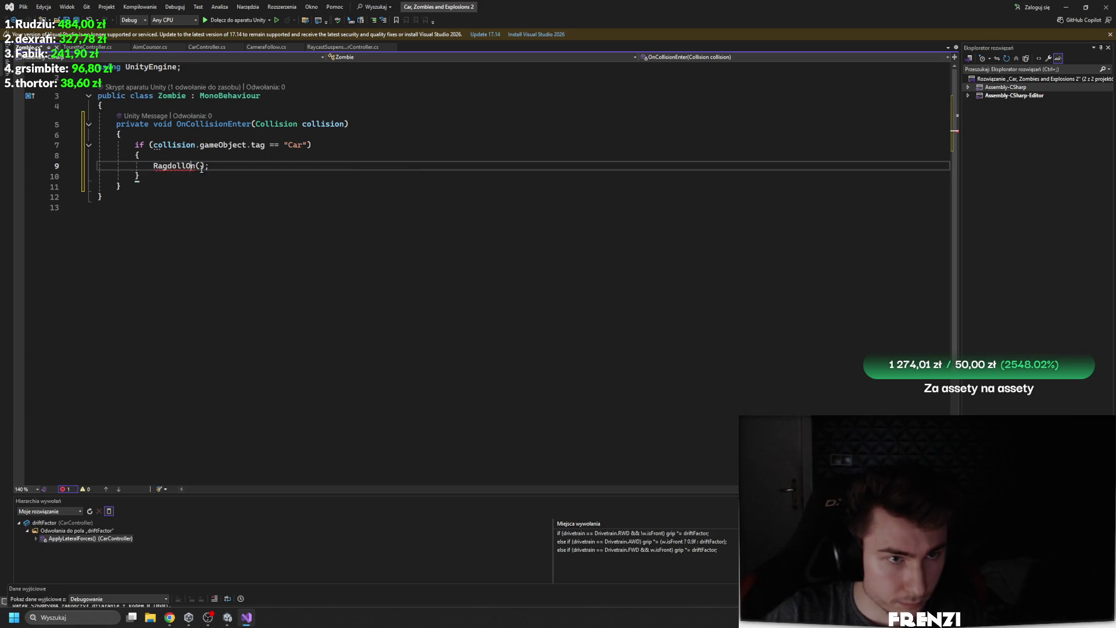
left_click(146, 183)
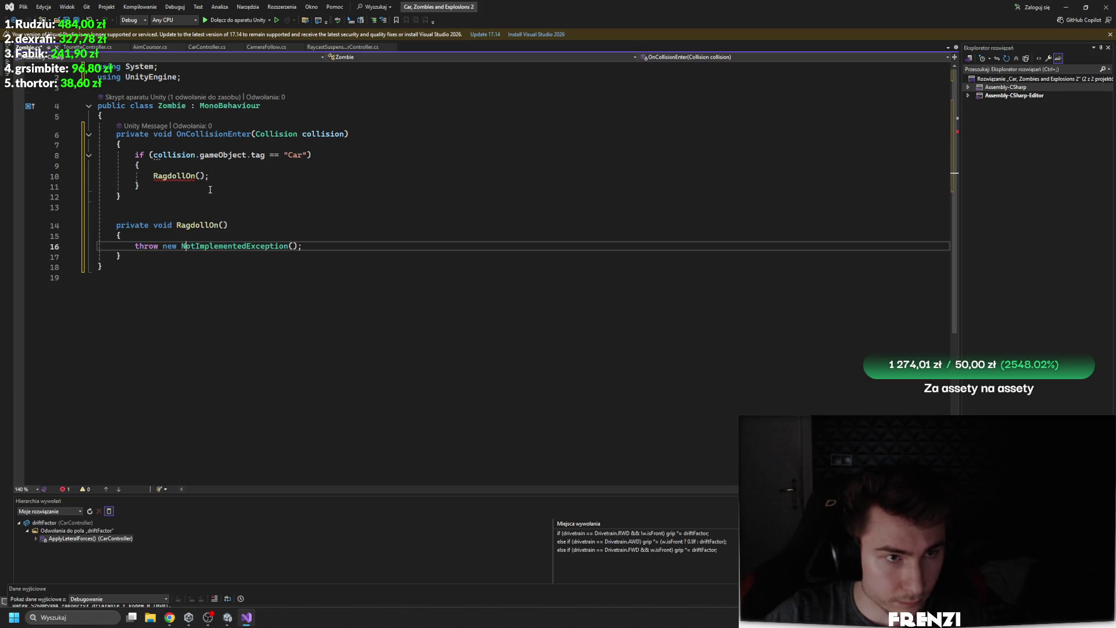
Add an 'animator animator;' field at the top of the Zombie class
left_click(208, 116)
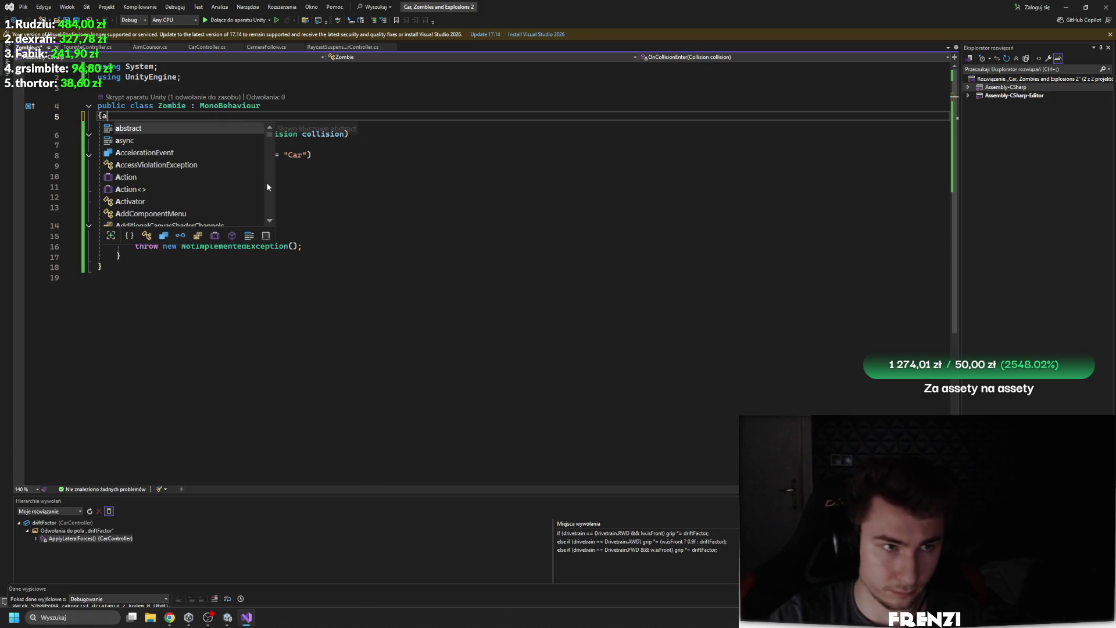
key("Return")
type("ani")
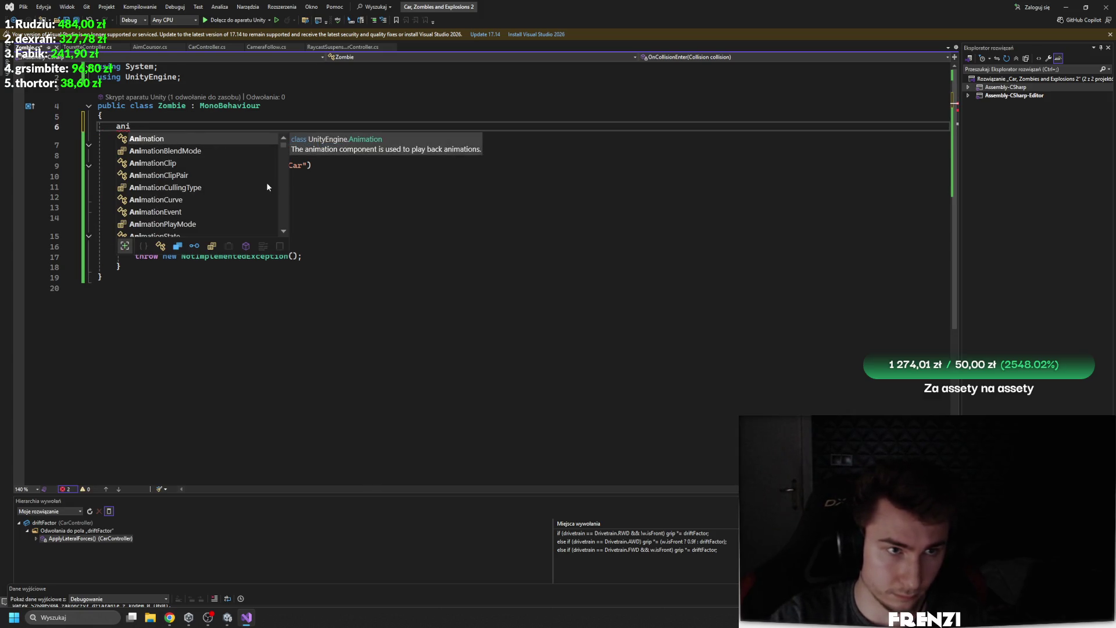
type("Animator")
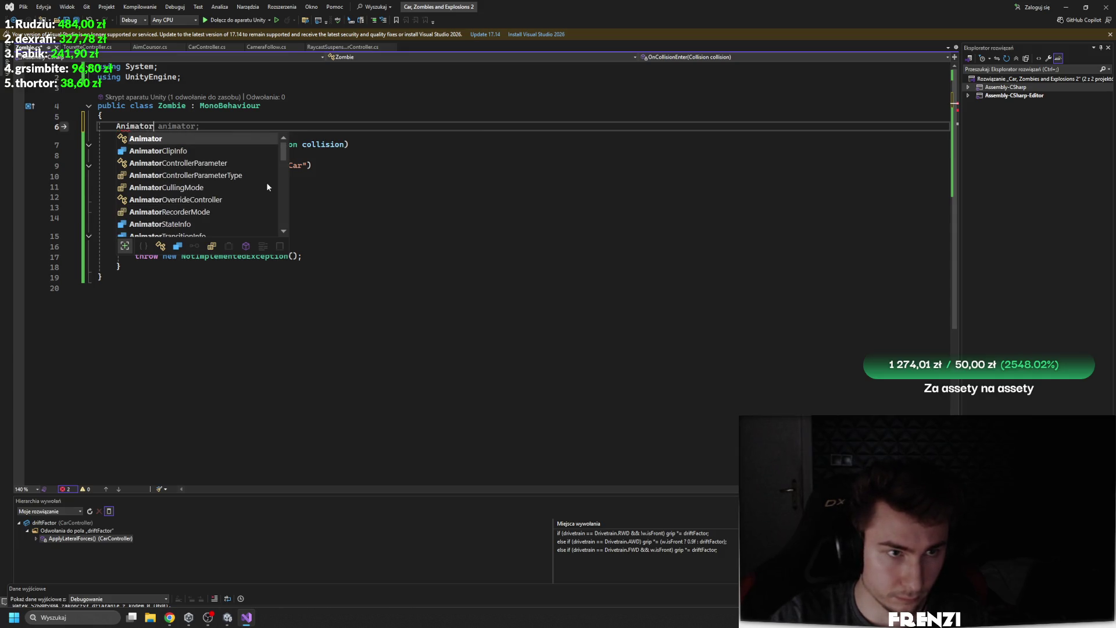
type(" animator;")
Replace RagdollOn's exception line with 'animator.enabled = false;' and return to Unity to recompile
left_click(327, 256)
left_click_drag(328, 256, 140, 261)
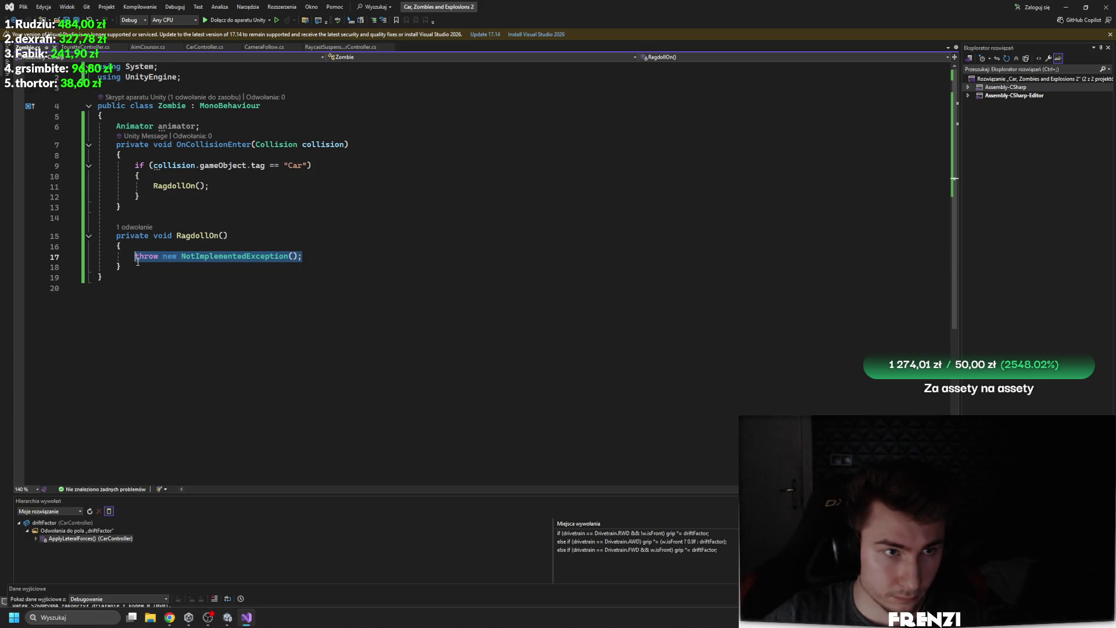
type("animator.")
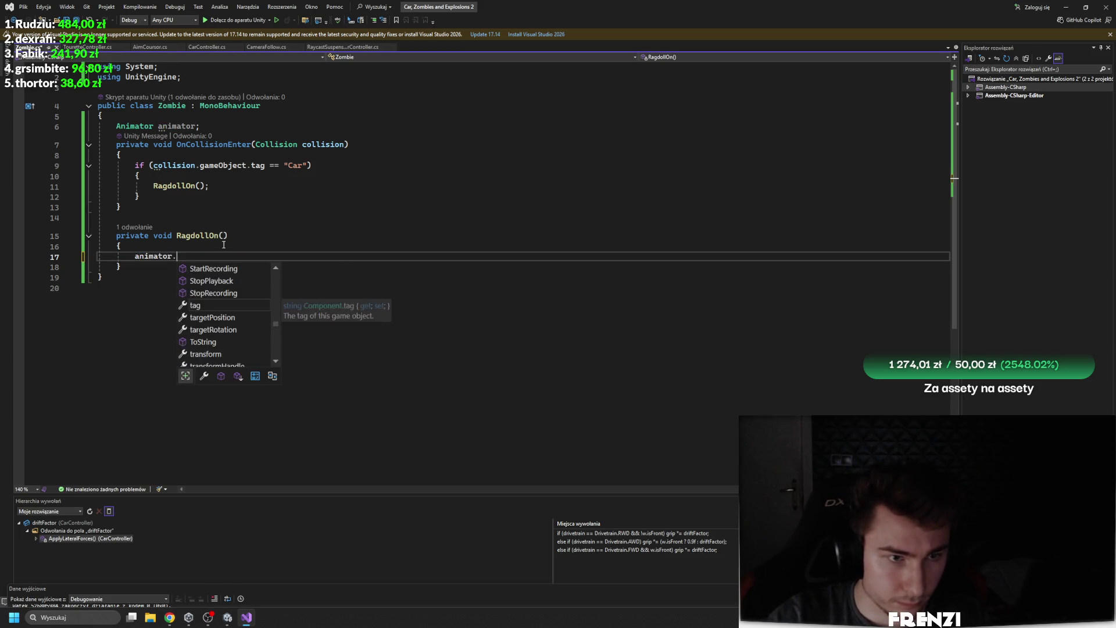
type("enabled = false;")
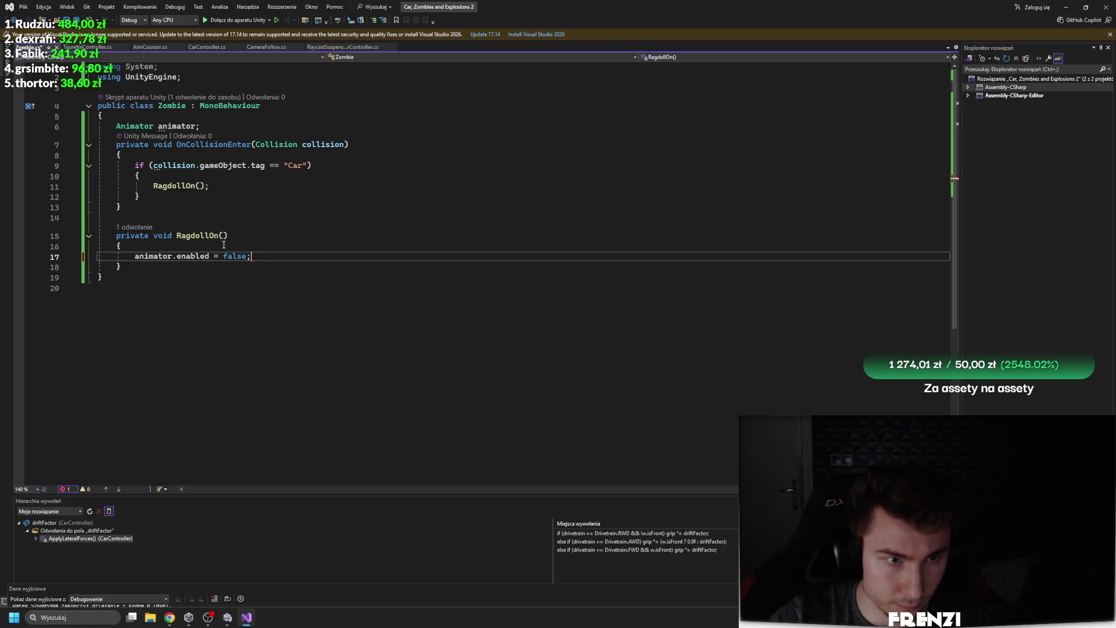
left_click(300, 176)
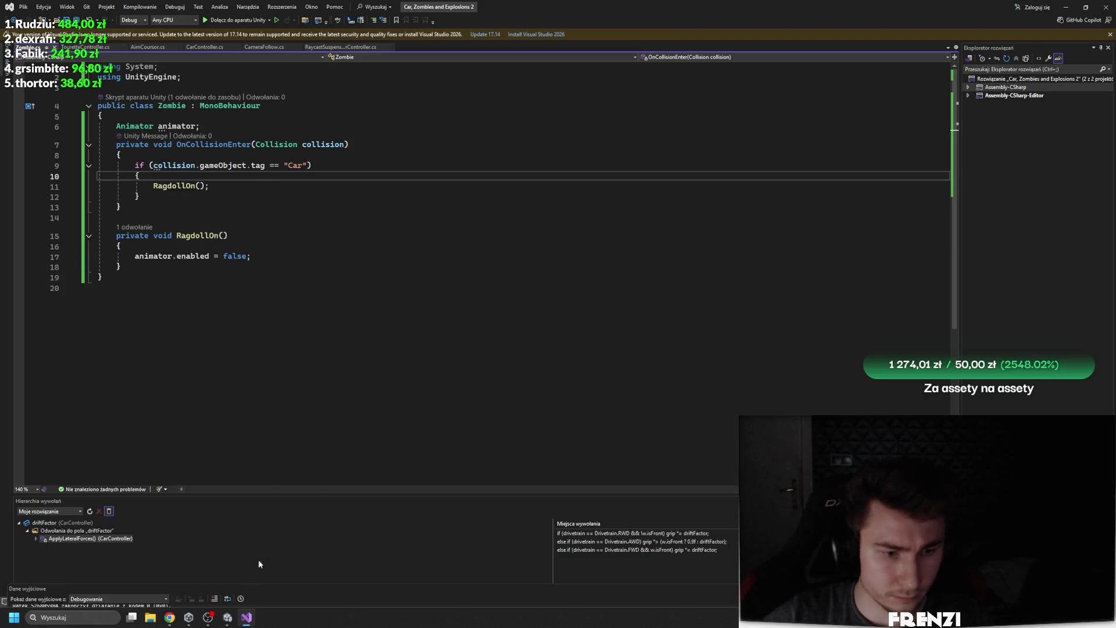
left_click(228, 617)
mouse_move(247, 617)
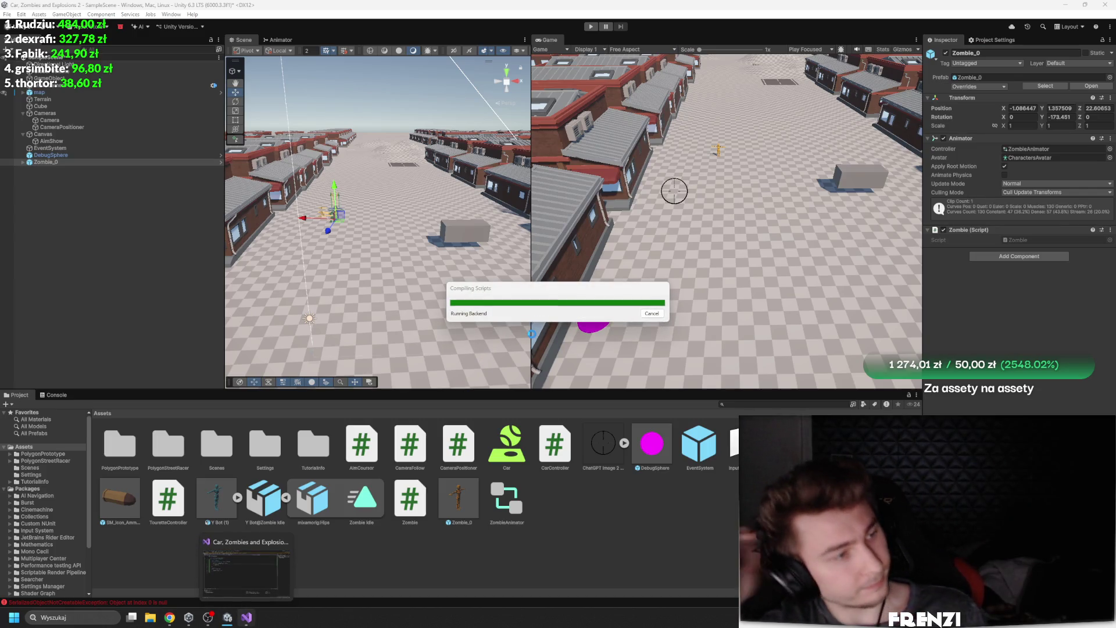
Back in the Unity editor, run the game briefly and stop it
left_click(247, 566)
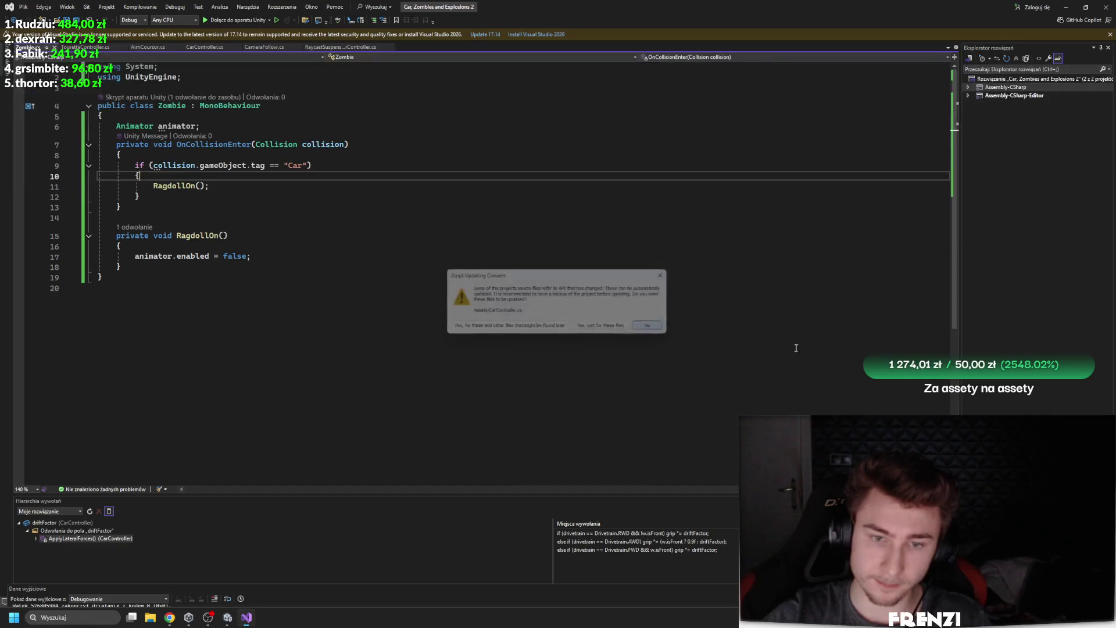
mouse_move(224, 620)
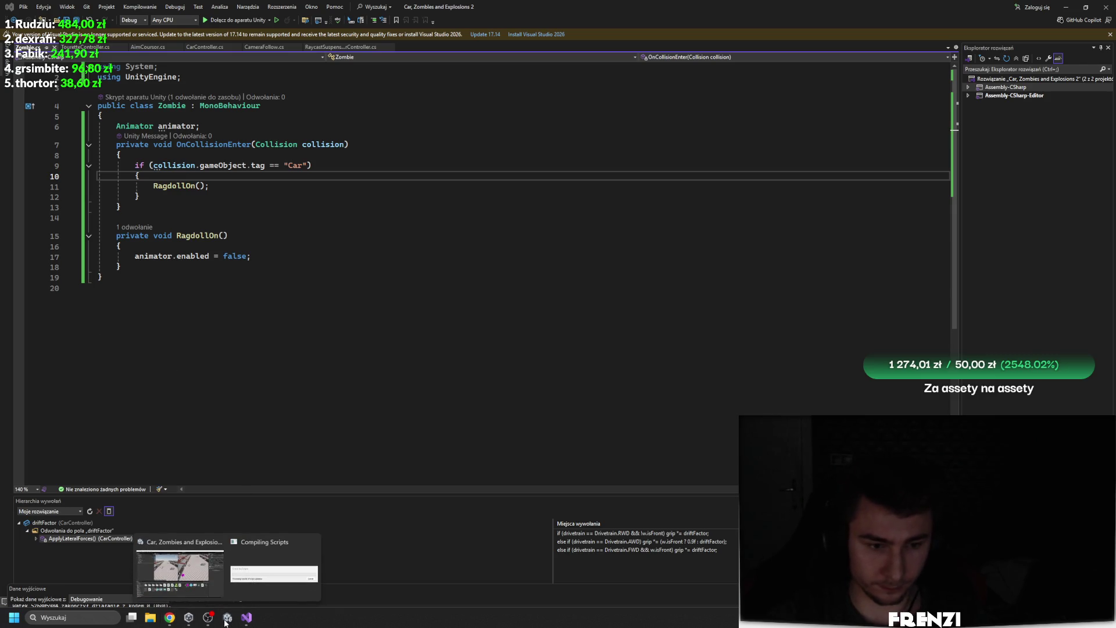
key("alt+Tab")
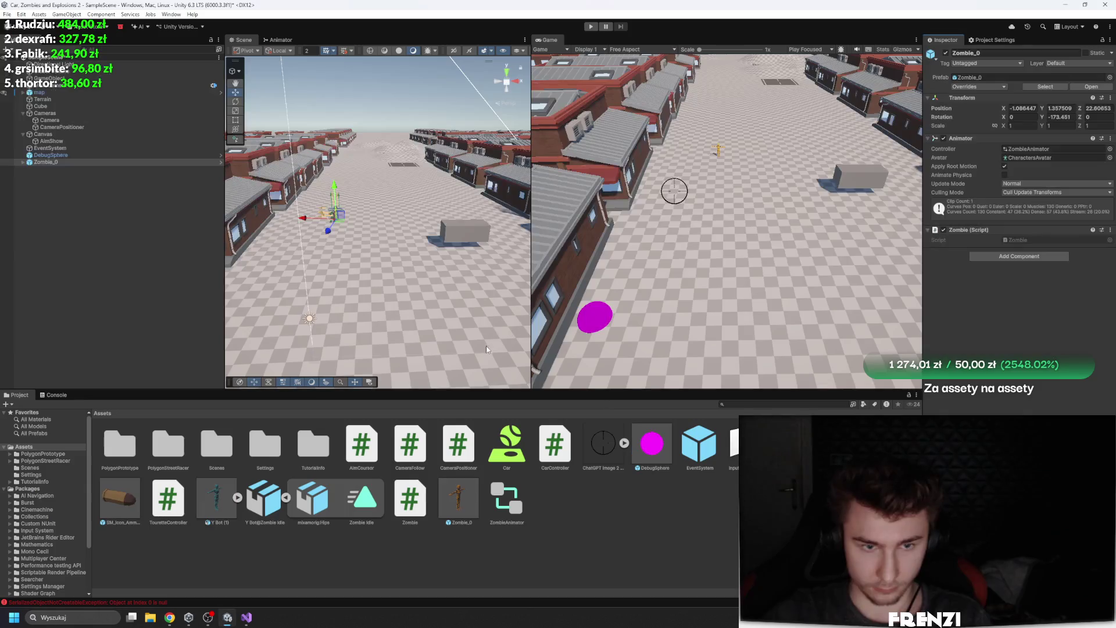
left_click(590, 27)
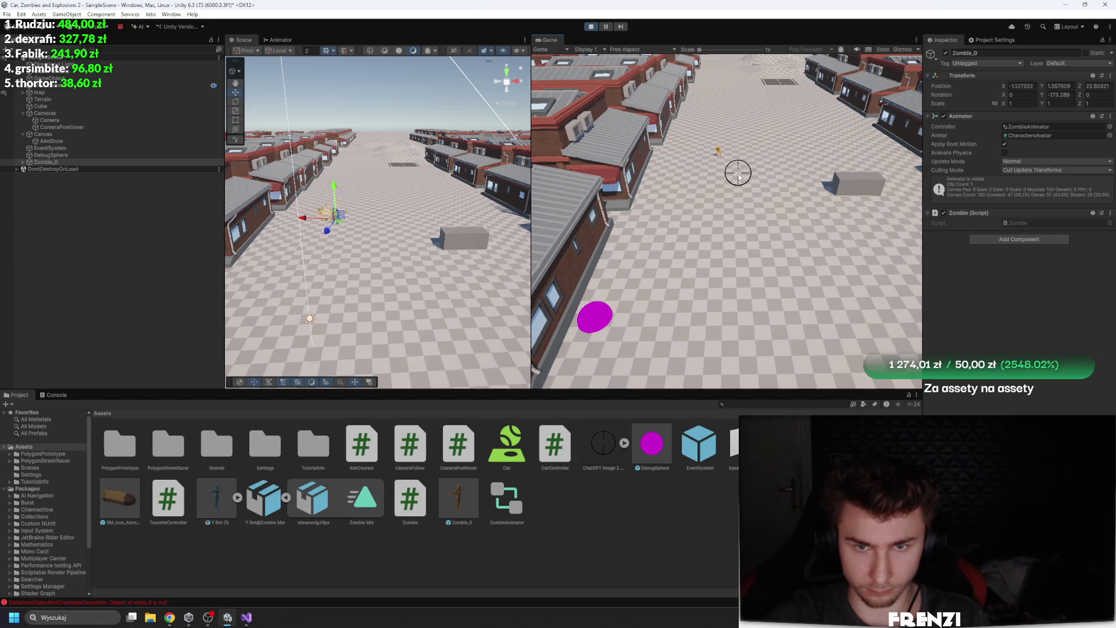
left_click(590, 26)
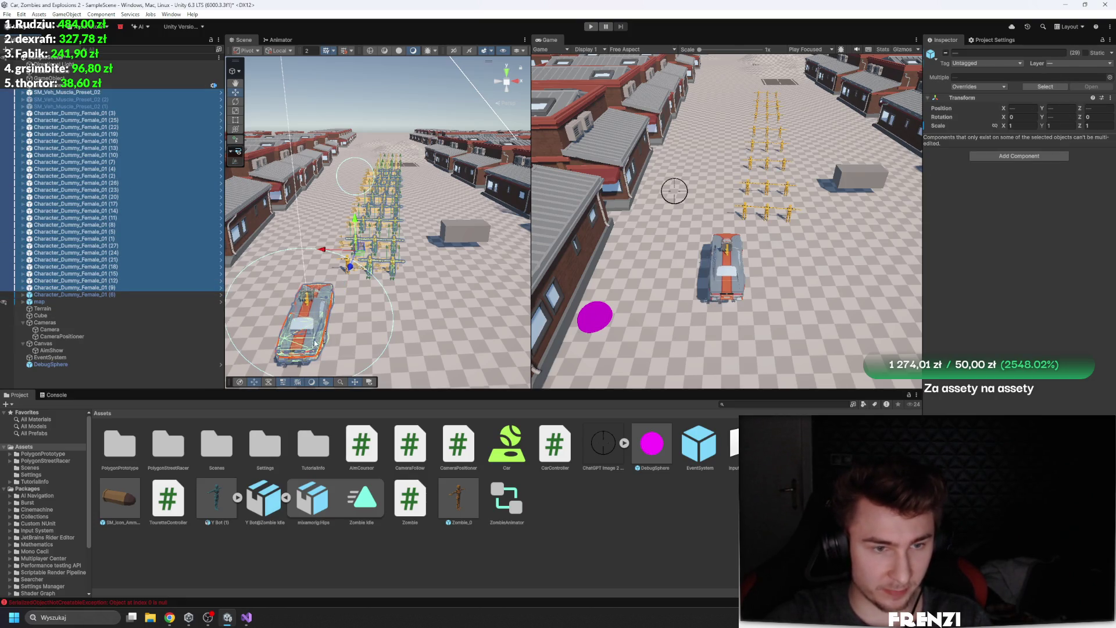
Delete the selected dummy characters but keep the car, then place and remove a test Zombie_0
left_click(72, 93, "ctrl")
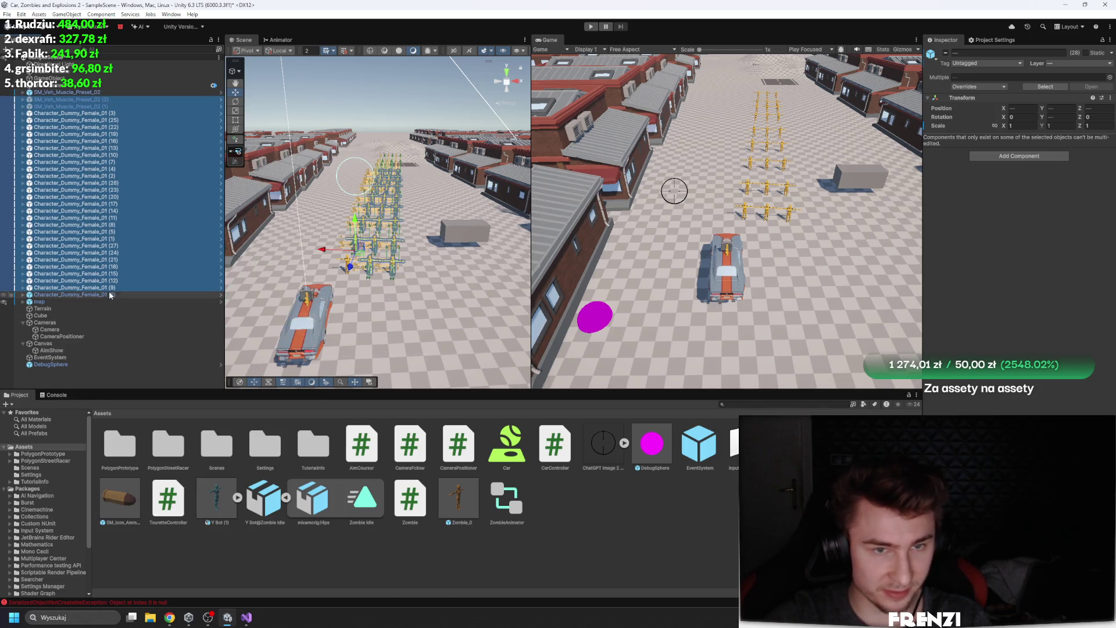
key("Delete")
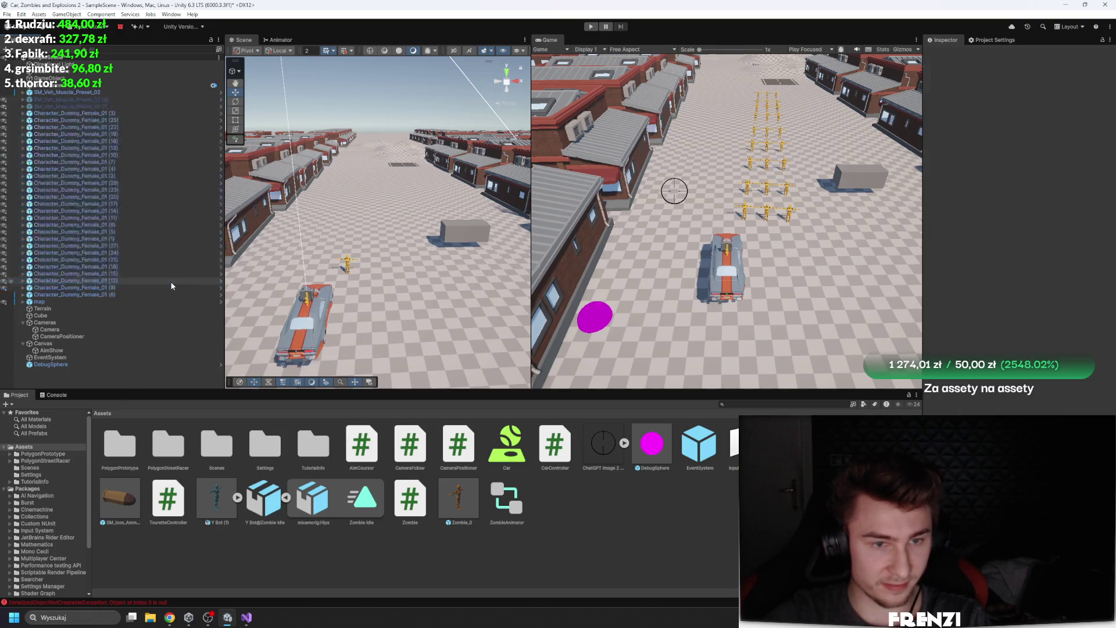
left_click_drag(458, 498, 155, 263)
mouse_move(382, 238)
left_mouse_down()
mouse_move(330, 250)
mouse_move(380, 248)
mouse_move(341, 244)
left_mouse_up()
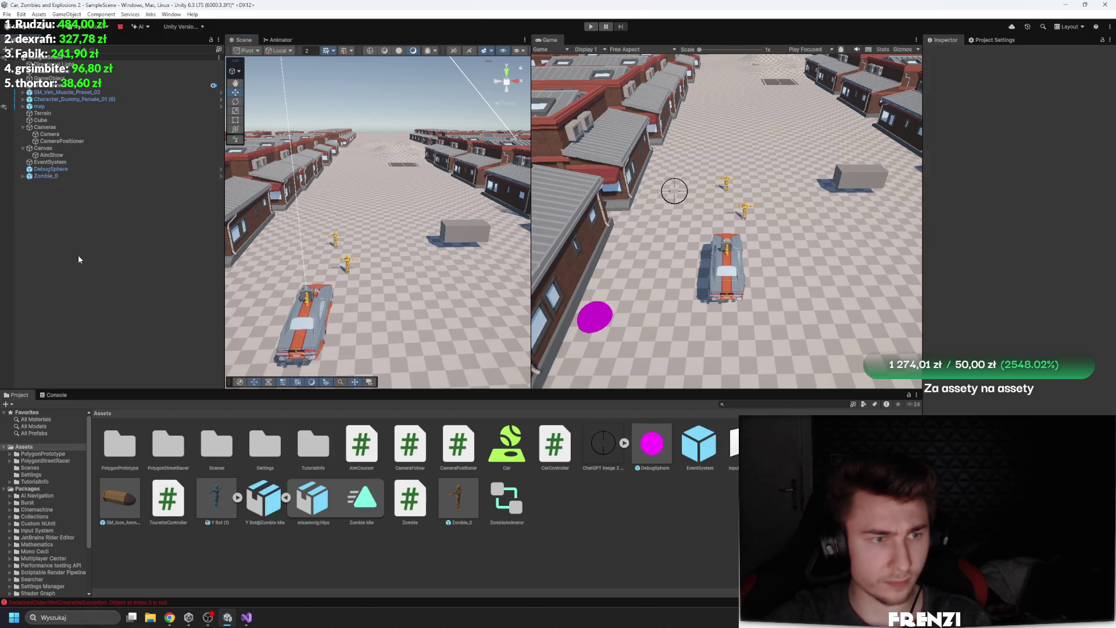
key("Delete")
left_click(70, 99)
left_click(97, 91)
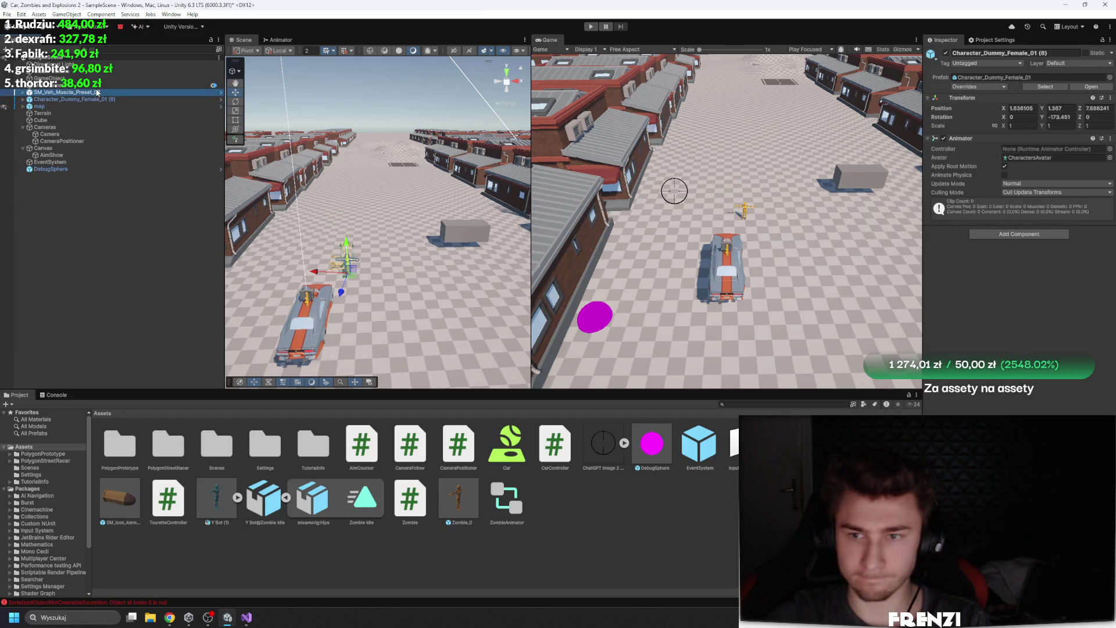
Open the Zombie_0 prefab and add the Zombie script component to it
left_click(471, 501)
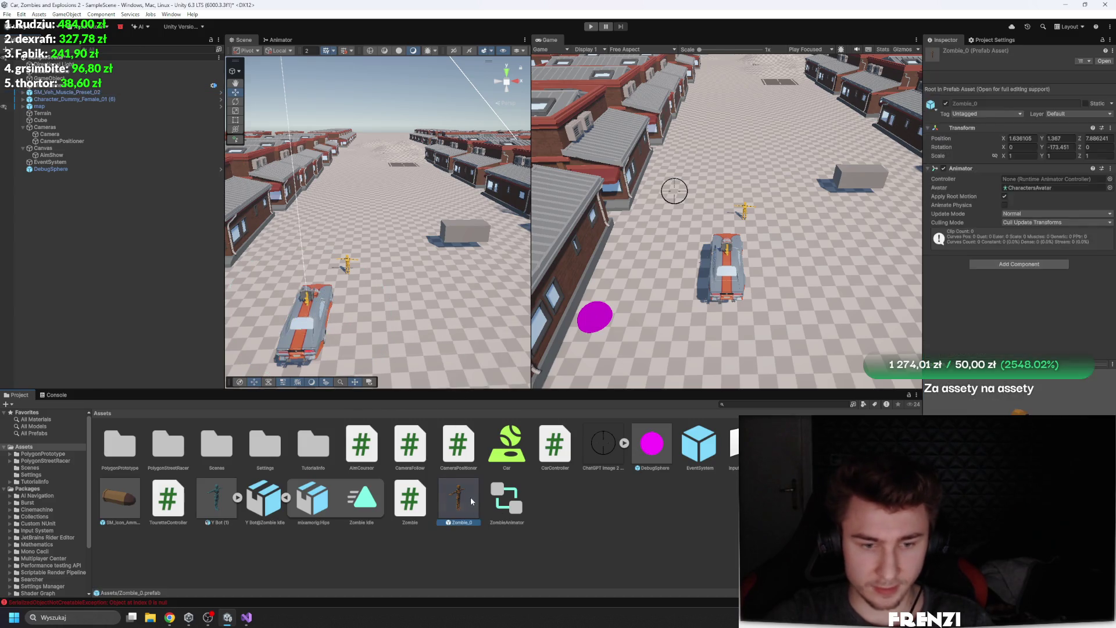
double_click(471, 501)
left_click(995, 212)
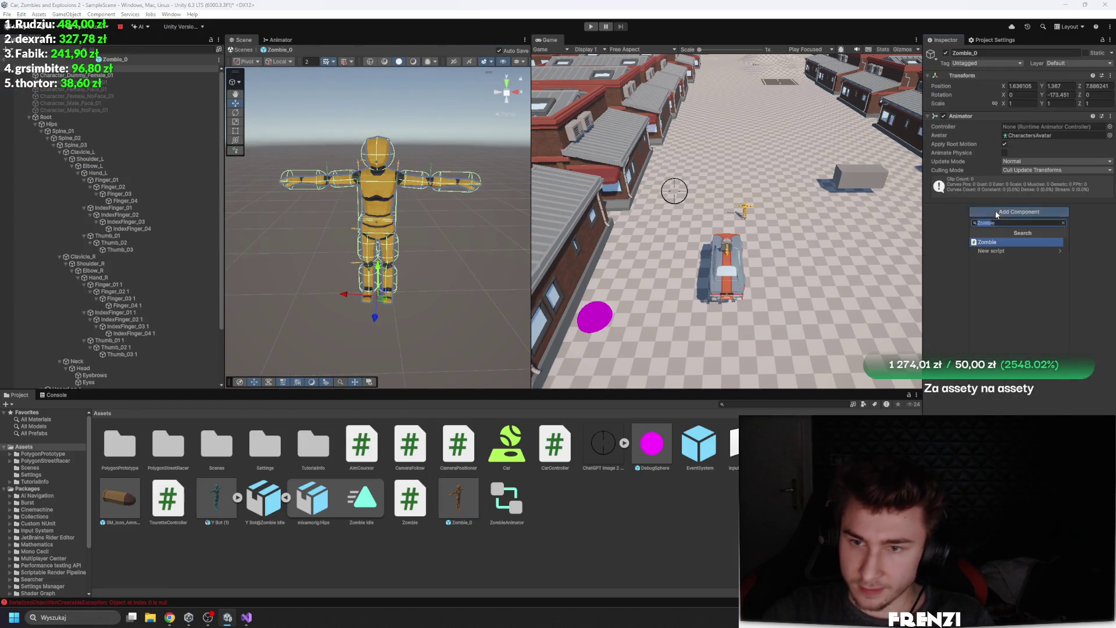
left_click(993, 242)
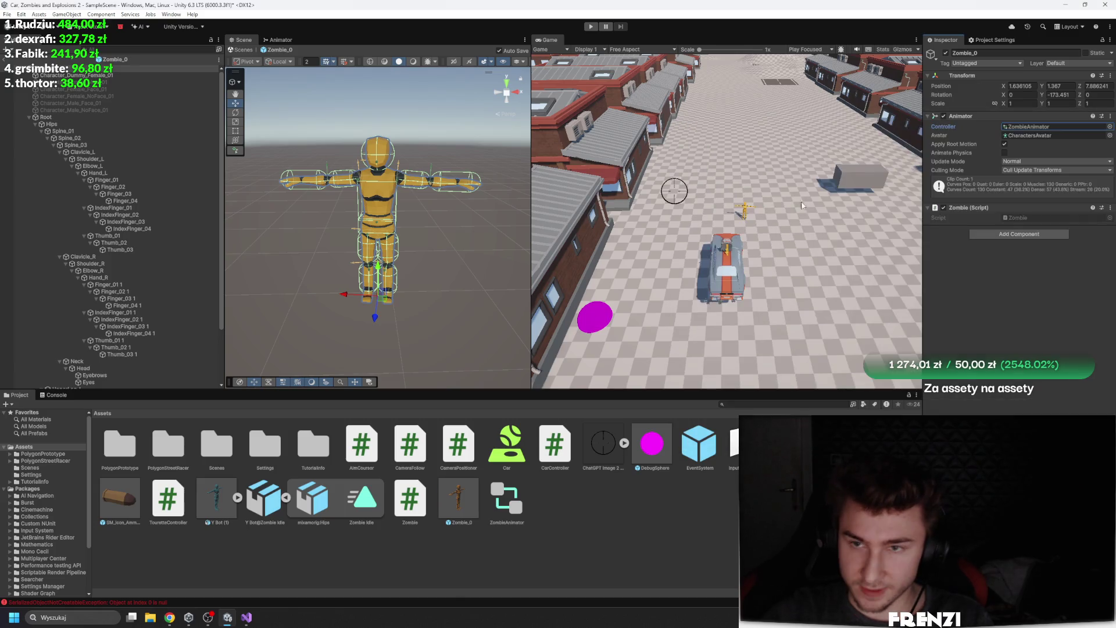
Return to the scene, clear the console errors, and reselect the Zombie_0 prefab asset
left_click(7, 59)
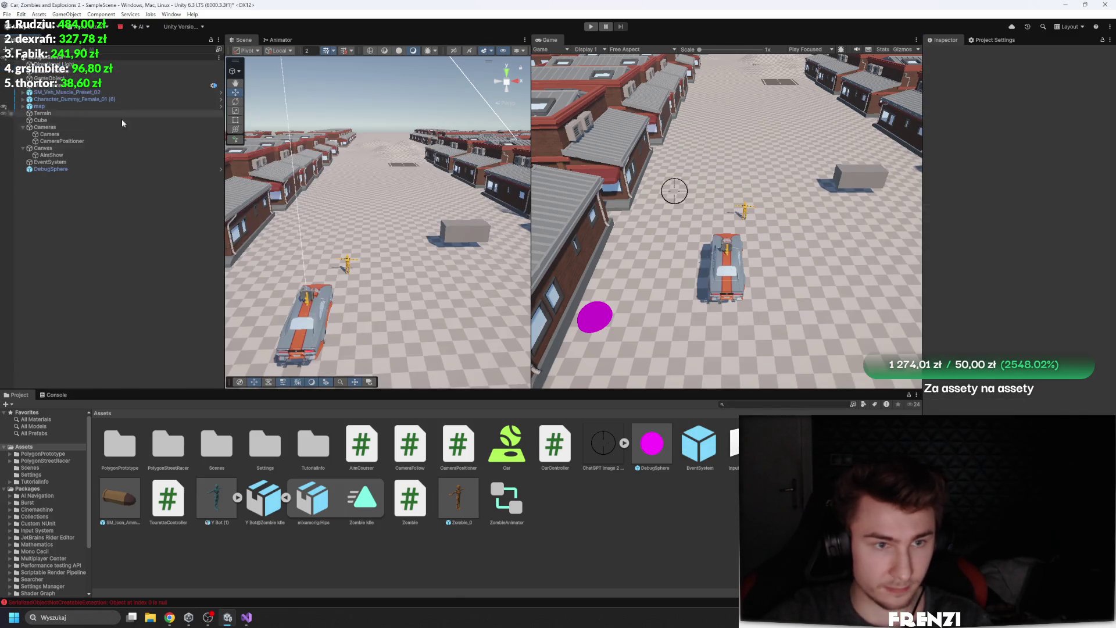
left_click(57, 394)
left_click(17, 403)
left_click(19, 395)
left_click(85, 169)
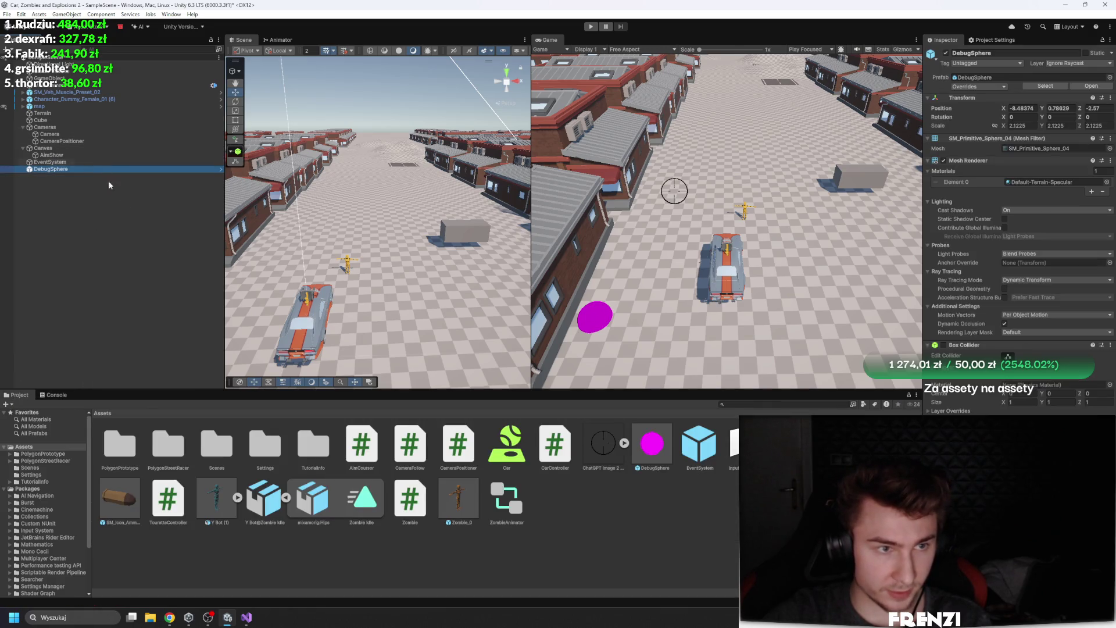
left_click(463, 503)
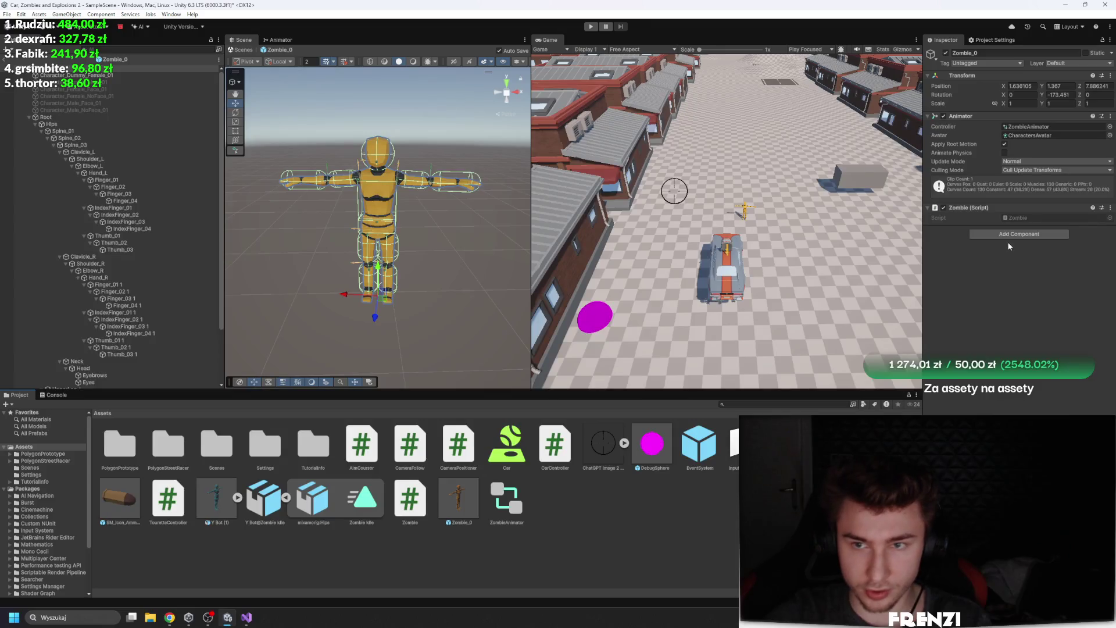
Add a Rigidbody to Zombie_0, remove it again, and select the rig's Root
left_click(1014, 235)
type("rig")
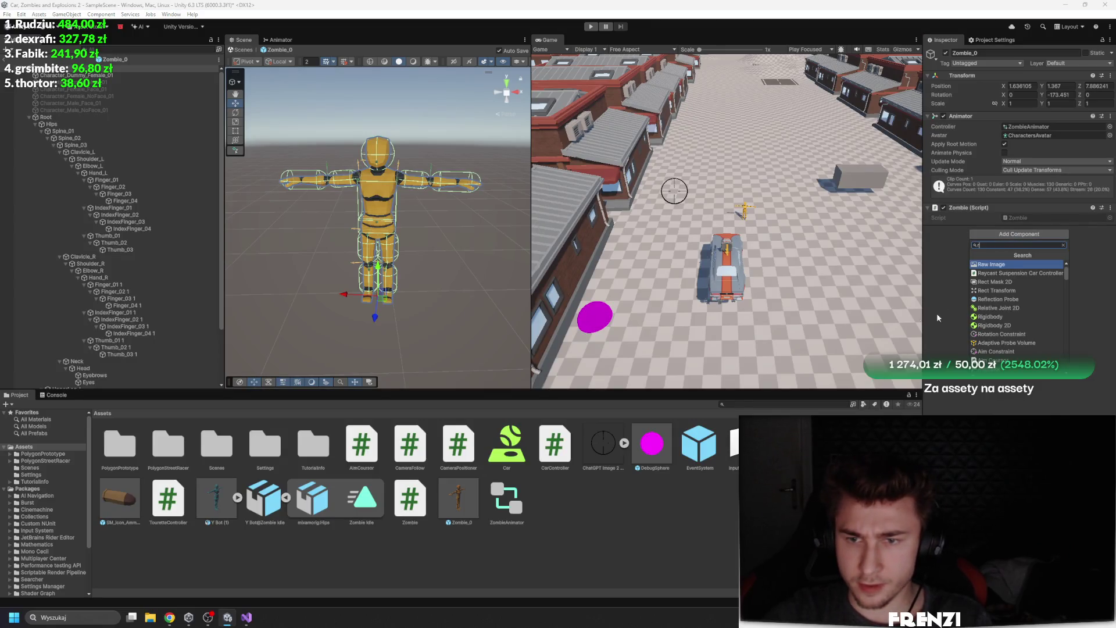
left_click(999, 318)
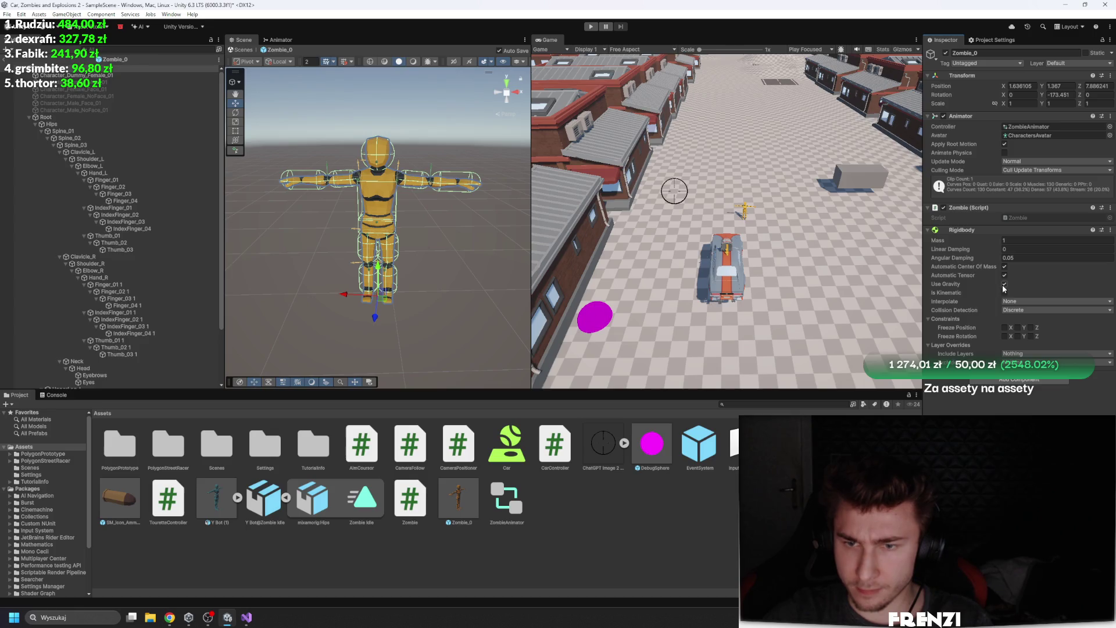
right_click(998, 235)
left_click(1033, 270)
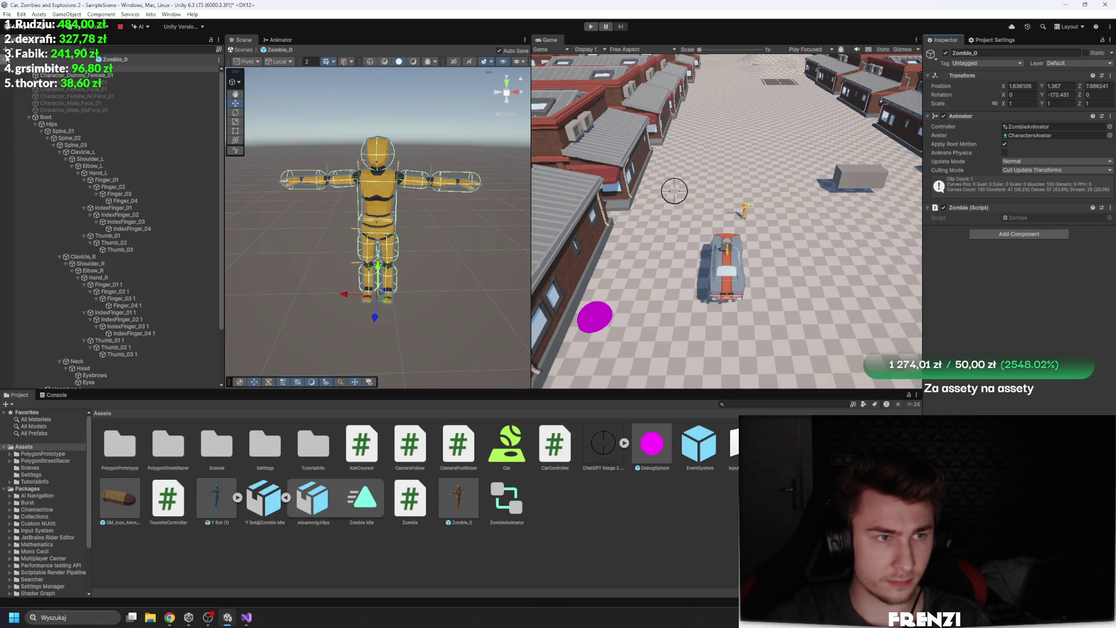
left_click(45, 117)
Filter the rig's bones by name and select the collider bones from Hips to LowerLeg_R
left_click(87, 124)
left_click(103, 50)
type("rigid")
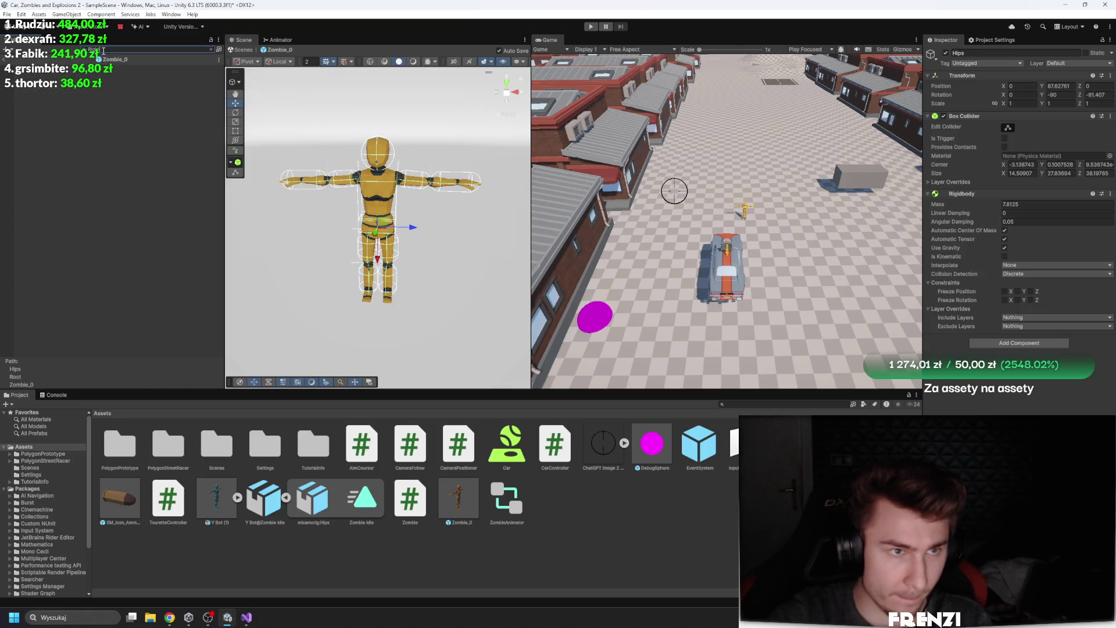
left_click(50, 70)
left_click(64, 139, "shift")
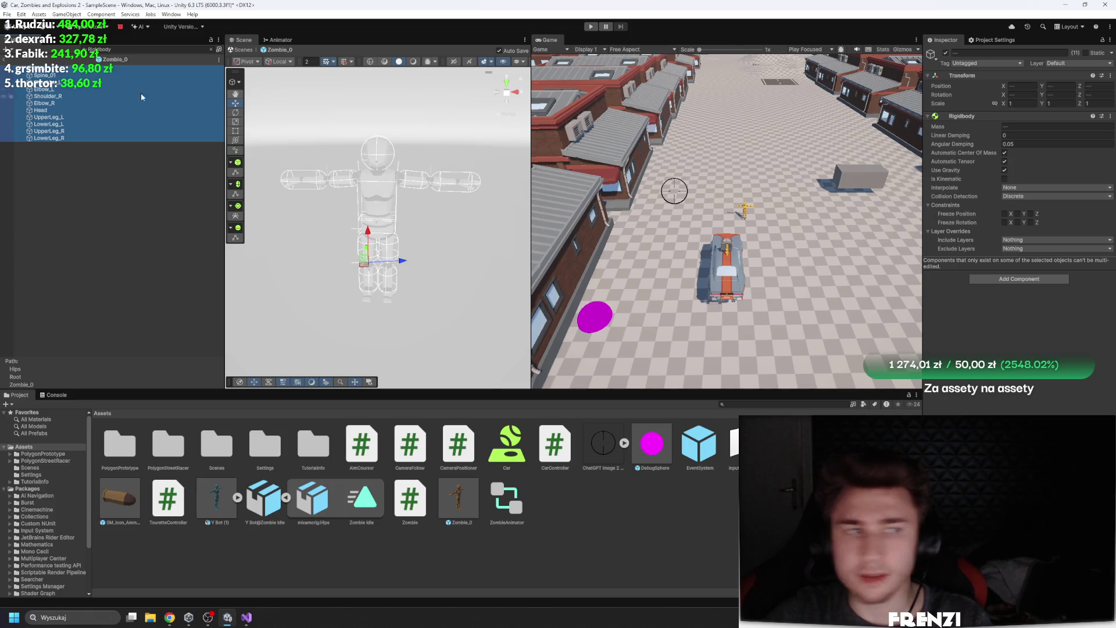
left_click(133, 51)
type("li")
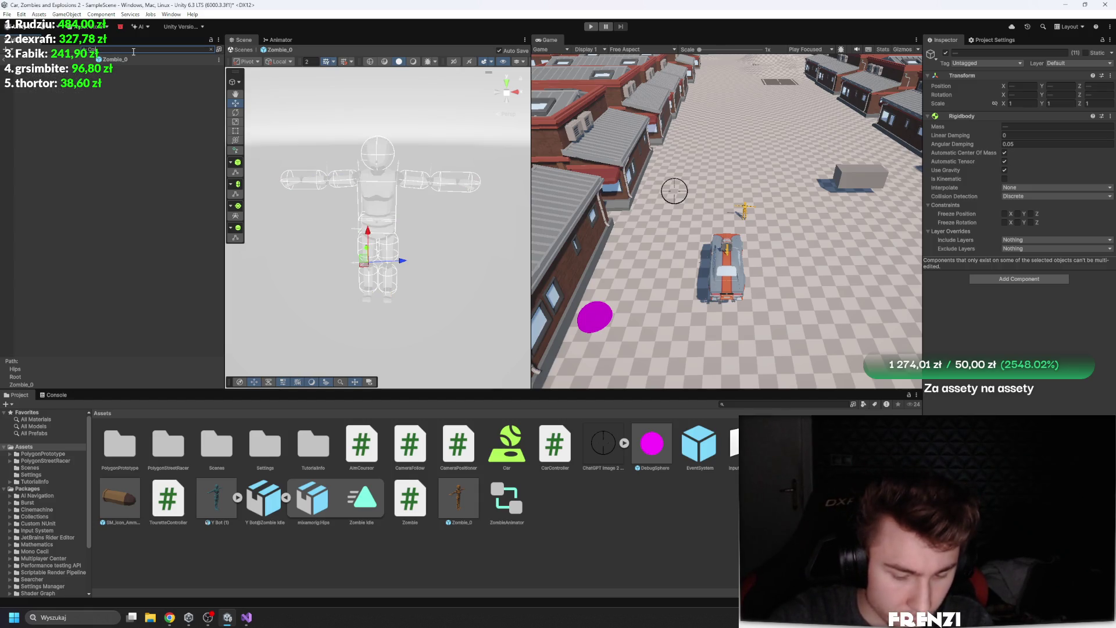
type("der")
left_click(90, 75)
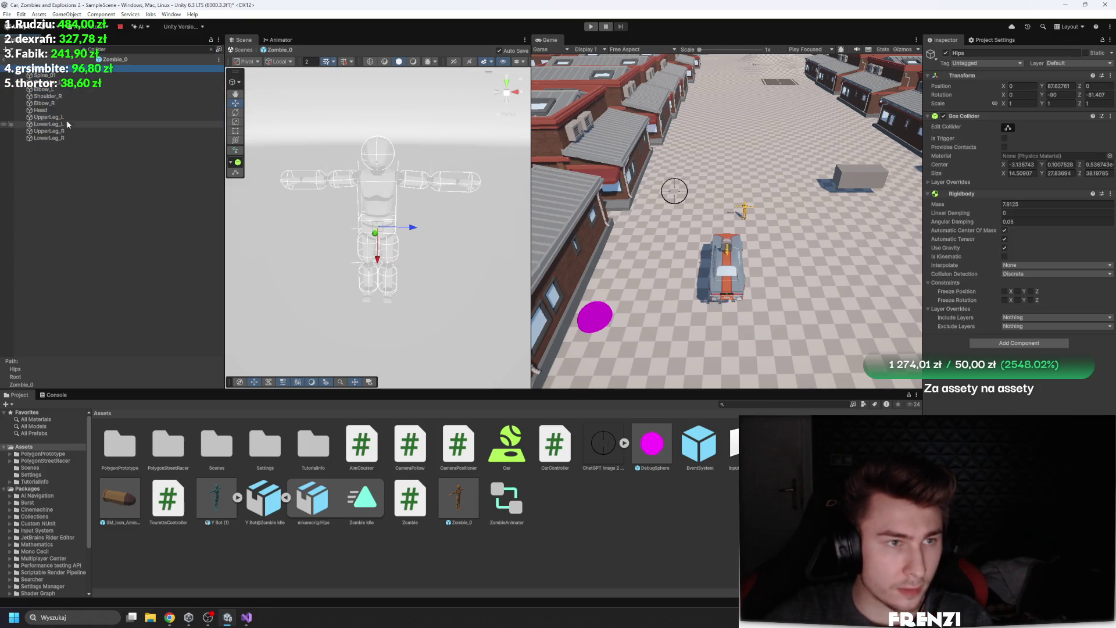
left_click(87, 138, "shift")
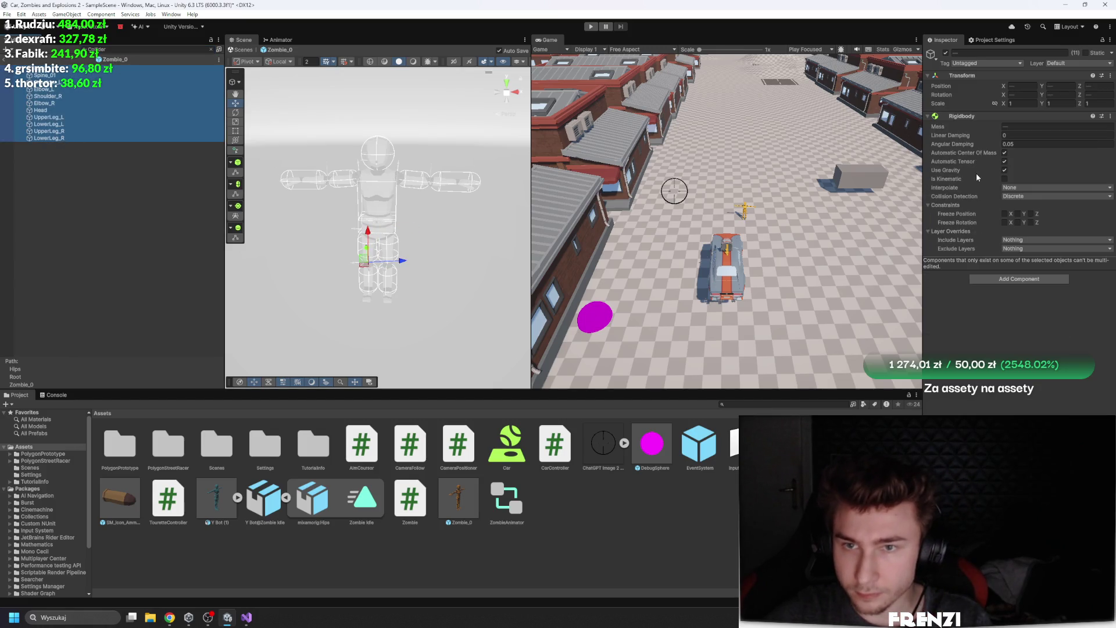
left_click(58, 139, "ctrl")
left_click(71, 132, "ctrl")
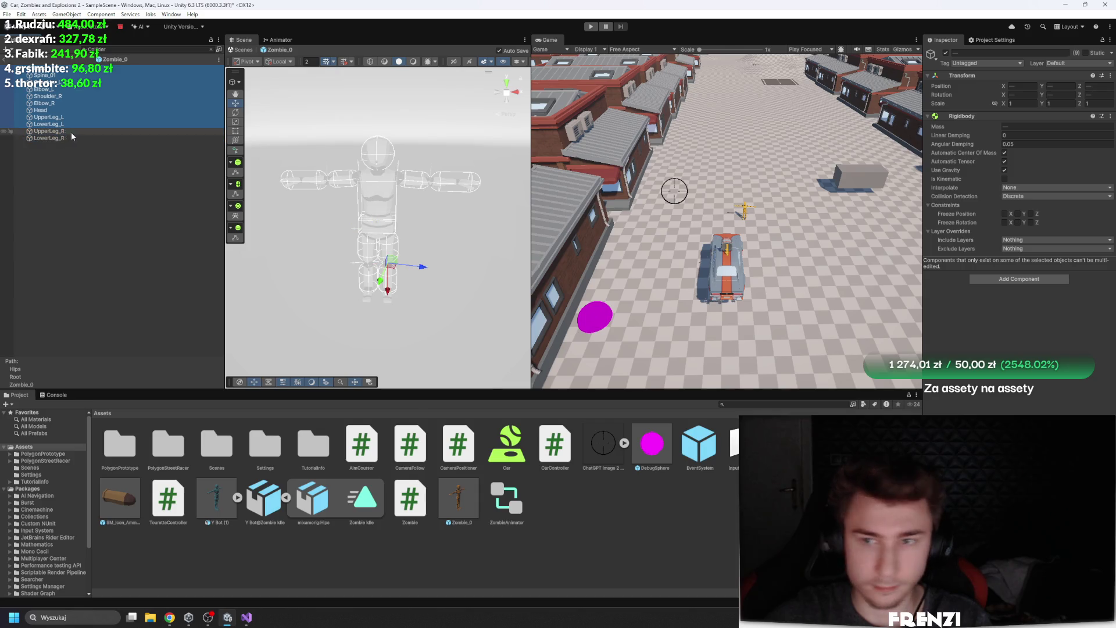
left_click(55, 70)
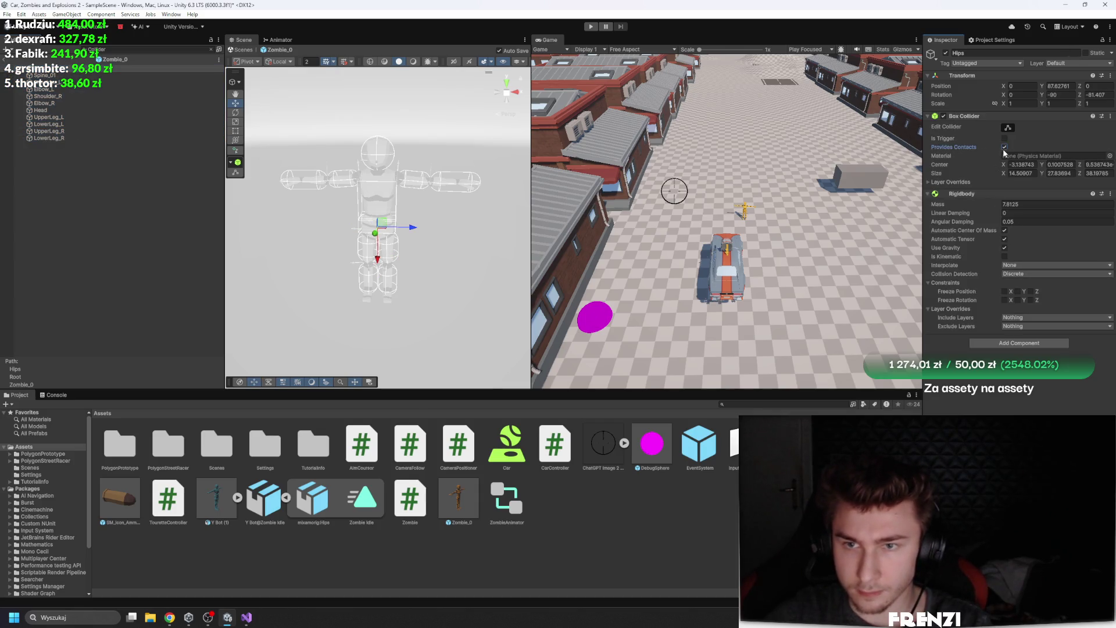
Inspect each bone's collider from Spine_01 through shoulders, elbows, Head and legs, then exit Prefab Mode
key("Down")
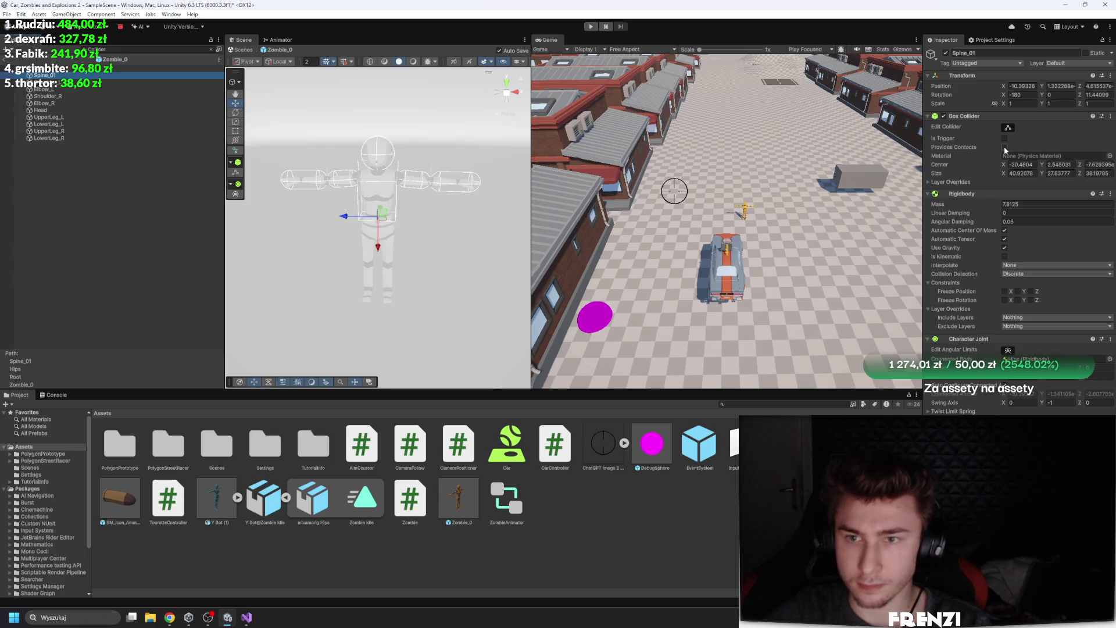
key("Down")
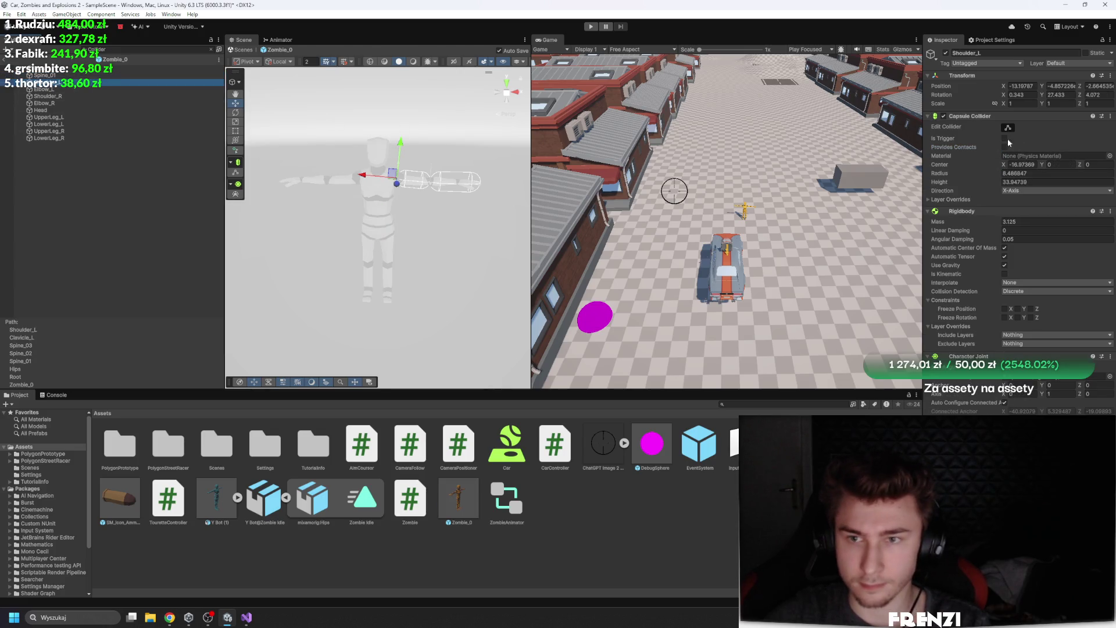
left_click(95, 89)
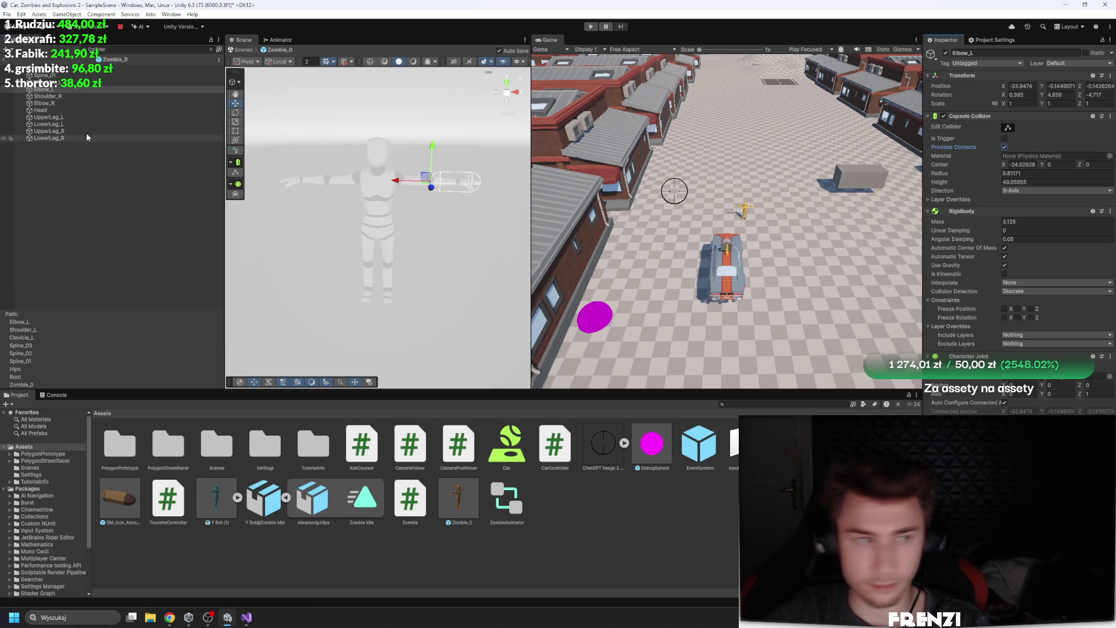
left_click(99, 96)
left_click(44, 103)
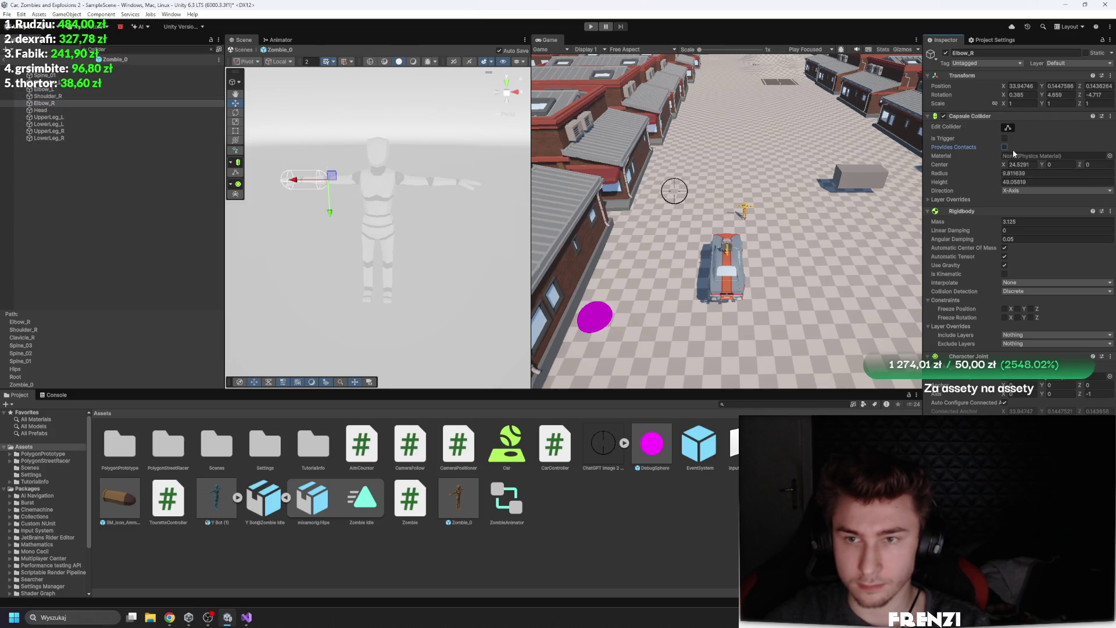
left_click(122, 111)
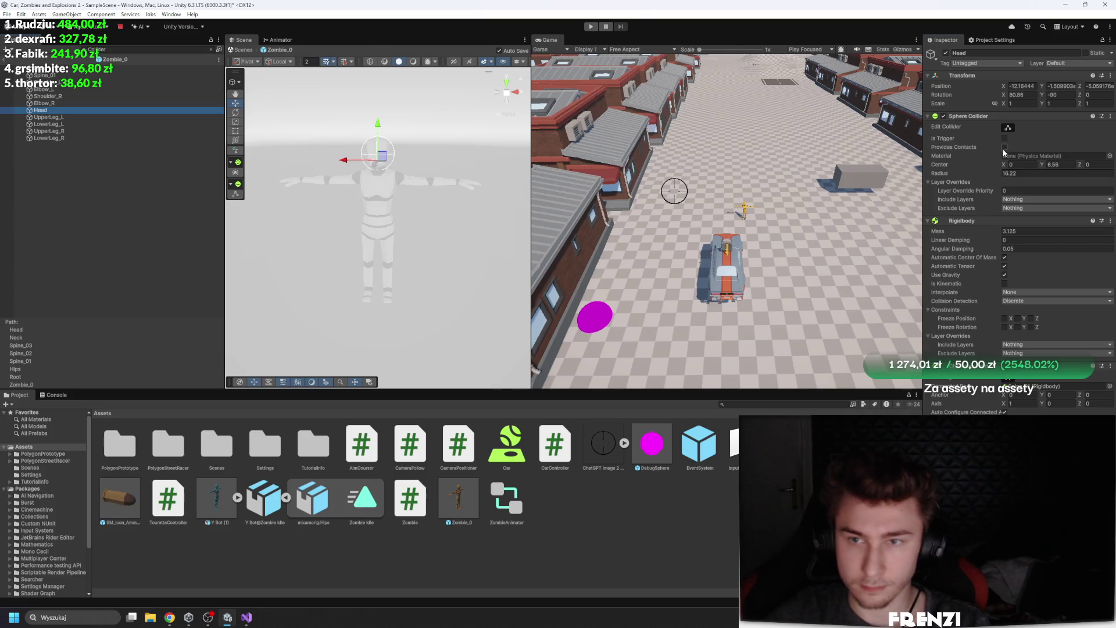
left_click(99, 117)
left_click(87, 124)
left_click(105, 131)
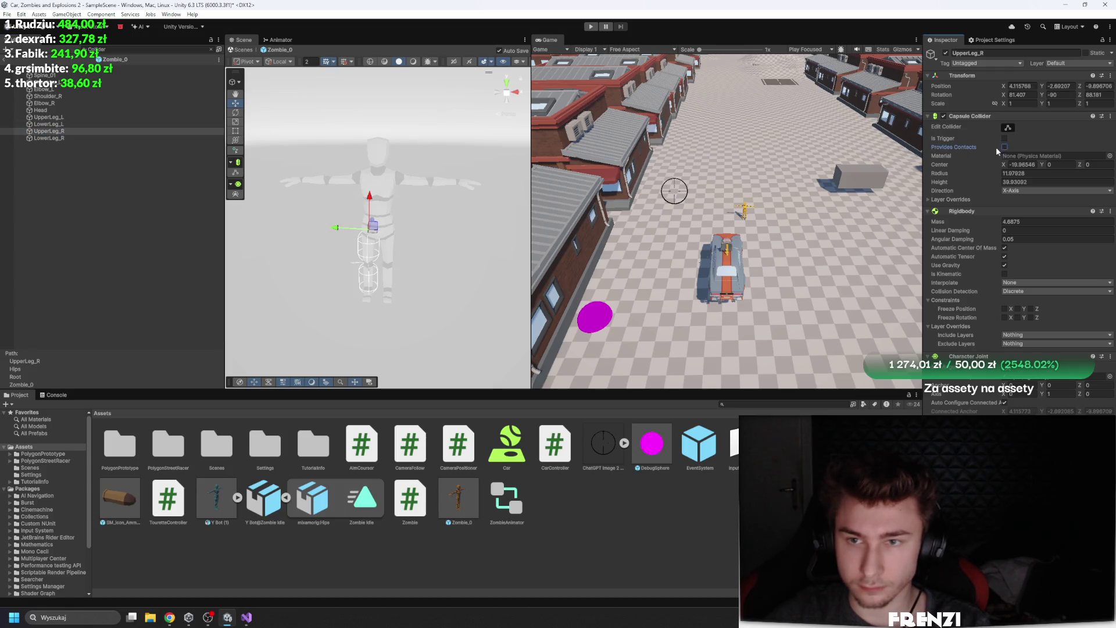
left_click(117, 137)
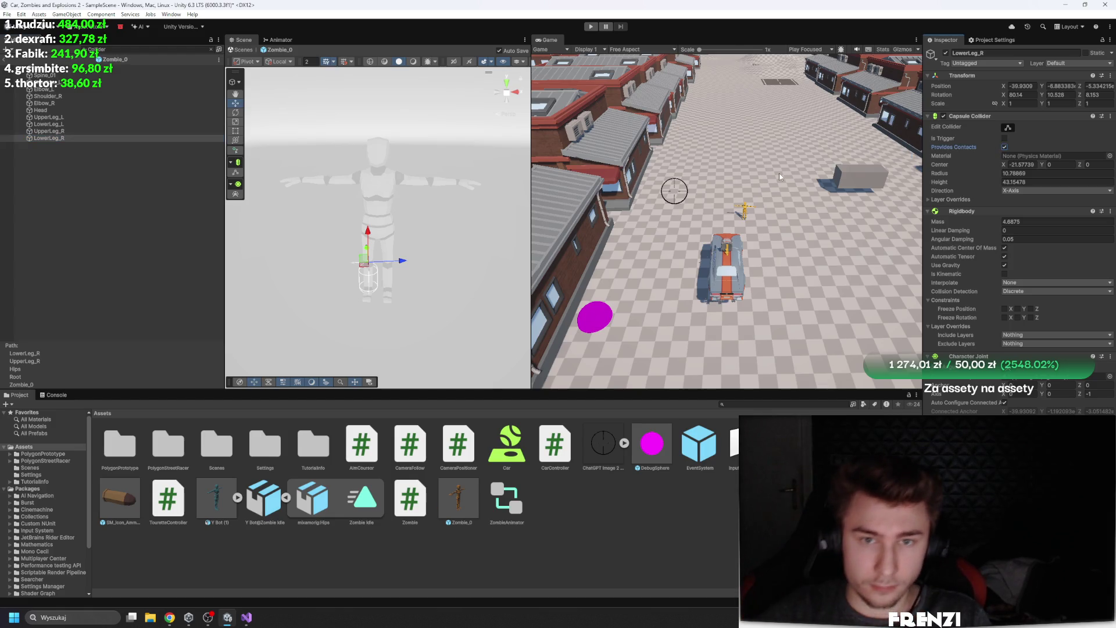
left_click(137, 252)
left_click(7, 60)
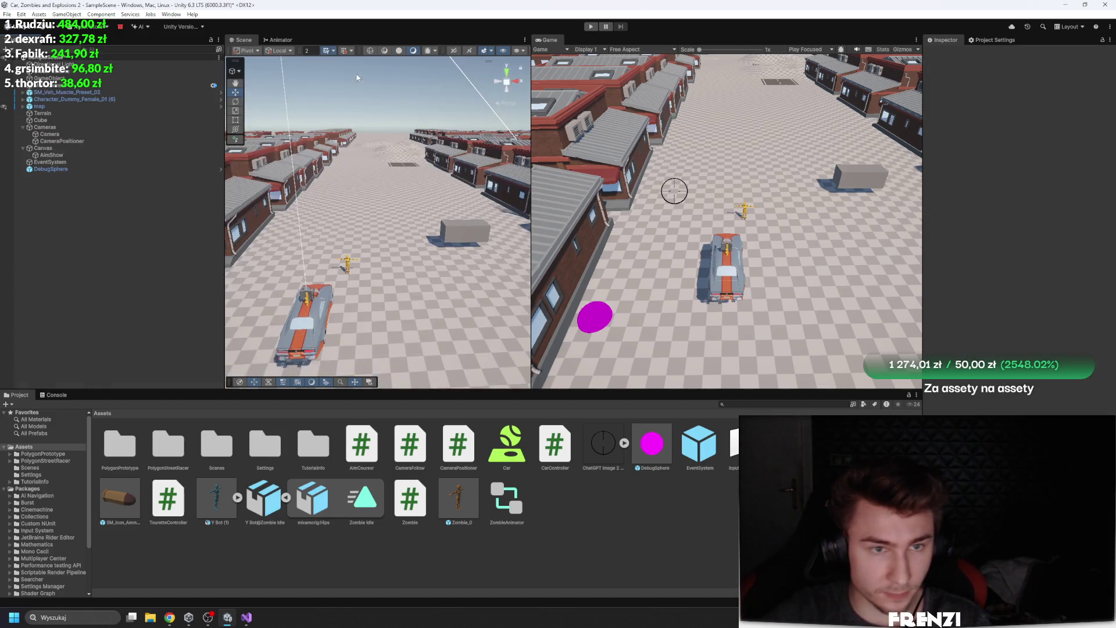
Test-play the scene, enlarge the scene and game views, and collapse the car's Rigidbody
left_click(589, 28)
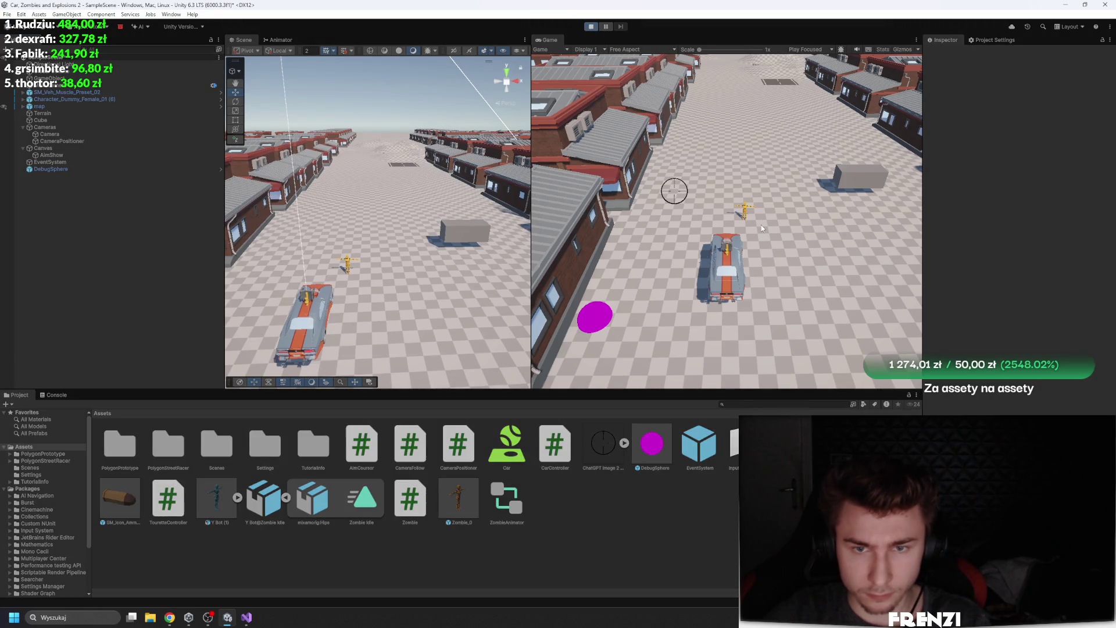
left_click(591, 28)
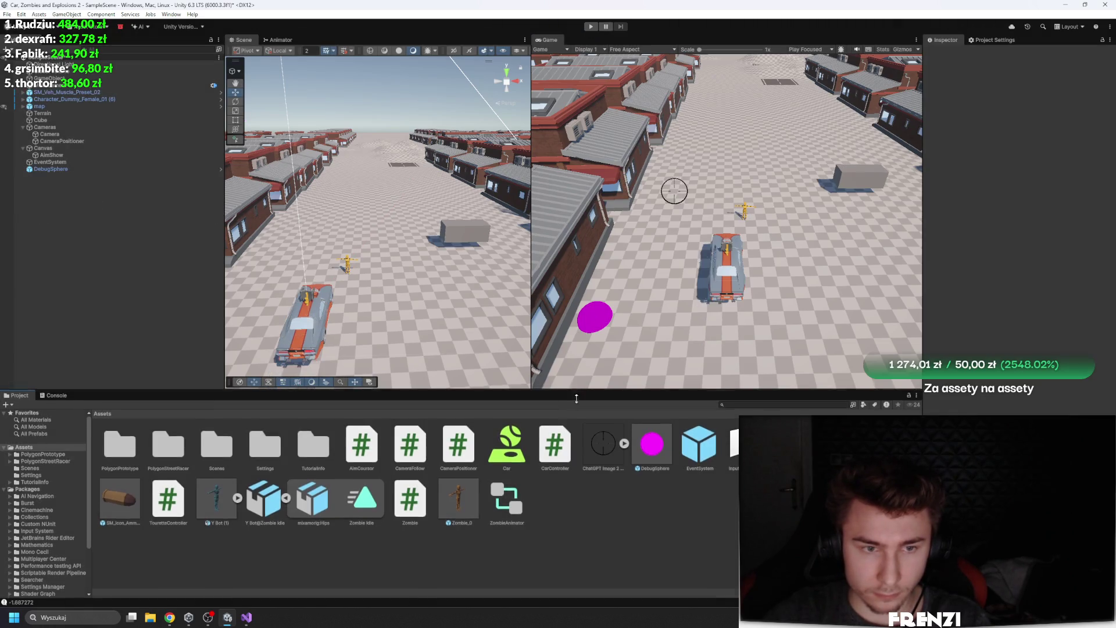
left_click_drag(584, 393, 583, 423)
left_click_drag(384, 258, 382, 238)
scroll(382, 238, "up", 3)
left_click(385, 235)
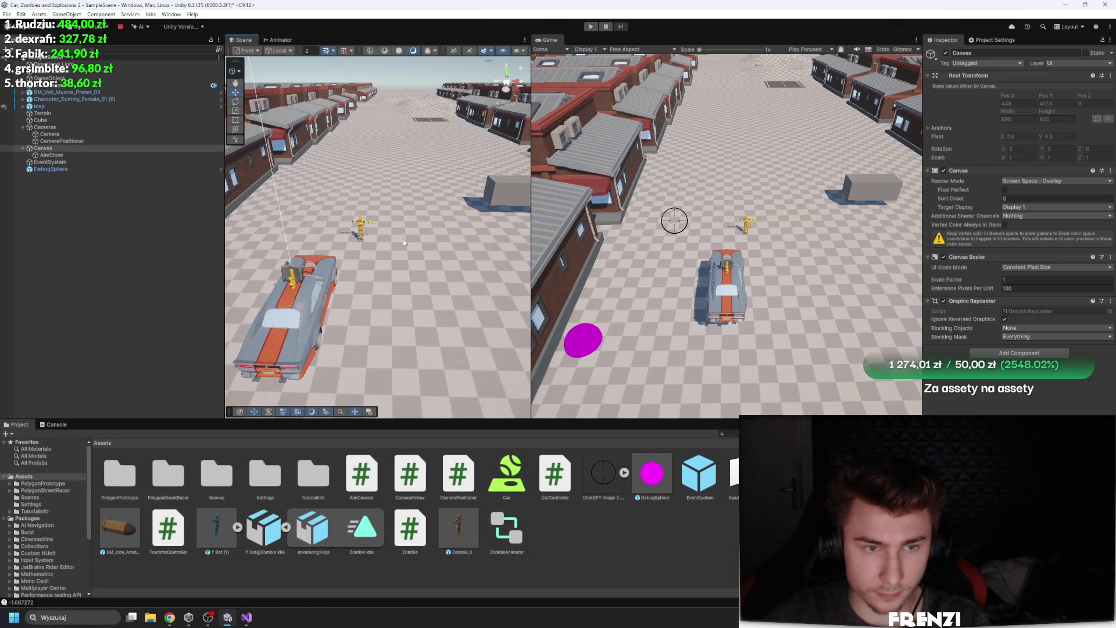
left_click(67, 91)
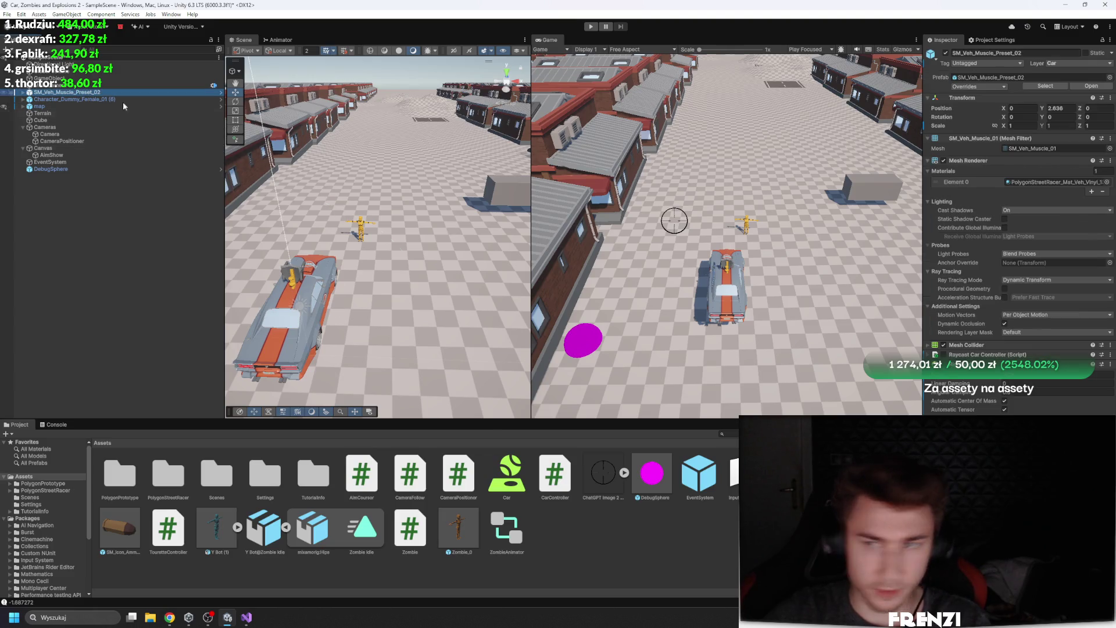
left_click(959, 364)
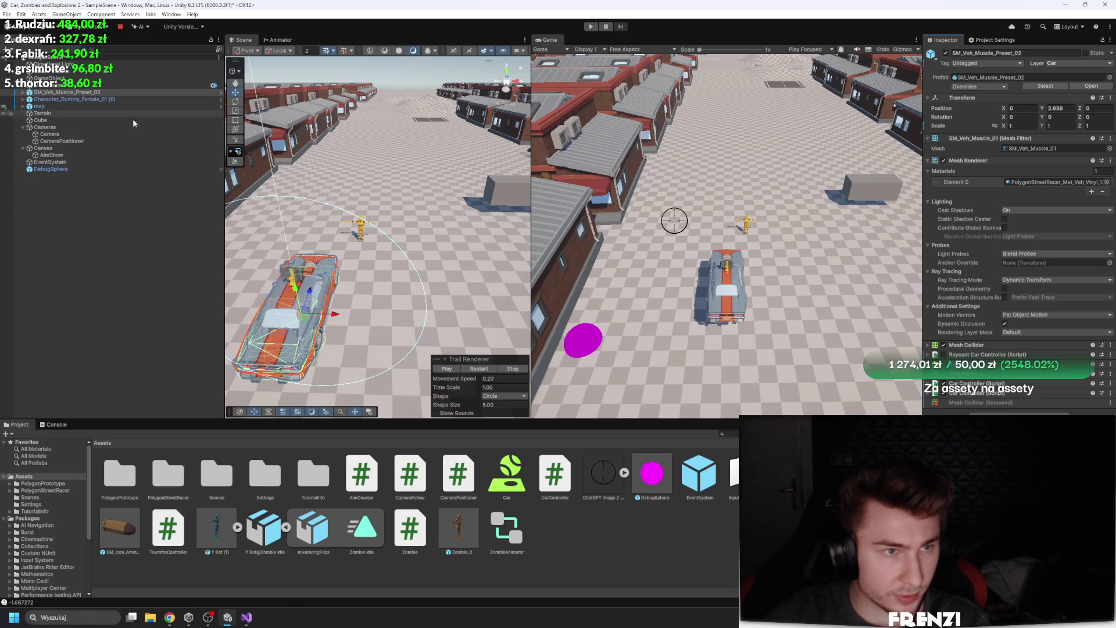
Delete Character_Dummy_Female_01, place a Zombie_0, and duplicate it into rows up the street
left_click(359, 224)
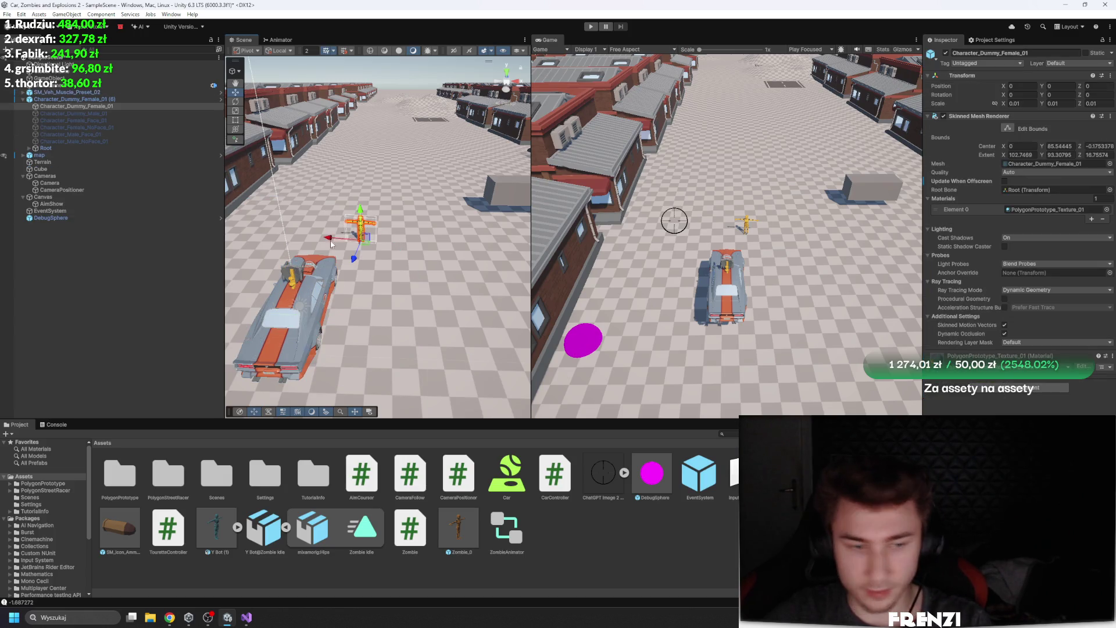
key("Delete")
left_click_drag(446, 358, 399, 195)
key("f")
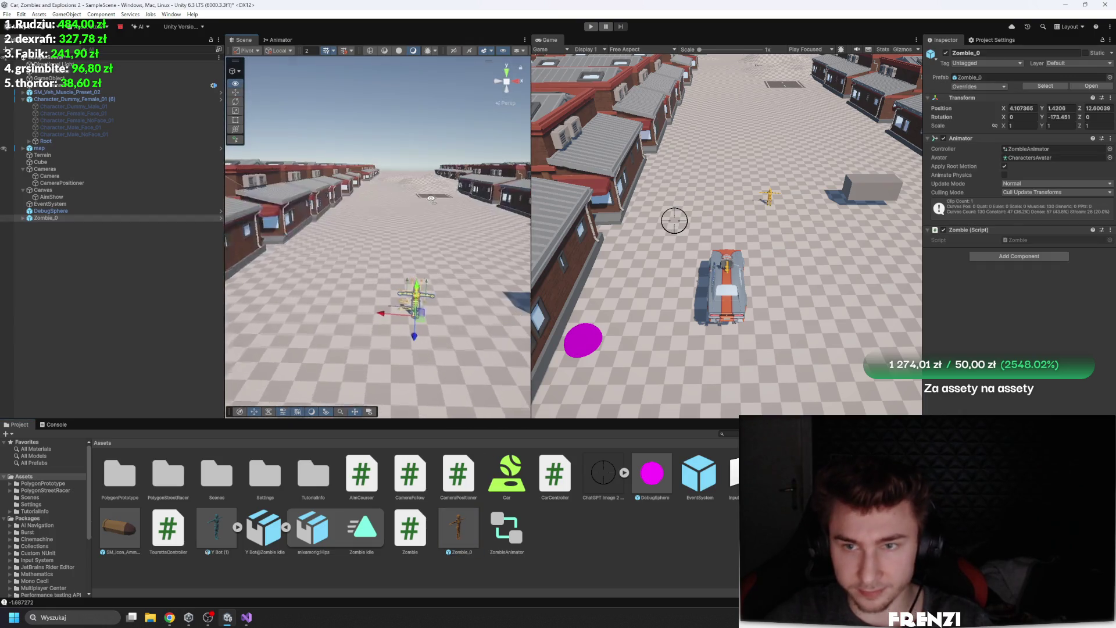
key("ctrl+d")
mouse_move(411, 323)
left_mouse_down()
mouse_move(337, 325)
mouse_move(372, 323)
mouse_move(418, 270)
mouse_move(343, 283)
mouse_move(357, 301)
left_mouse_up()
key("ctrl+d")
key("ctrl+d")
key("ctrl+d")
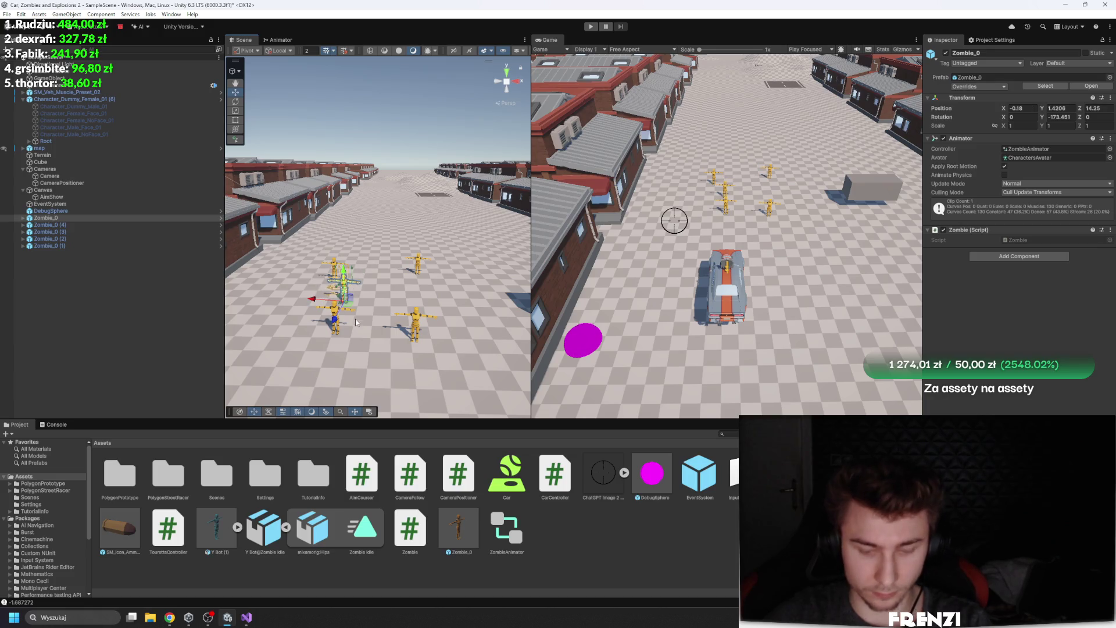
left_click_drag(299, 216, 447, 348)
key("ctrl+d")
mouse_move(354, 301)
left_mouse_down()
mouse_move(459, 215)
mouse_move(394, 235)
mouse_move(477, 254)
mouse_move(469, 220)
left_mouse_up()
key("ctrl+d")
key("ctrl+d")
key("ctrl+d")
key("ctrl+d")
key("ctrl+d")
key("ctrl+d")
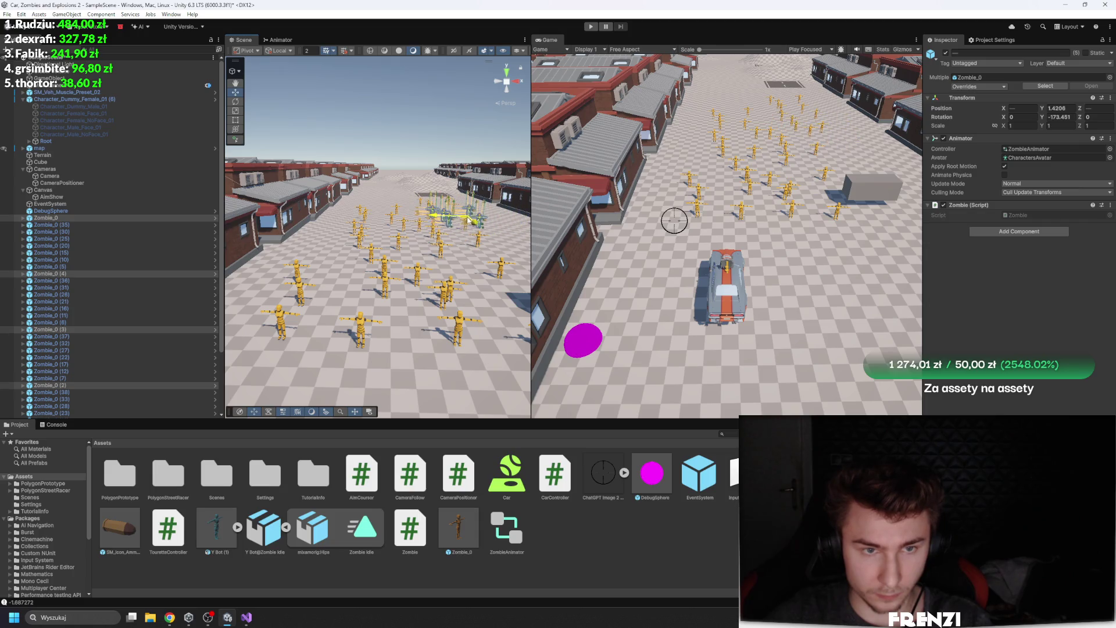
Play-test the zombie crowd by driving the car backward, then stop the game
left_click(591, 26)
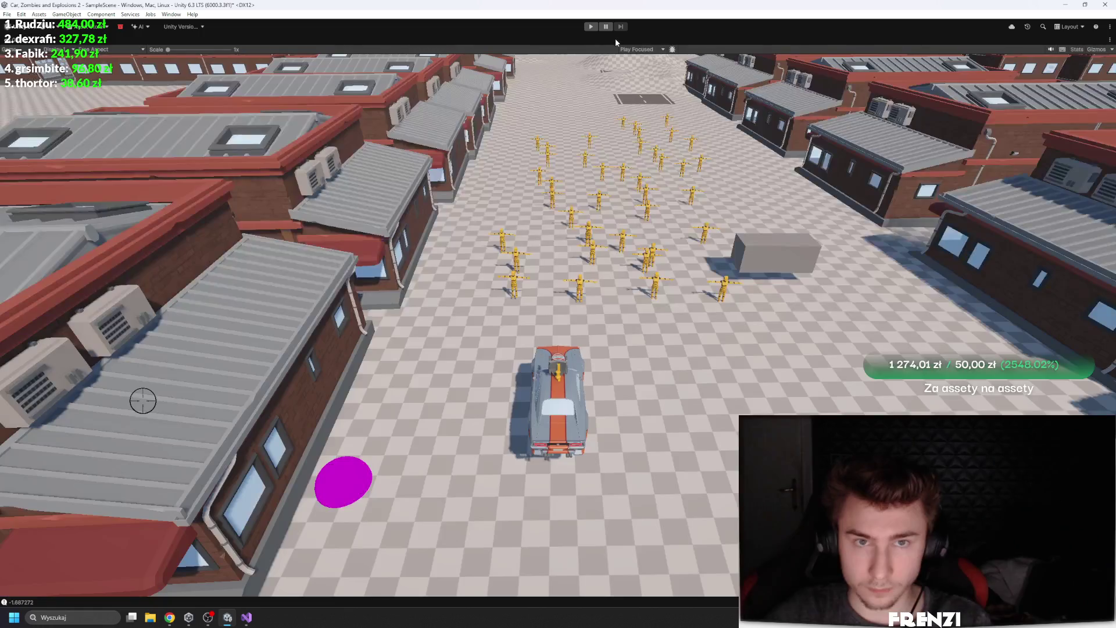
key("s")
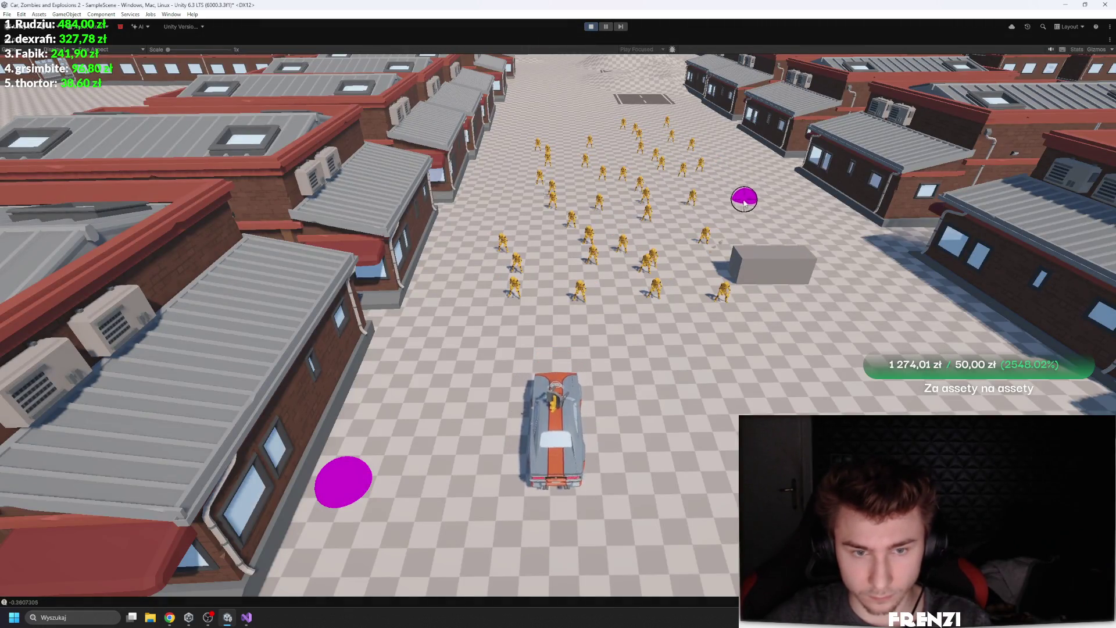
left_click(591, 26)
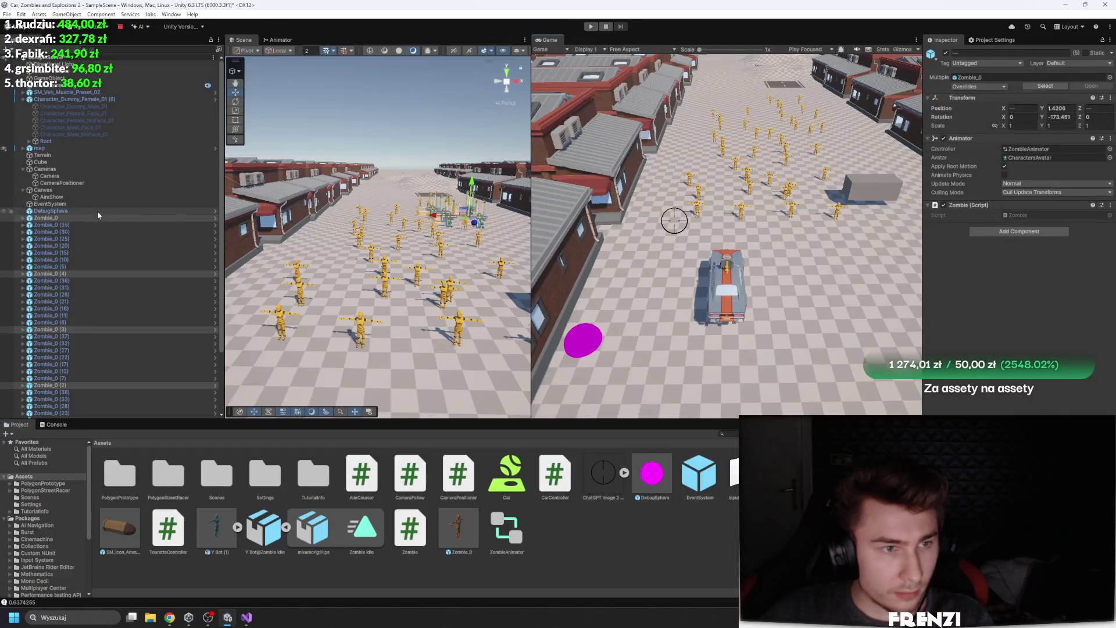
left_click(70, 169)
Point the camera to track Character_Dummy_Female_01 (6)
left_click(50, 176)
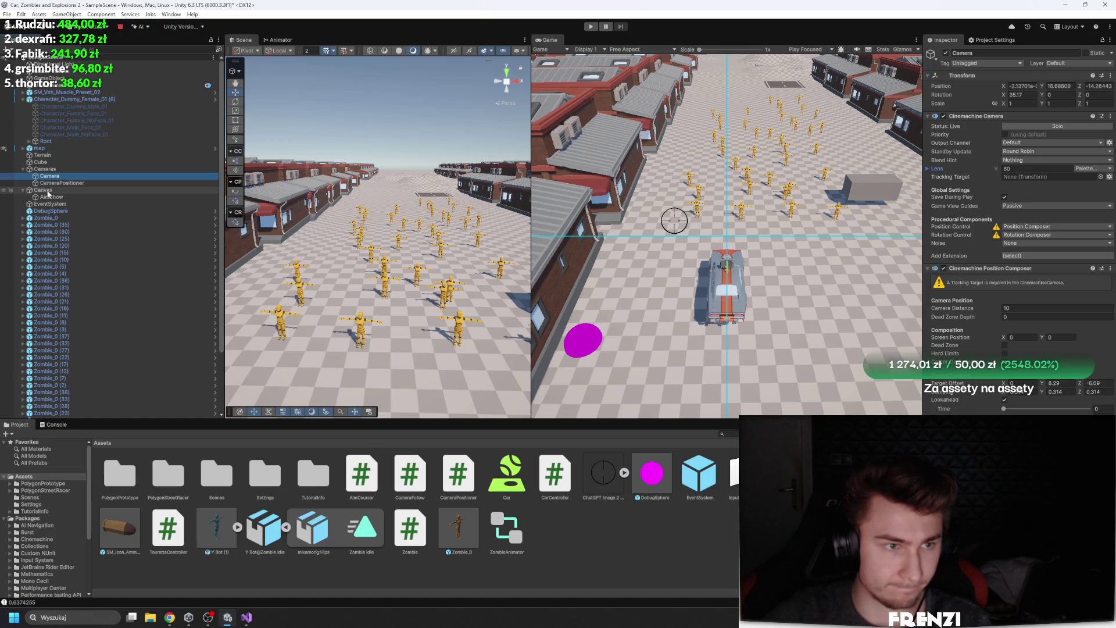
left_click(1010, 205)
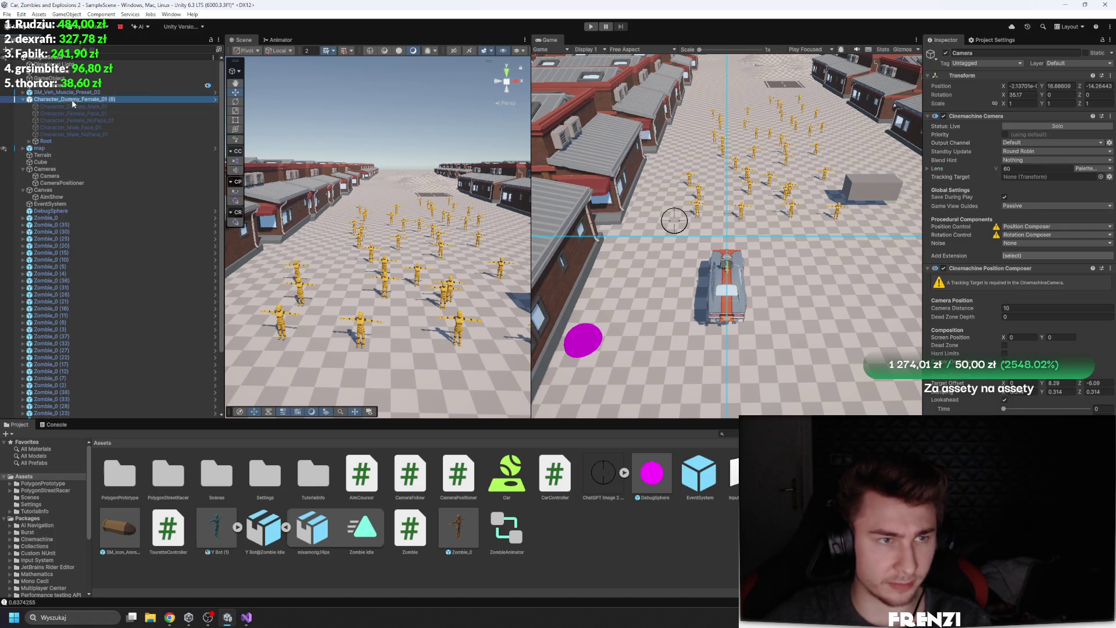
left_click_drag(1065, 192, 1046, 177)
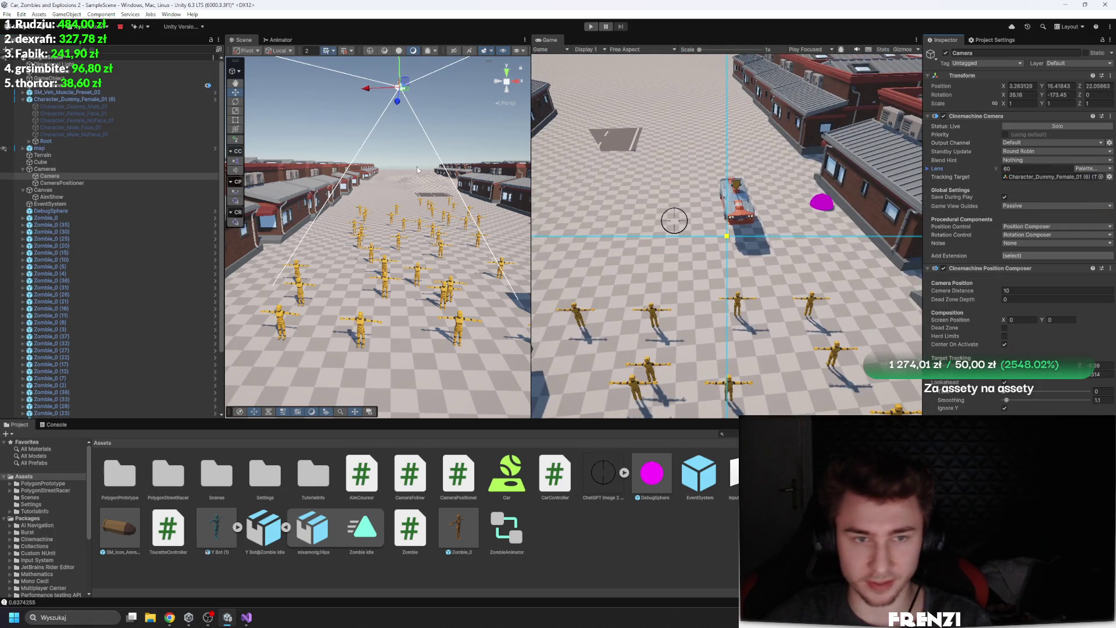
left_click(42, 156)
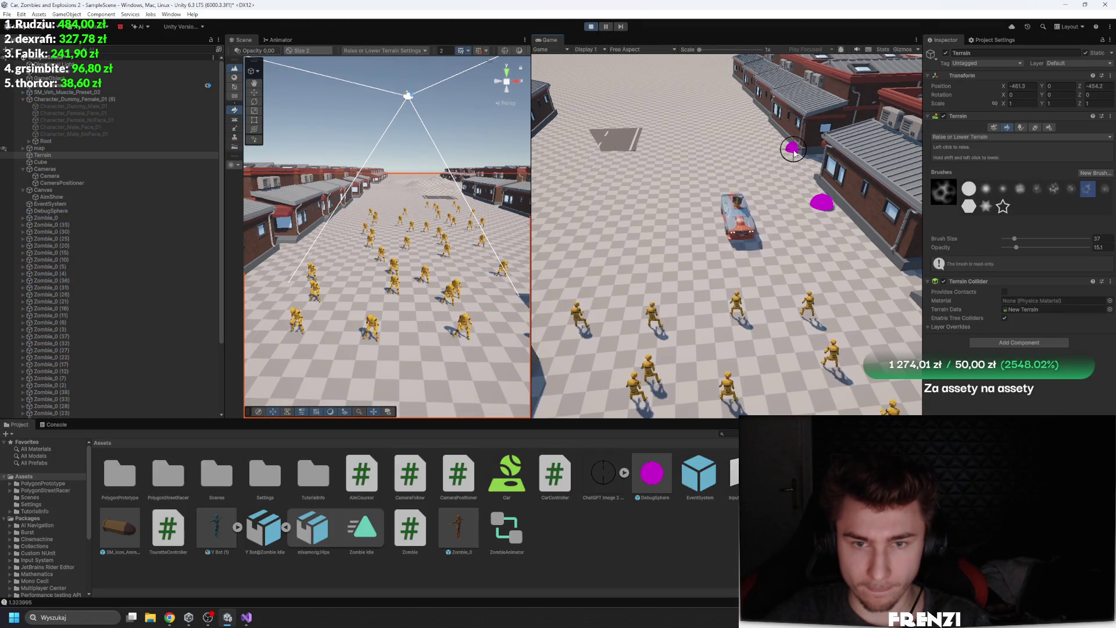
Set the camera to follow the SM_Veh_Muscle_Preset_02 car again and stop the game
left_click(83, 180)
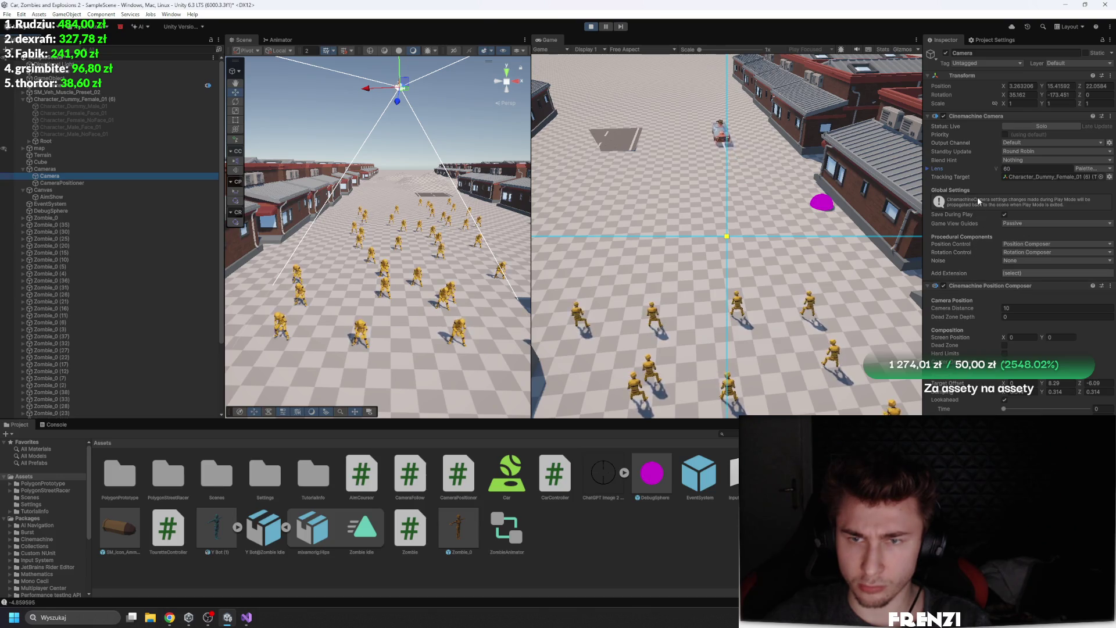
mouse_move(64, 92)
left_mouse_down()
mouse_move(581, 146)
mouse_move(1052, 177)
left_mouse_up()
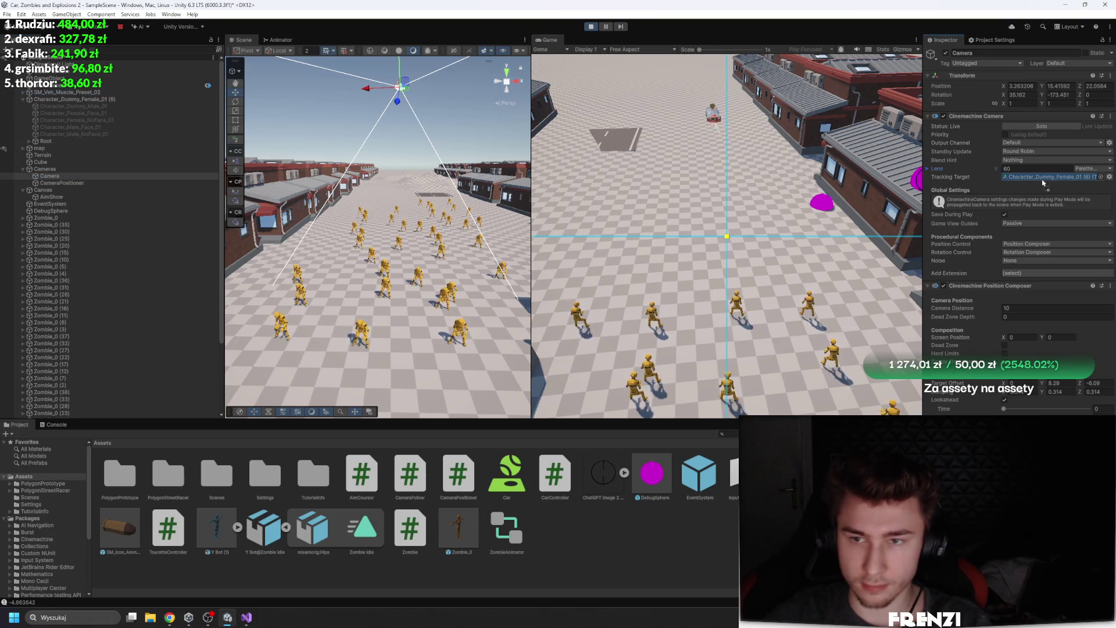
left_click(431, 233)
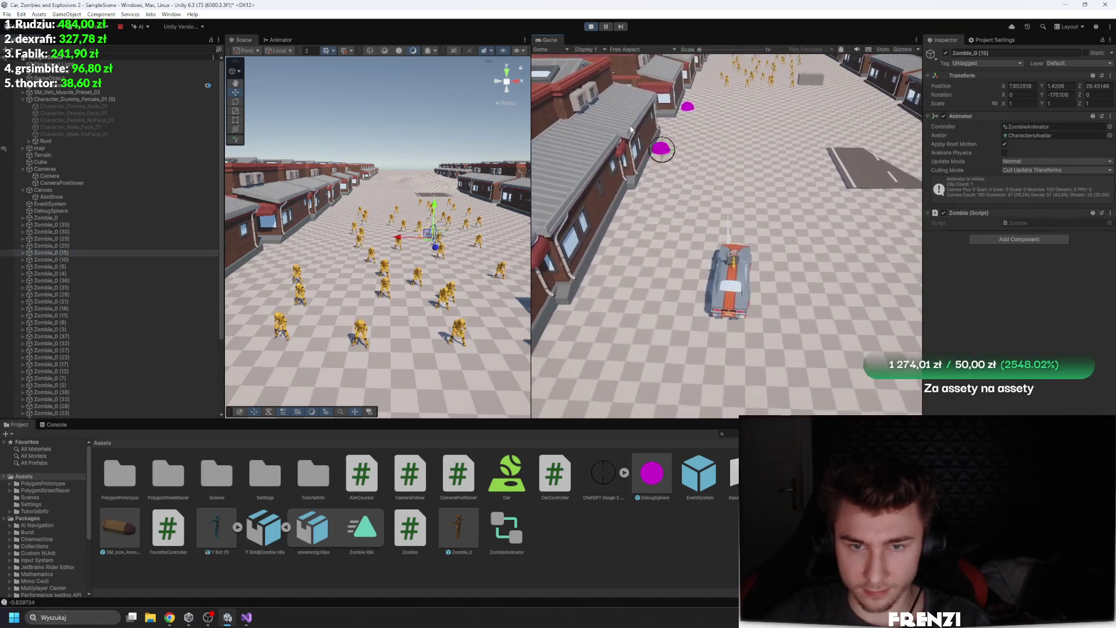
left_click(590, 27)
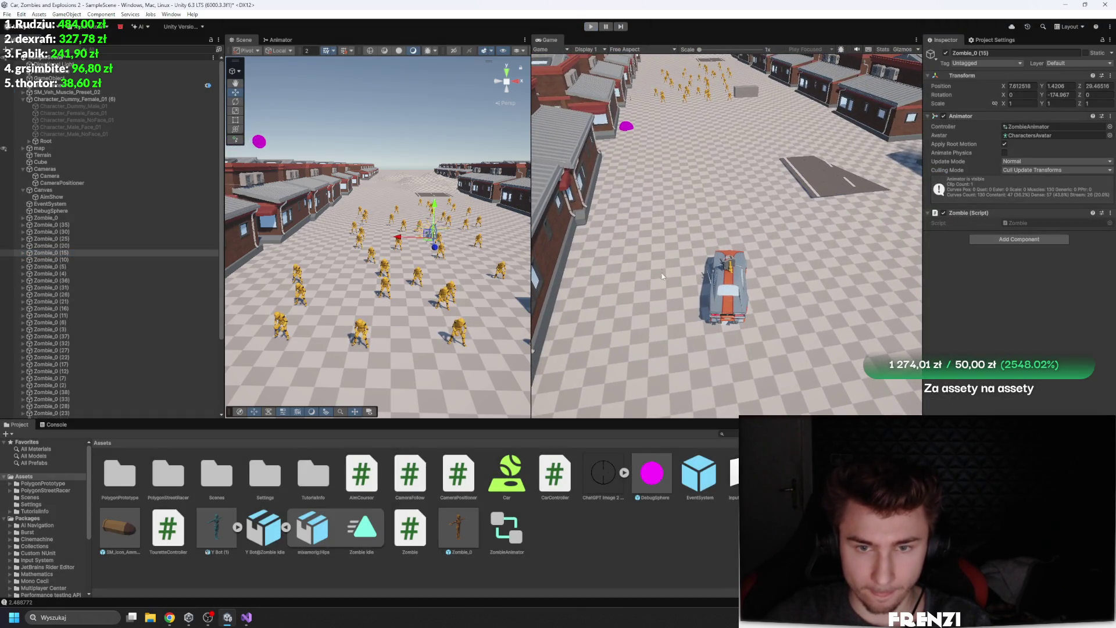
left_click(103, 176)
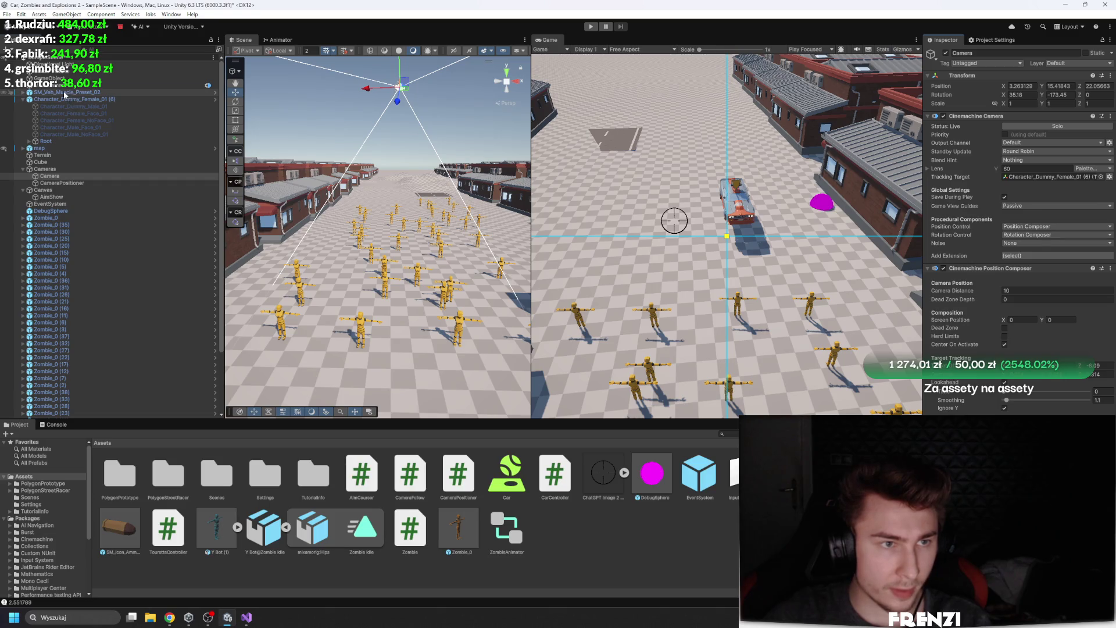
left_click_drag(1037, 183, 1037, 183)
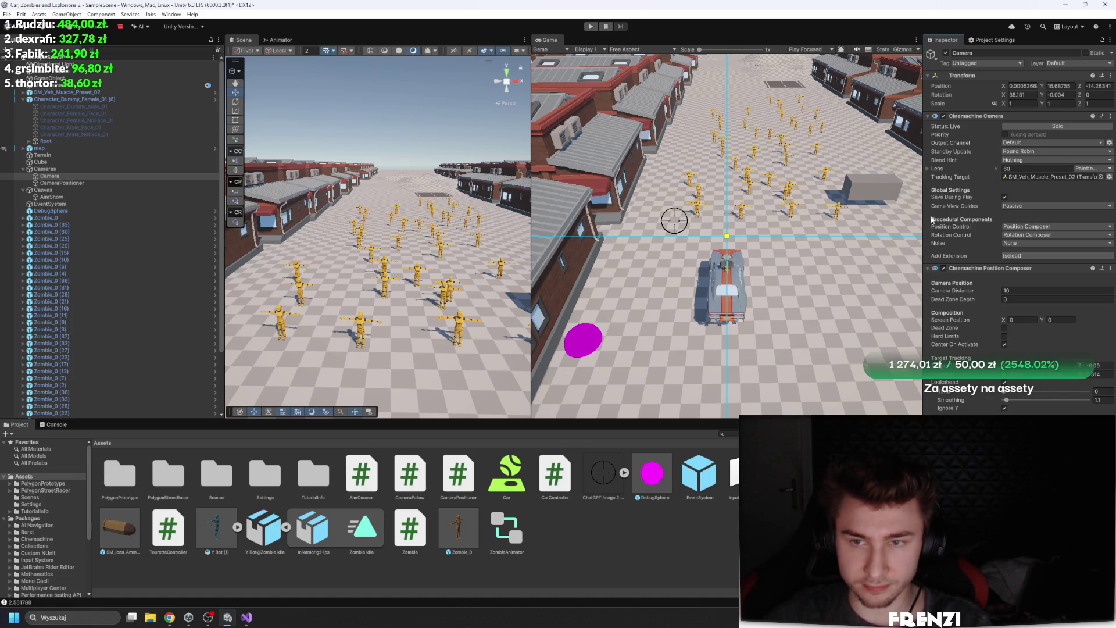
left_click(401, 197)
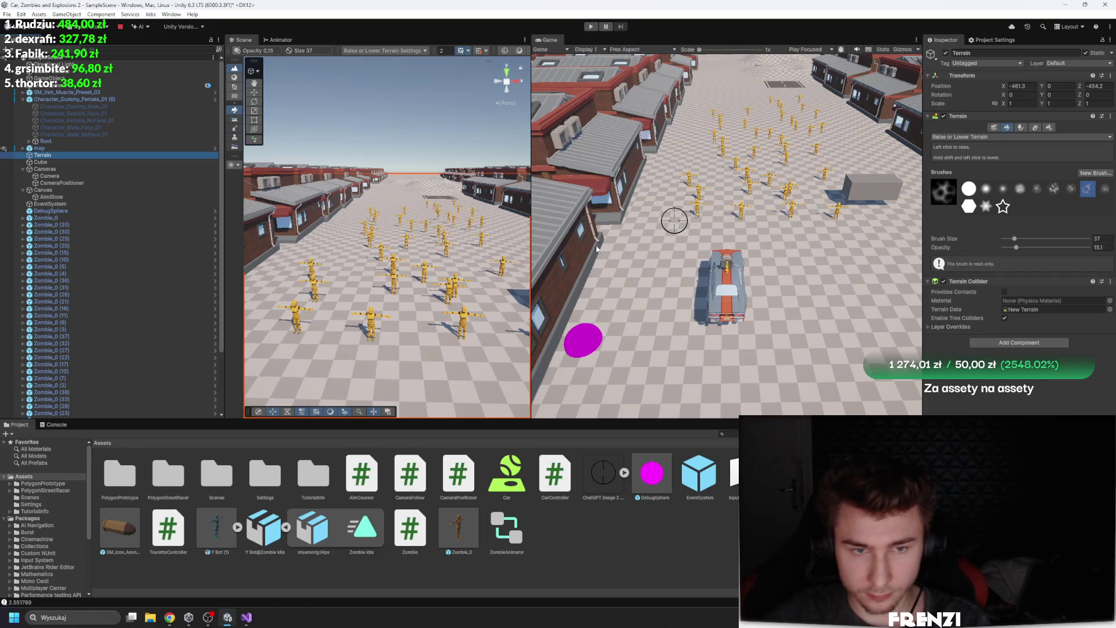
Play the game, drive the car forward into the zombies, then select the car and Zombie_0
left_click(590, 27)
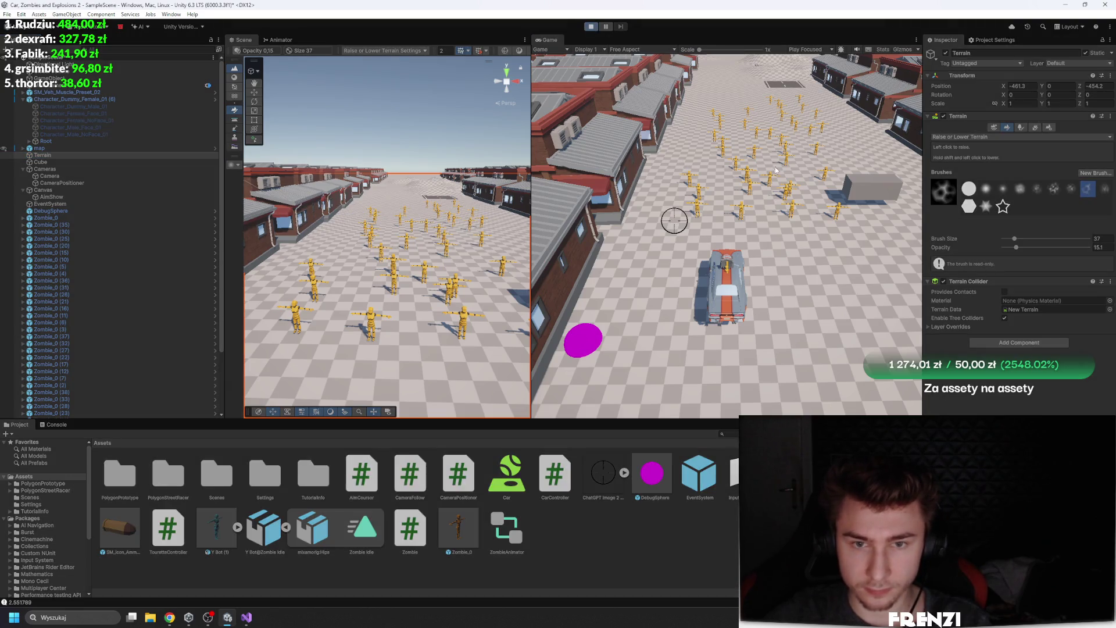
key("w")
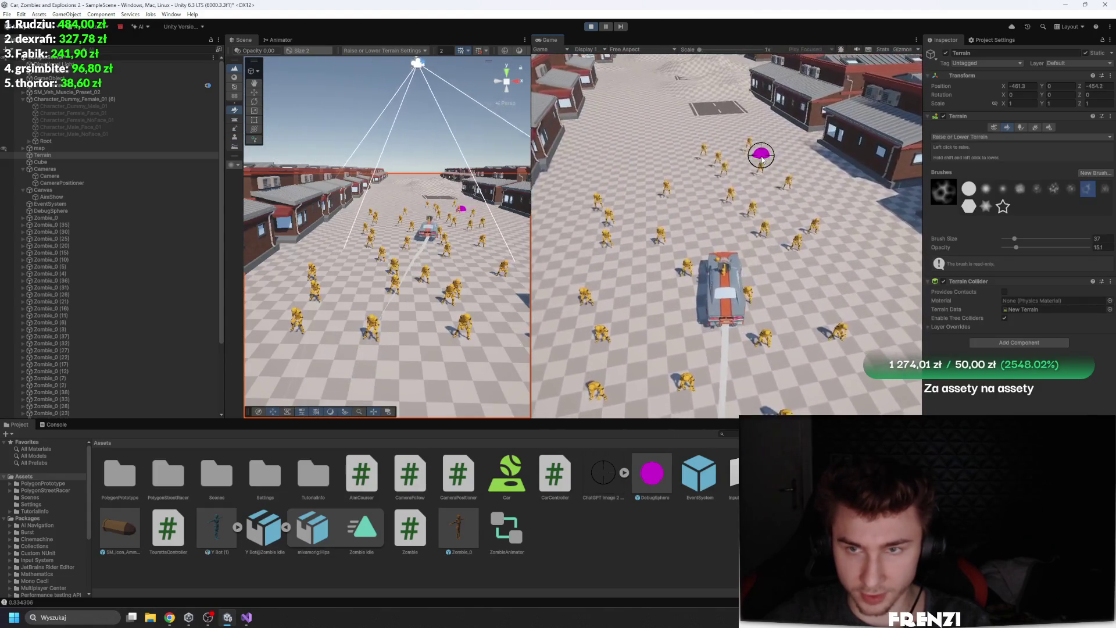
left_click(67, 92)
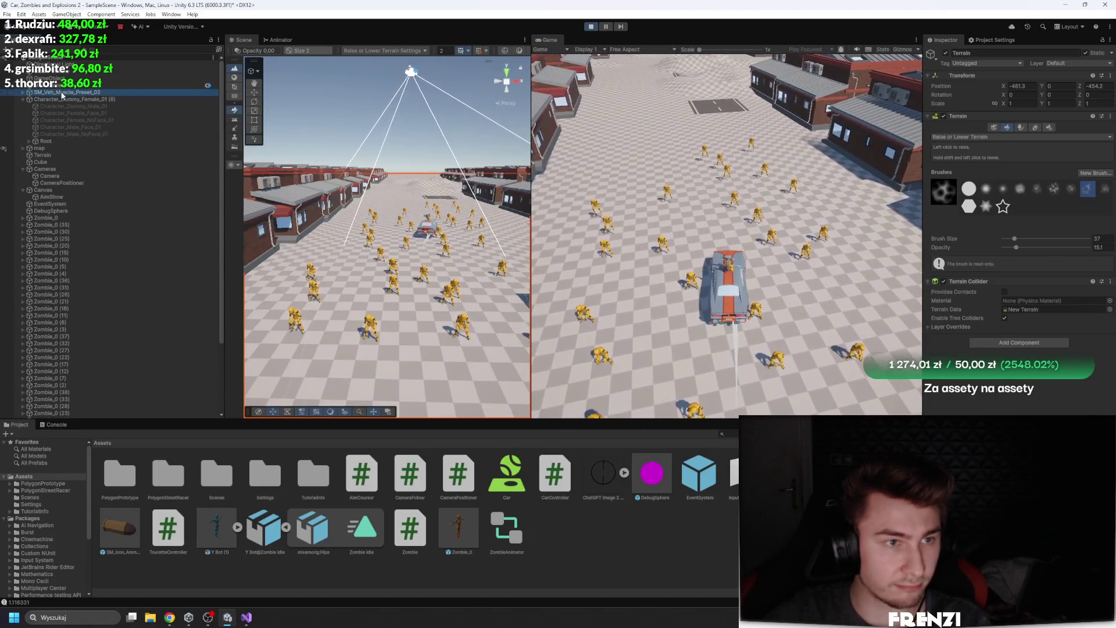
left_click(247, 619)
key("alt+Tab")
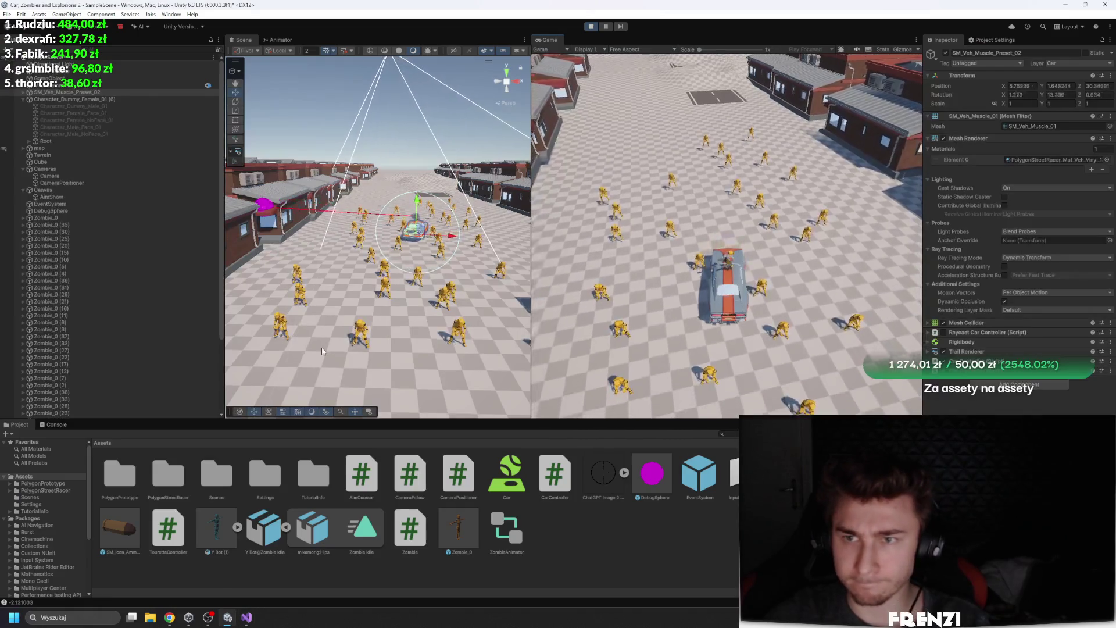
key("alt+Tab")
key("alt+Tab")
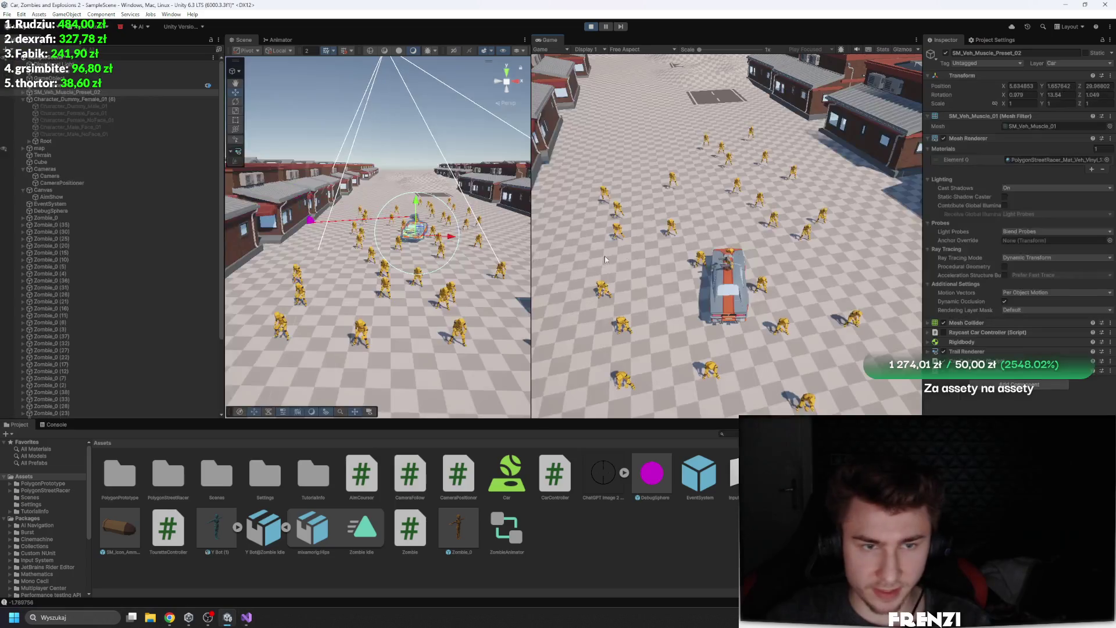
left_click(71, 217)
scroll(112, 294, "down", 3)
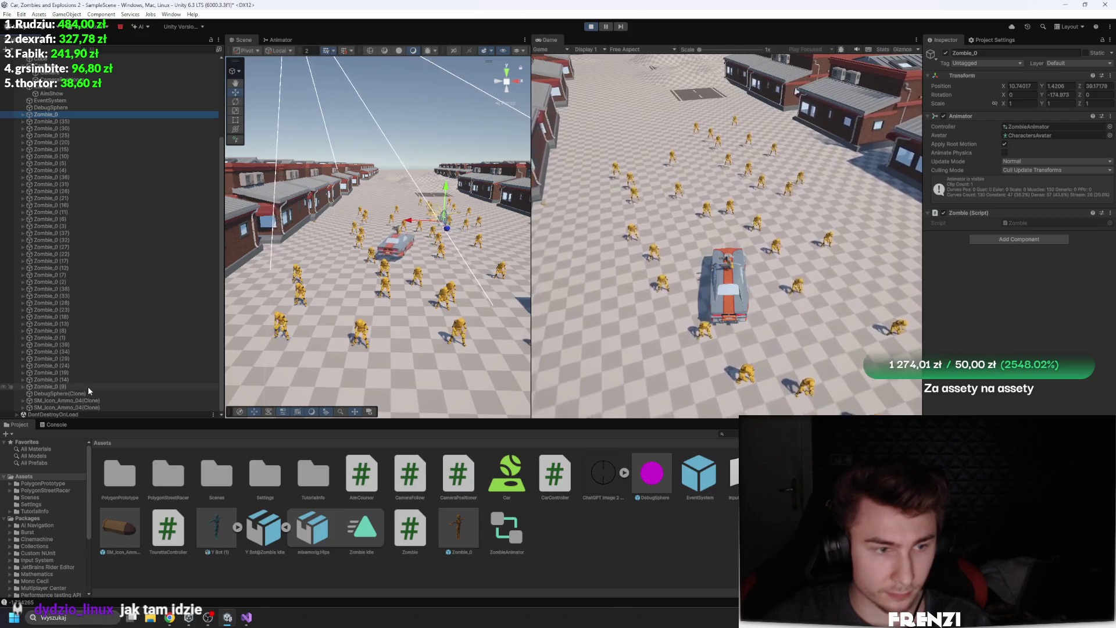
Select every Zombie_0 copy and add a Rigidbody while the game runs
left_click(50, 386, "shift")
left_click(1019, 208)
type("rigid")
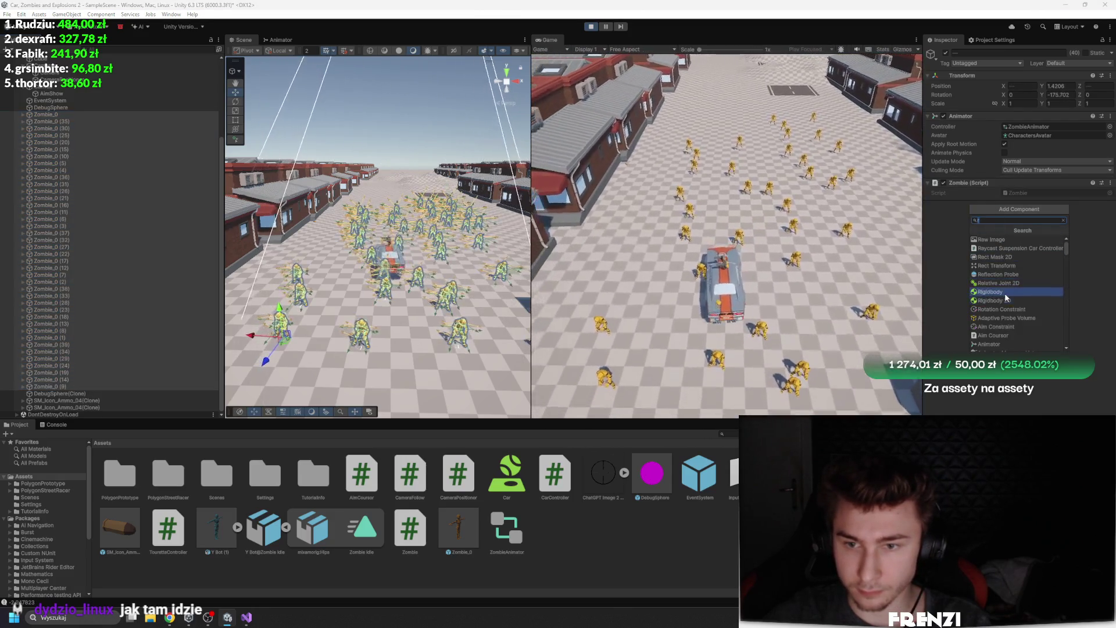
left_click(1004, 297)
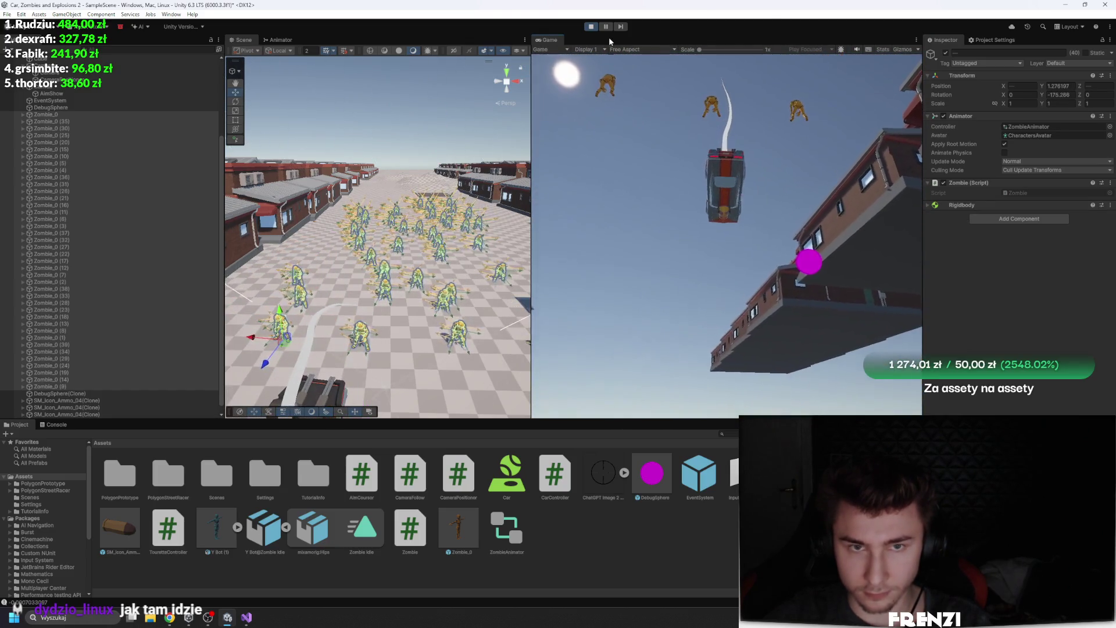
Stop play, add the Rigidbody to the selected zombies again, expand it, and replay
left_click(588, 29)
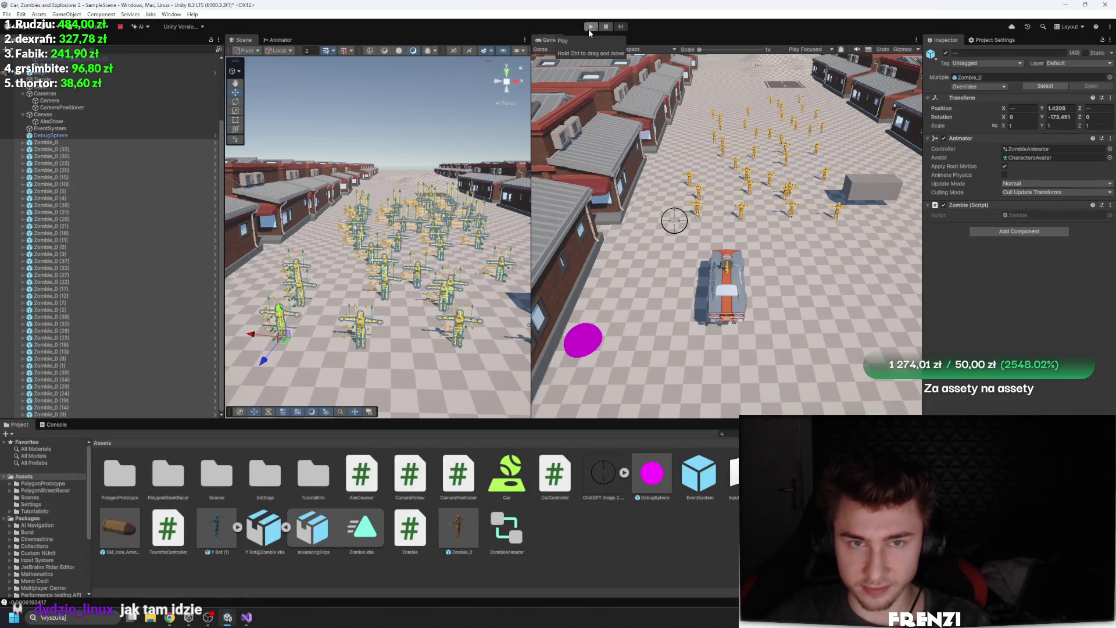
left_click(988, 231)
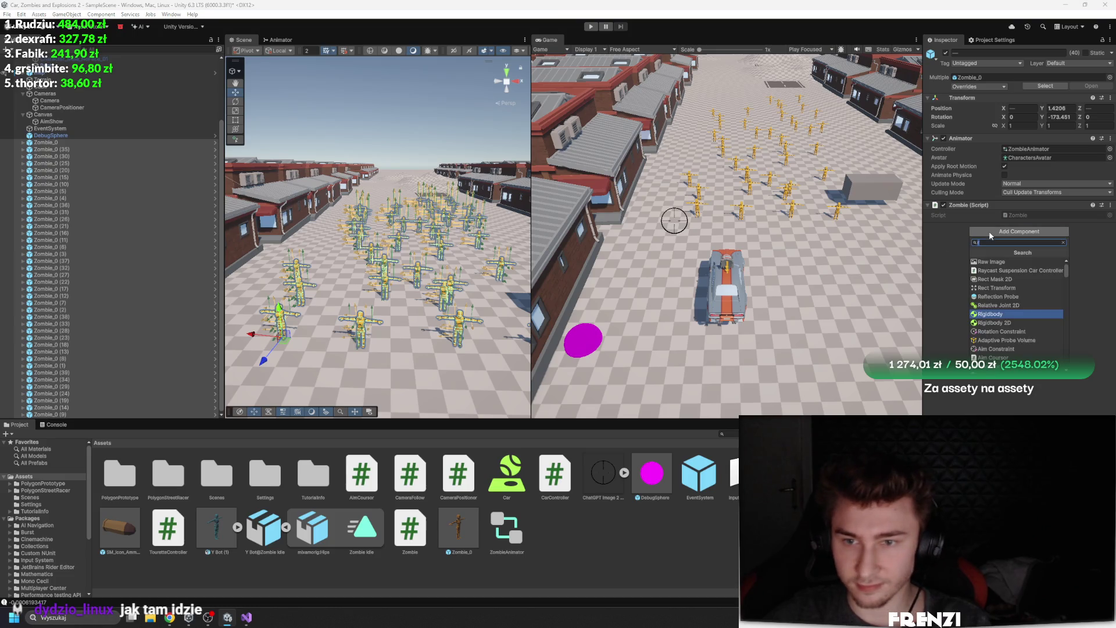
left_click(993, 316)
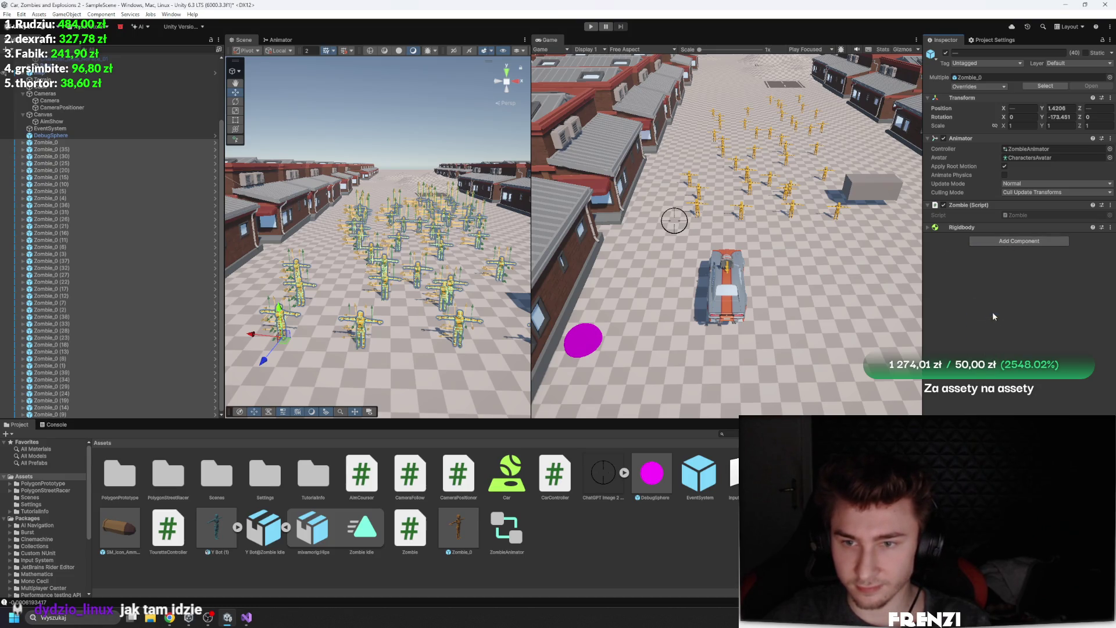
left_click(975, 228)
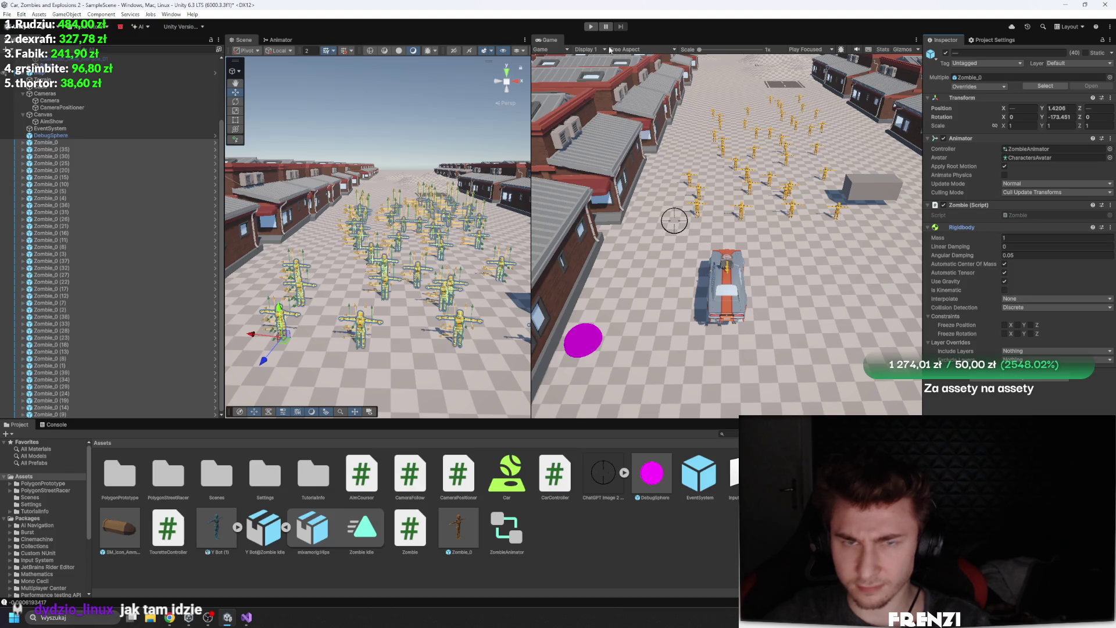
left_click(591, 27)
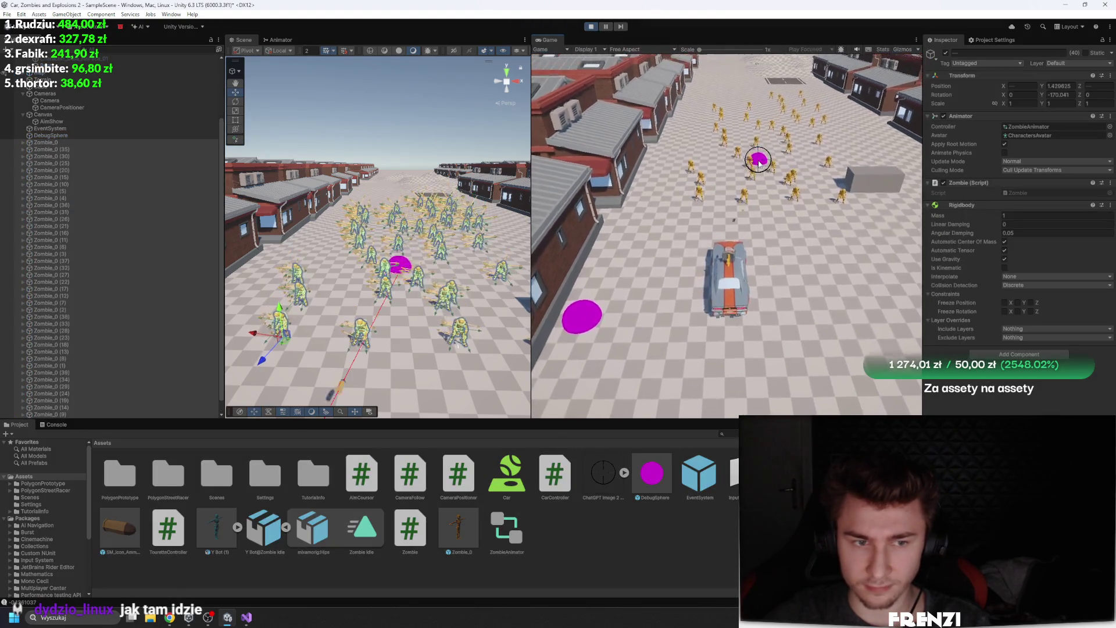
Drive into the zombies with the Game view maximized, toggle Use Gravity and the Animator, then stop
key("w")
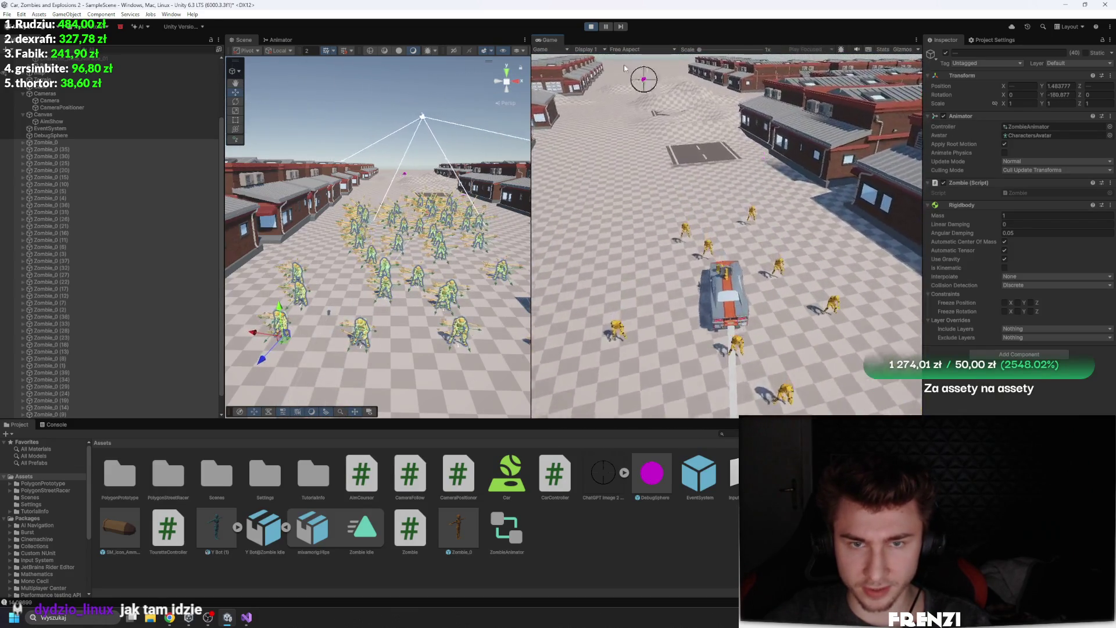
key("shift+space")
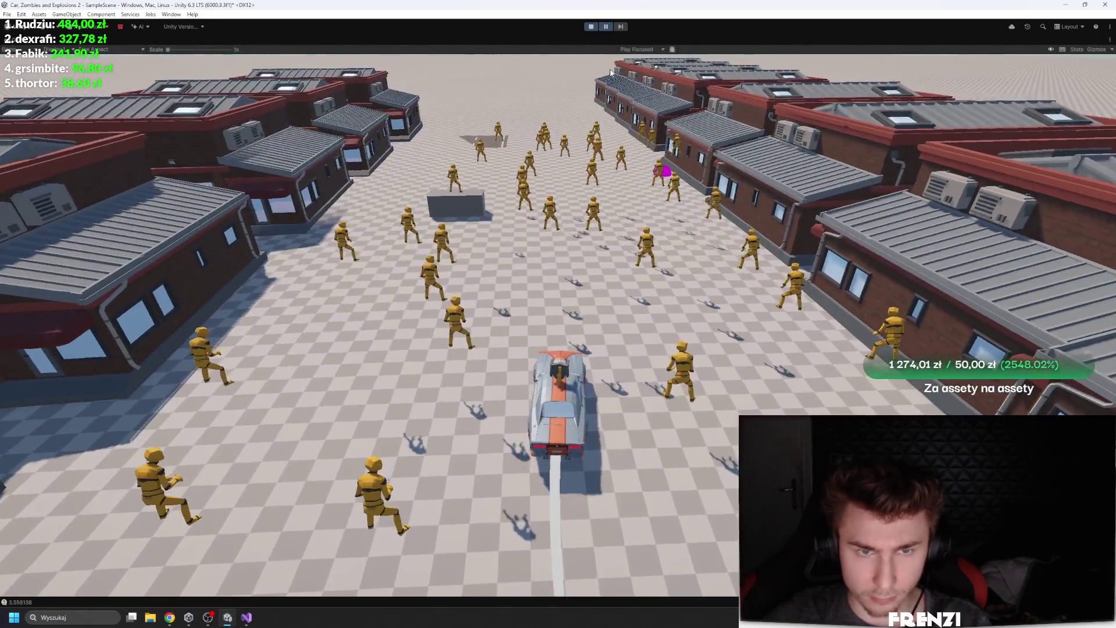
key("shift+space")
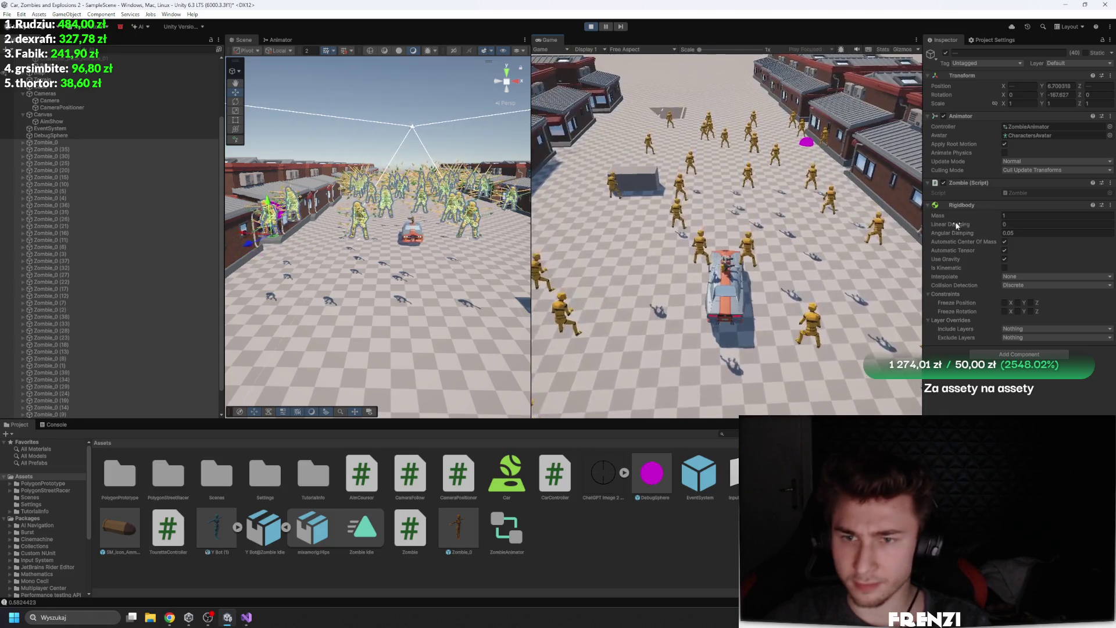
left_click(1002, 259)
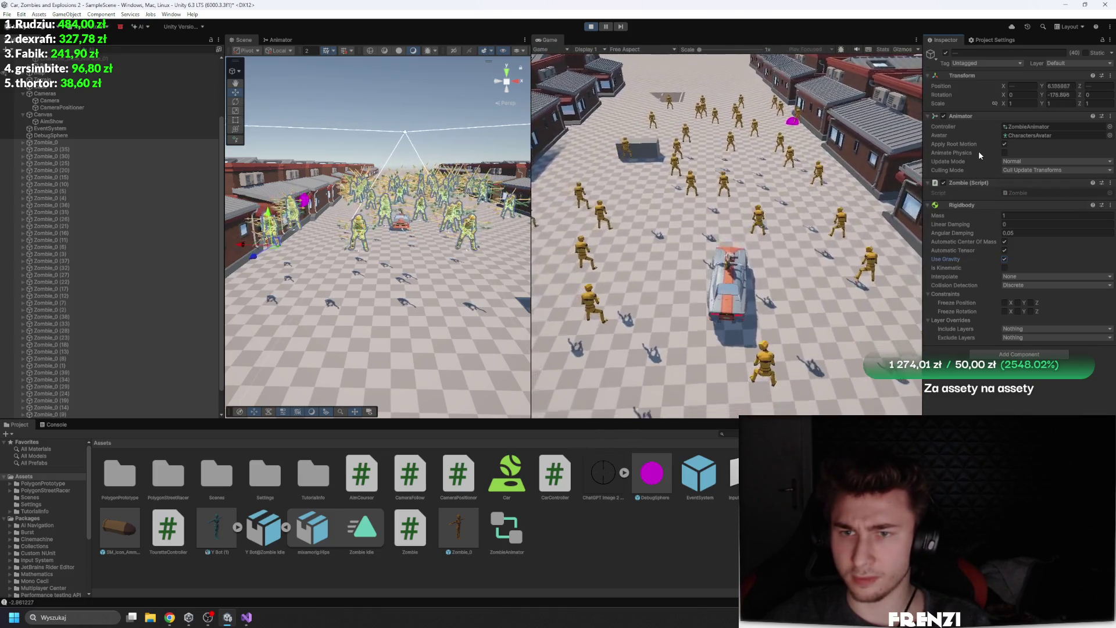
left_click(943, 115)
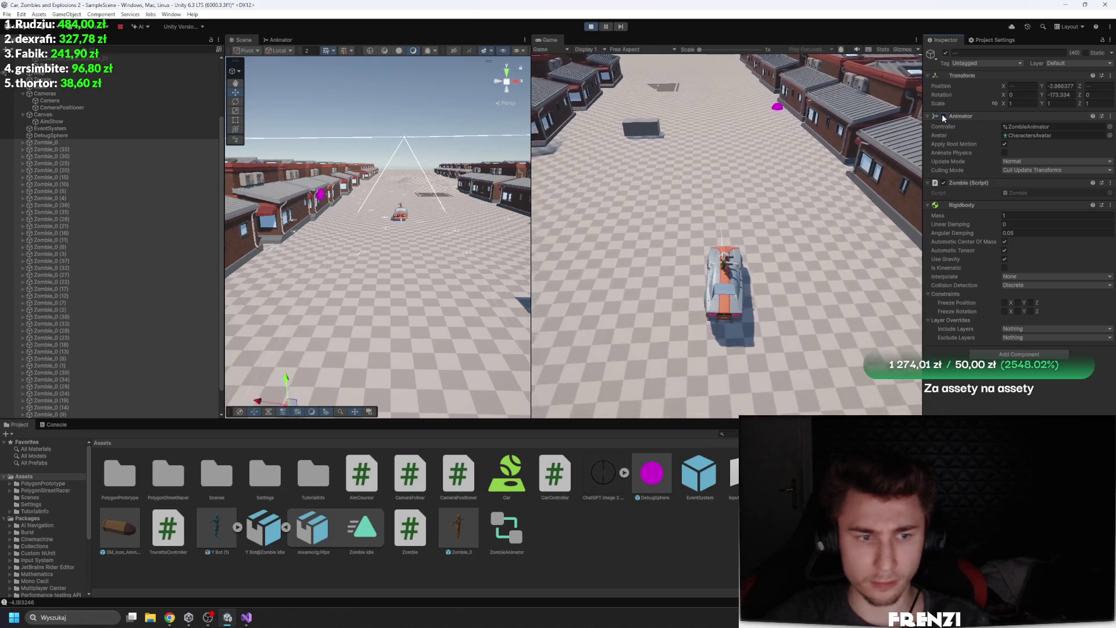
left_click(942, 116)
left_click(588, 27)
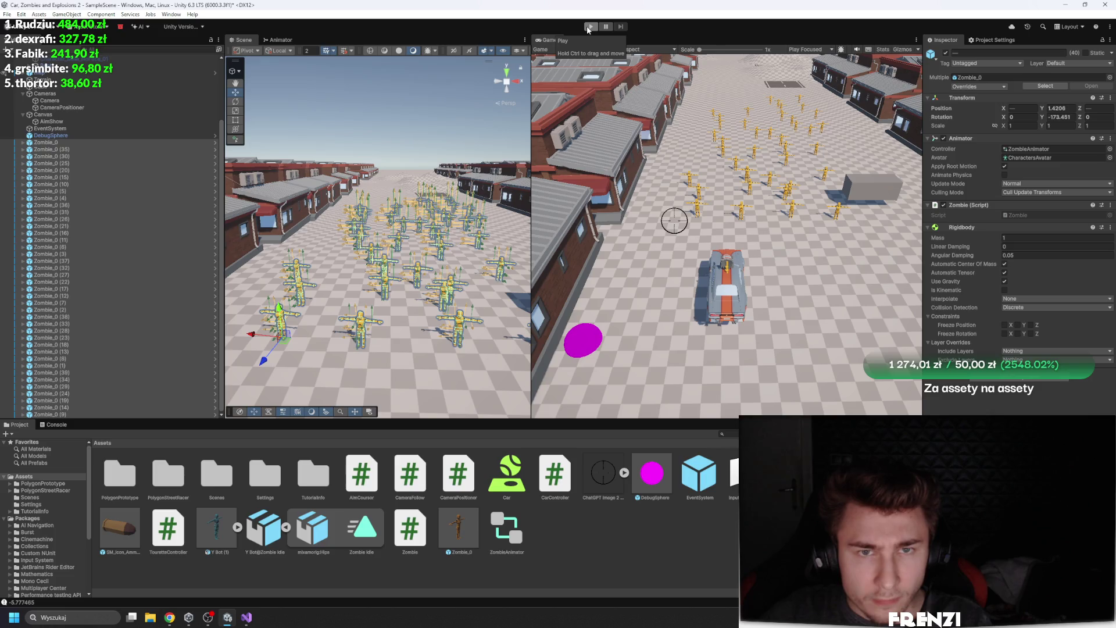
Test the game, then turn off root motion on the zombies' Animator and test again
left_click(589, 26)
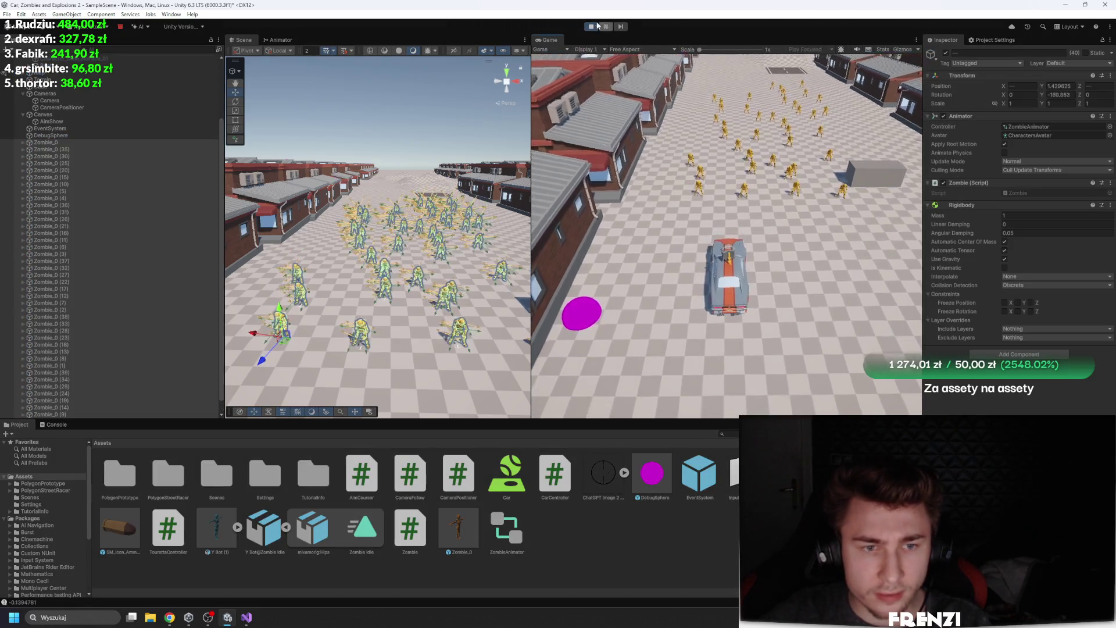
key("ctrl+p")
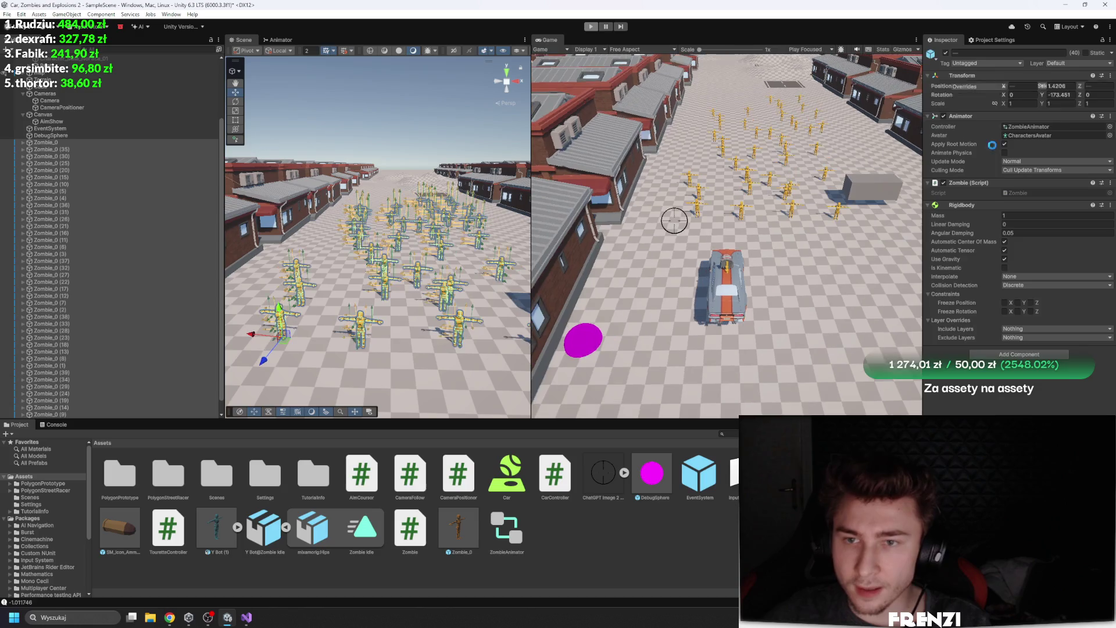
left_click(1005, 166)
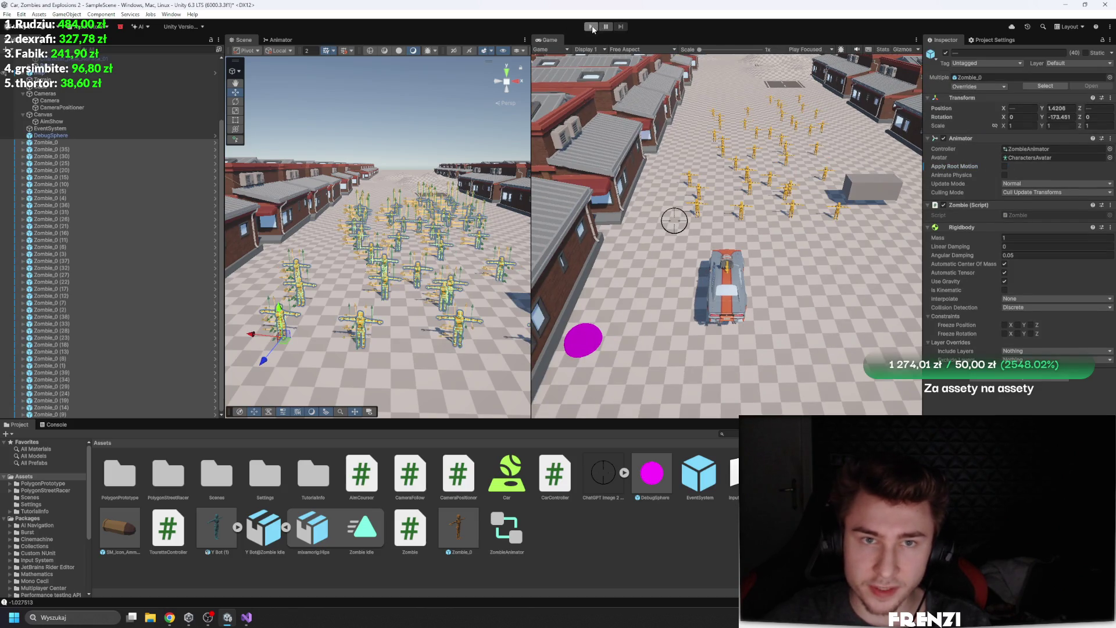
left_click(591, 27)
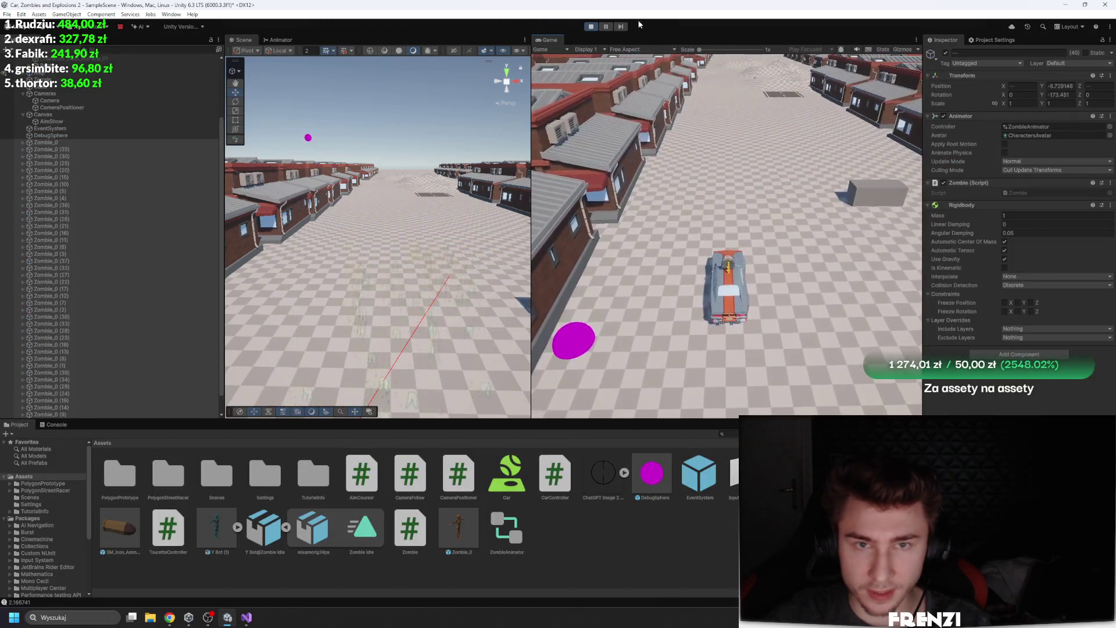
key("ctrl+p")
Remove the zombies' Rigidbody, enable Animate Physics, and drive the car through the crowd
right_click(969, 223)
left_click(1022, 244)
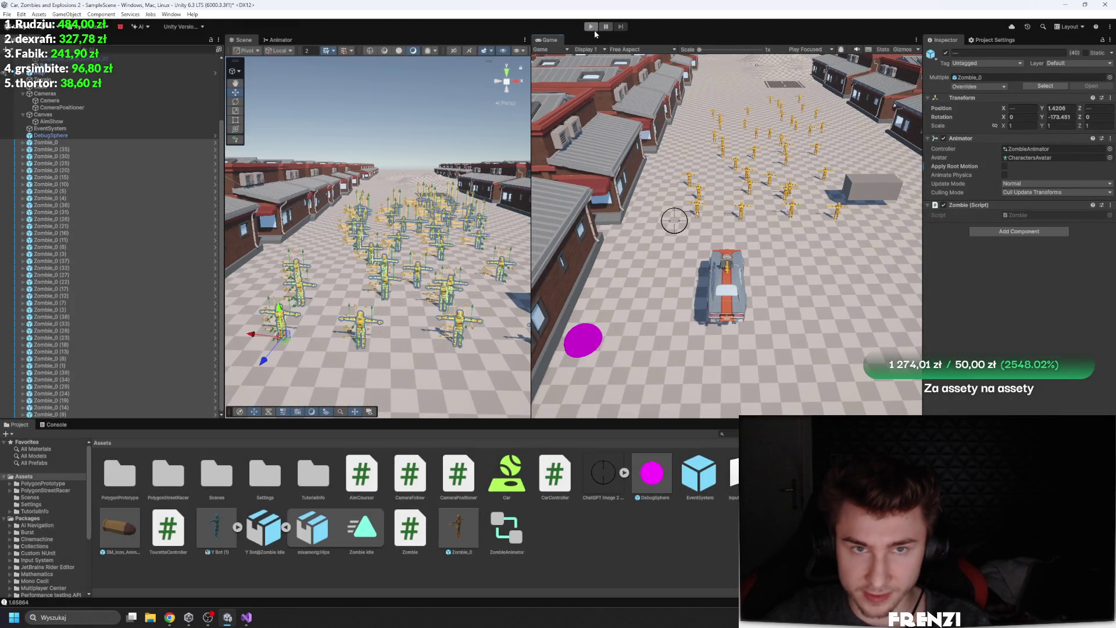
left_click(592, 28)
key("w")
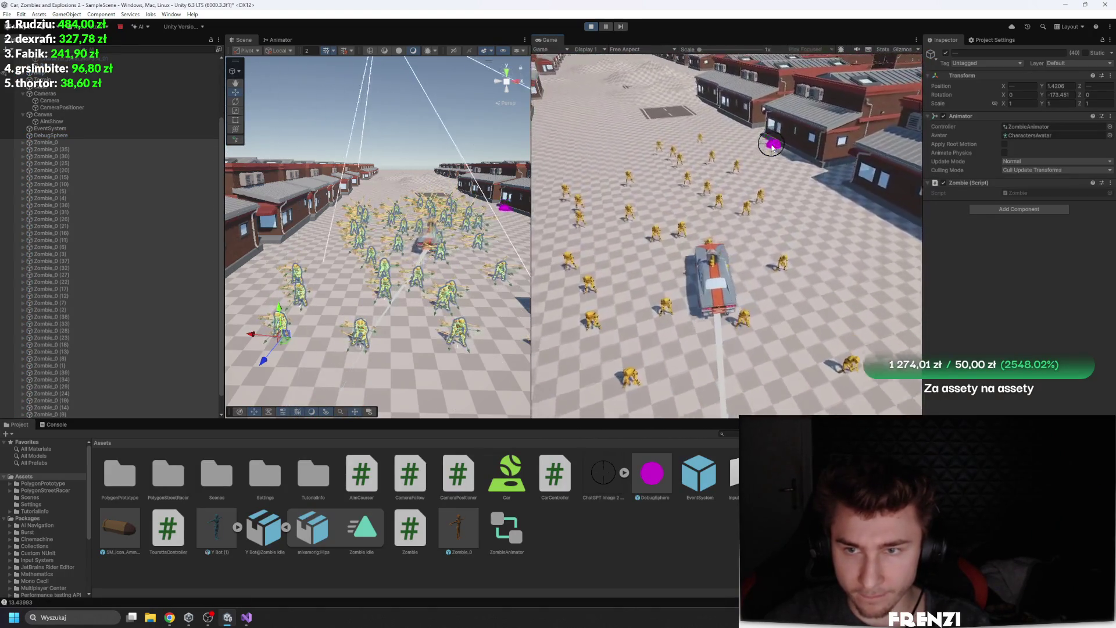
left_click(1004, 152)
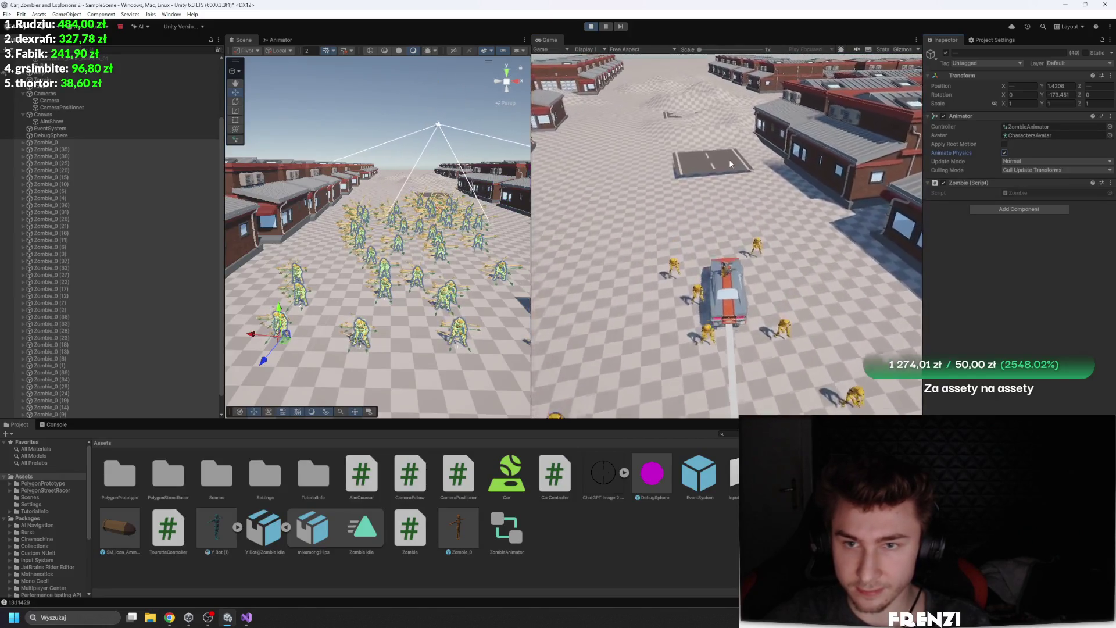
key("w")
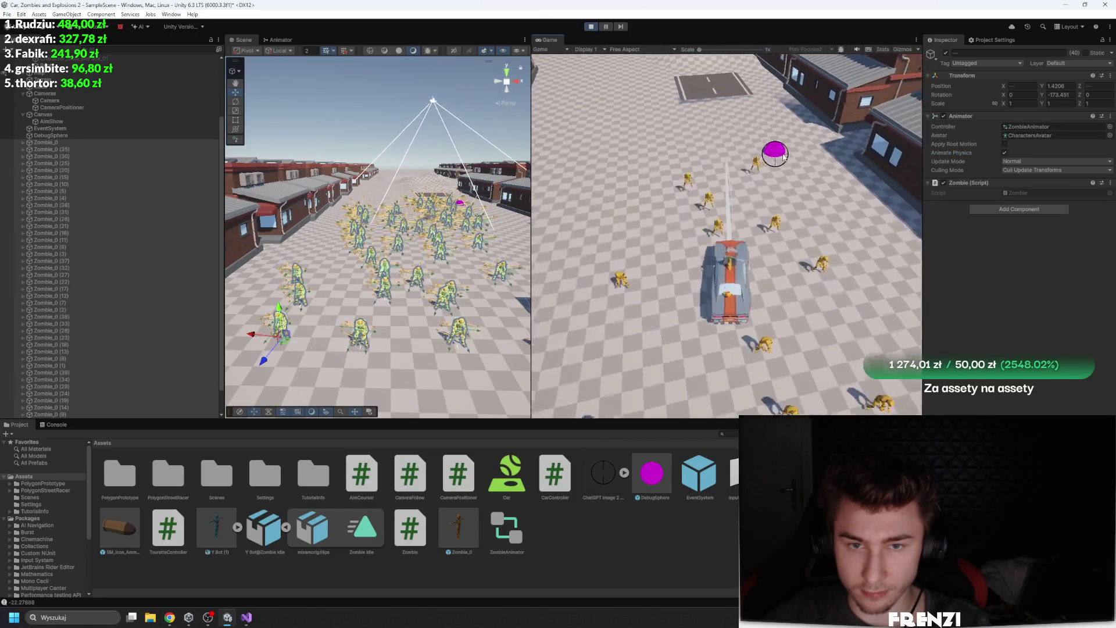
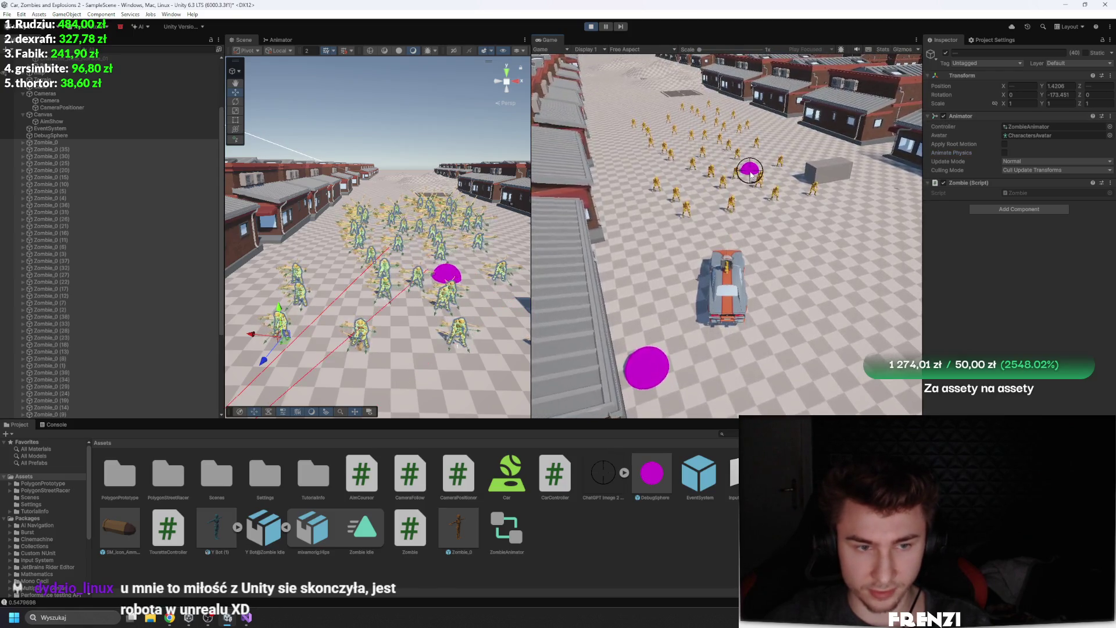
Add a Rigidbody component to a zombie while the game is running
left_click(988, 208)
left_click(630, 38)
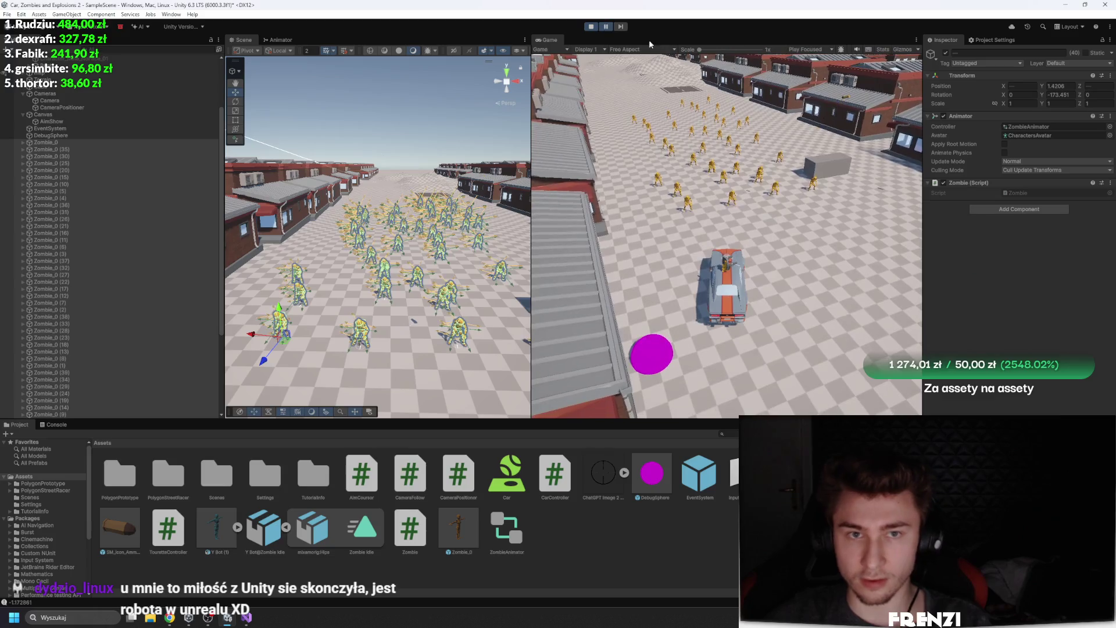
left_click(996, 209)
left_click(1007, 277)
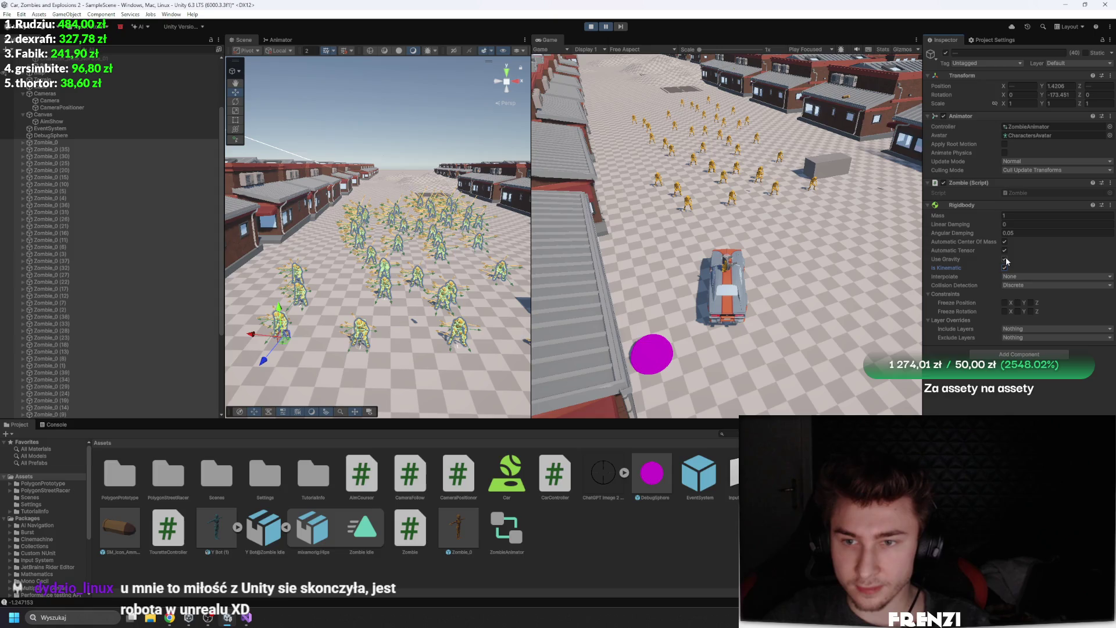
Drive the car into the zombie crowd, inspect Zombie_0 (25), then stop the game
key("w")
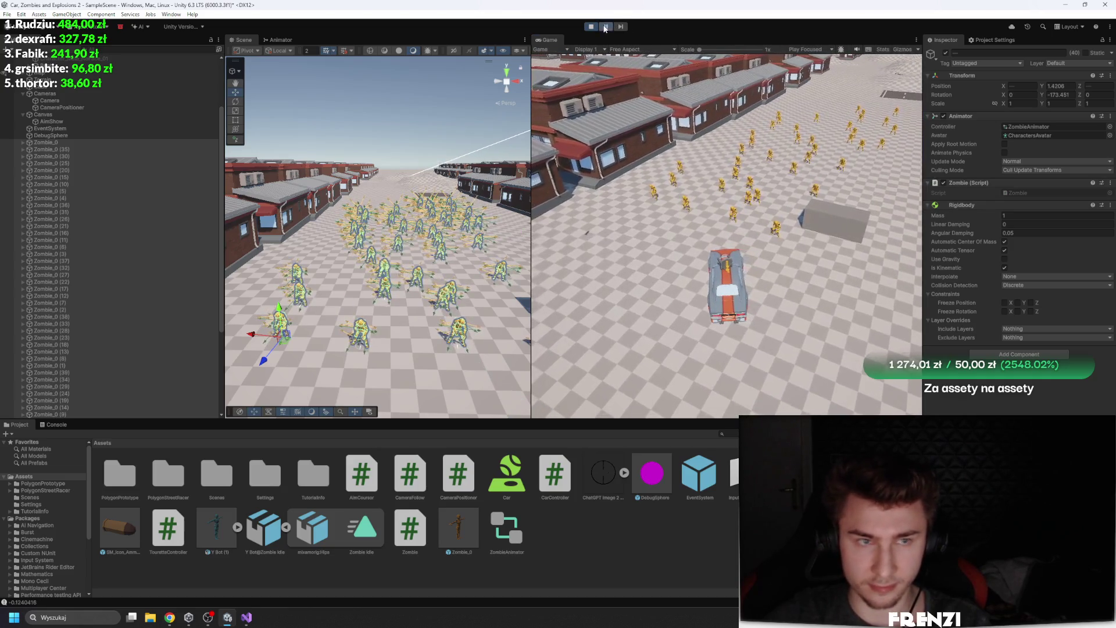
left_click(93, 164)
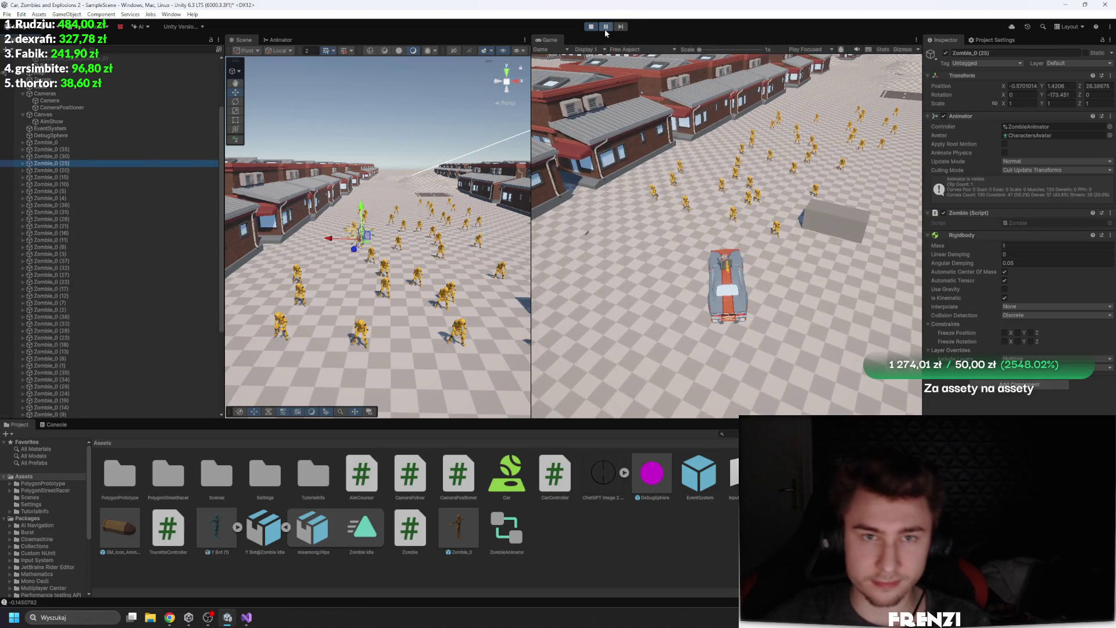
left_click(591, 28)
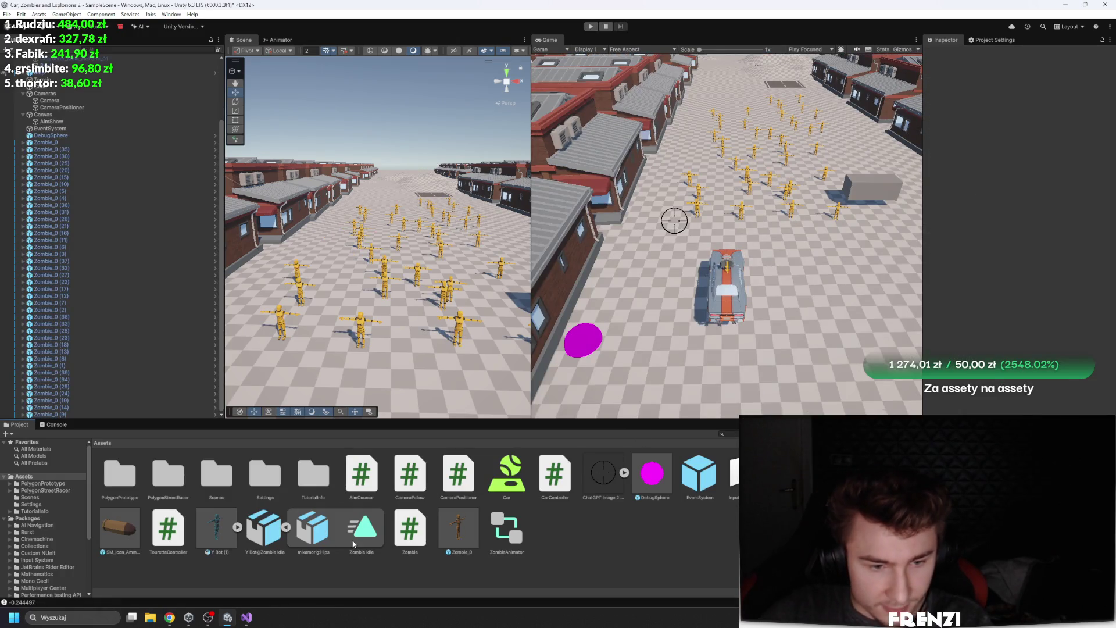
Open the Zombie_0 prefab and inspect the Spine_01 bone's collider, rigidbody and joint
double_click(463, 526)
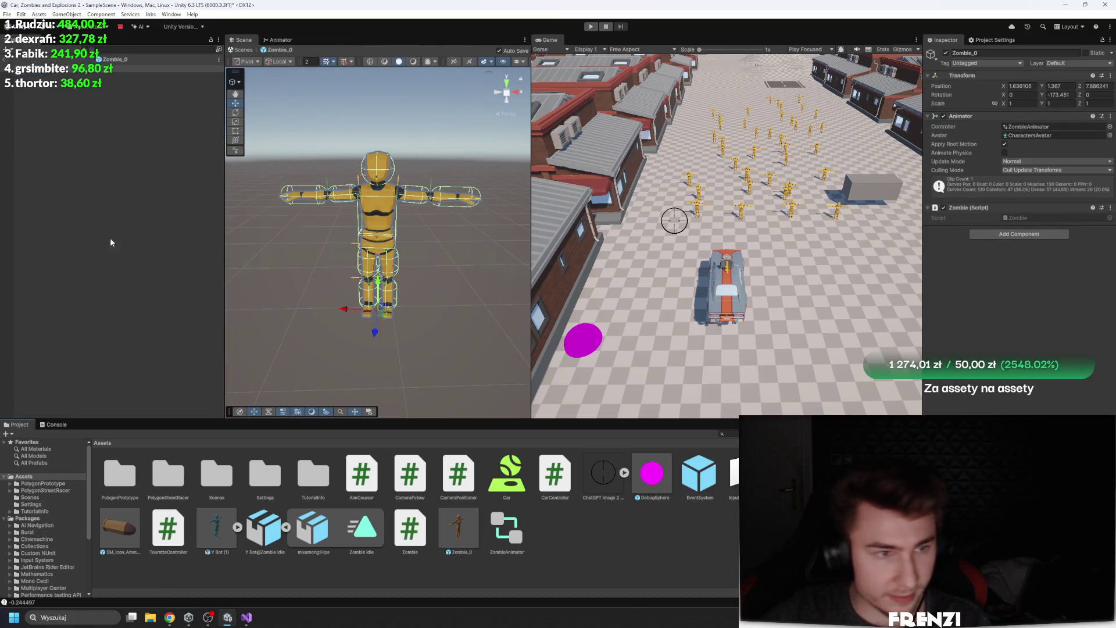
left_click(28, 117)
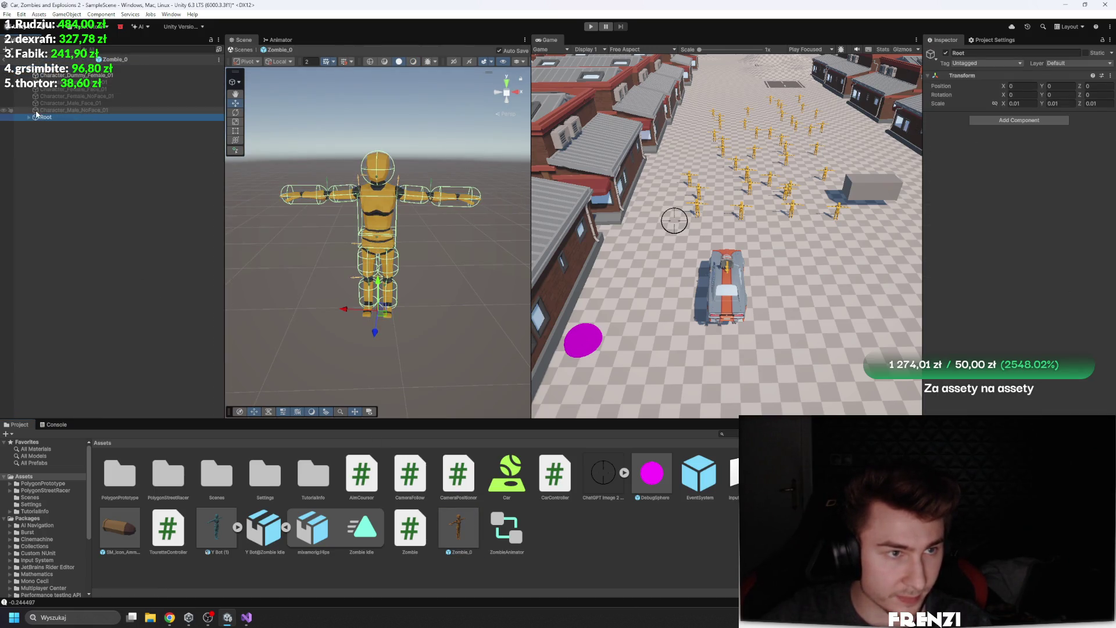
left_click(35, 124)
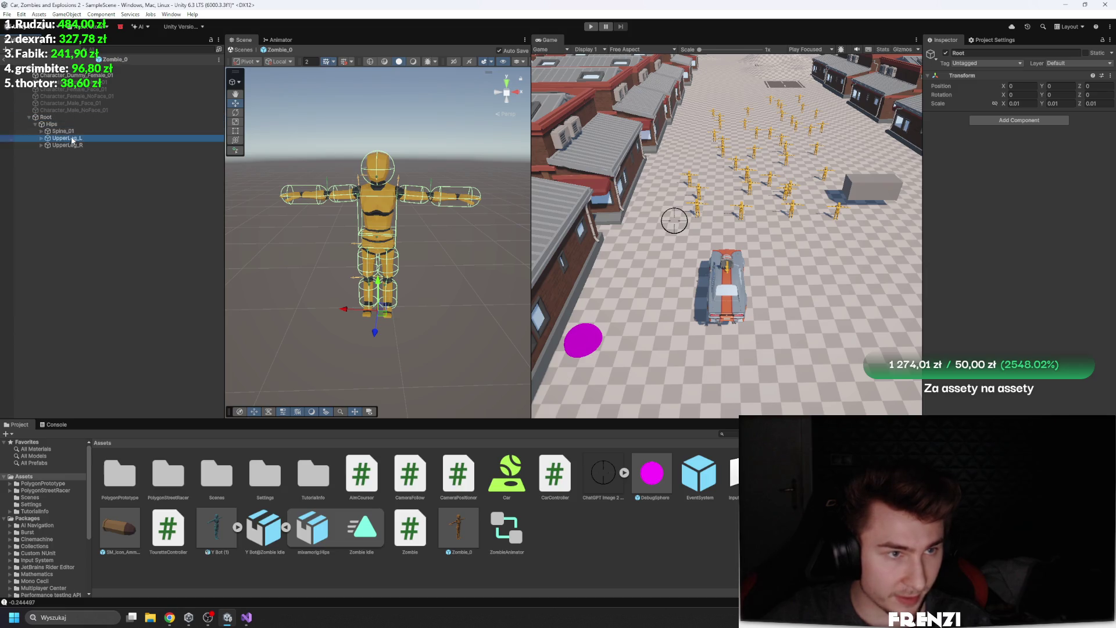
left_click(60, 132)
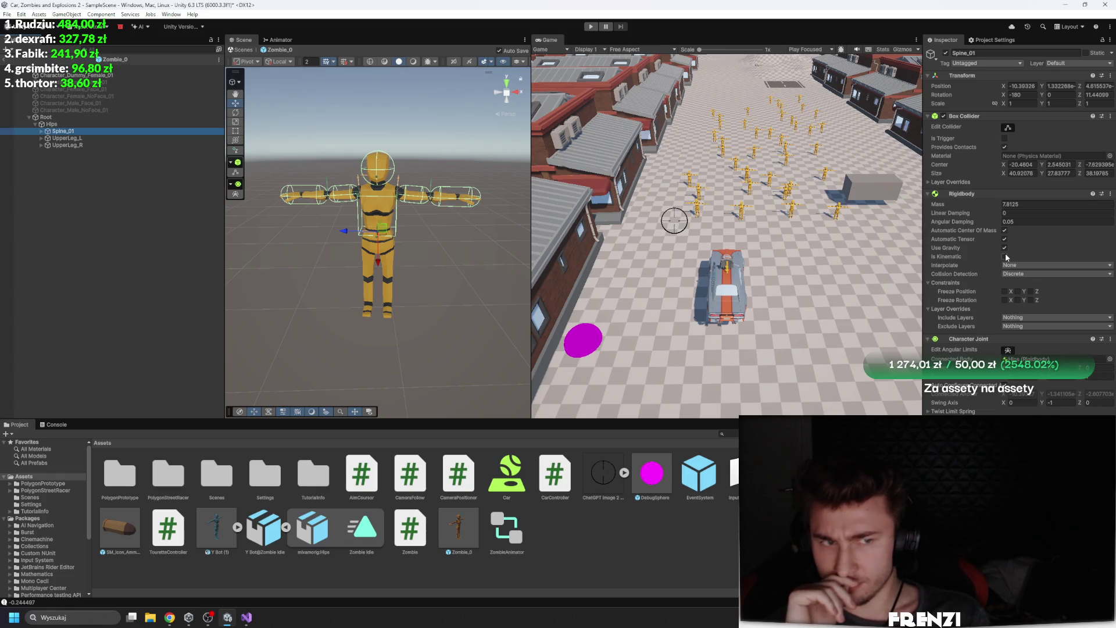
Reselect the Zombie_0 root and open its Zombie script in the code editor
left_click(151, 69)
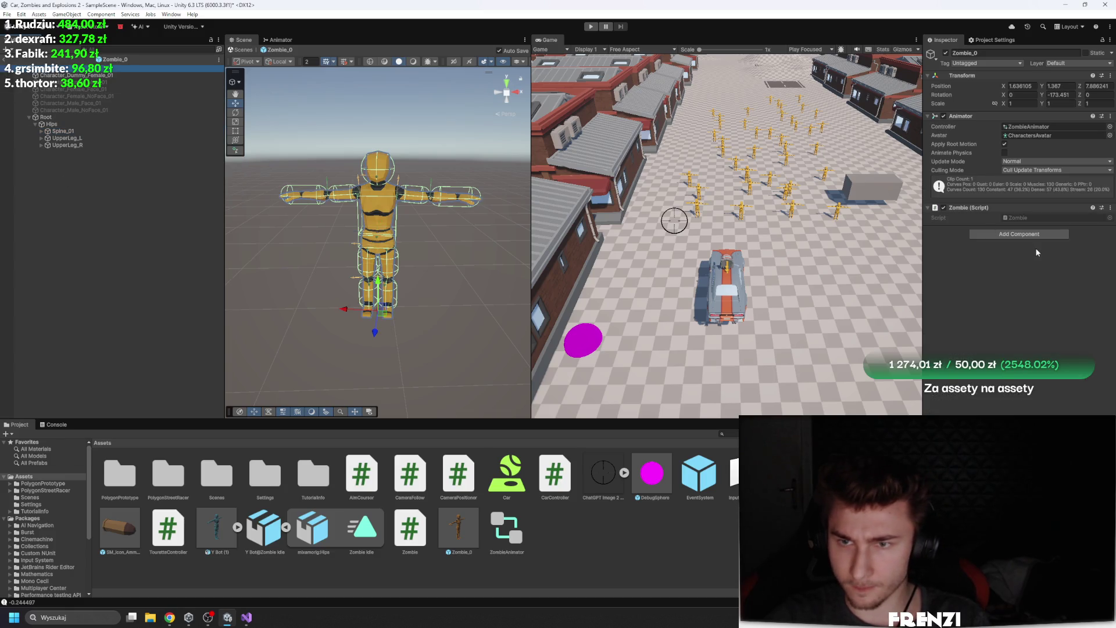
double_click(1043, 218)
left_click(274, 189)
Add Debug.Log(collision.gameObject) at the top of OnCollisionEnter and save the script
left_click(315, 157)
key("Return")
type("Debug.l")
key("Tab")
type("(\"")
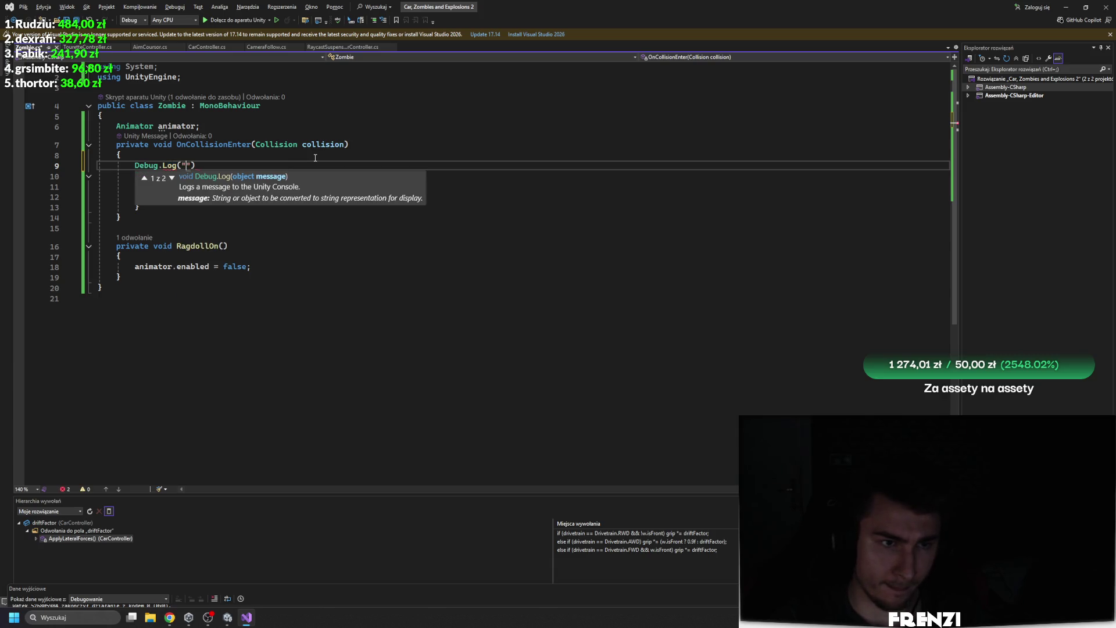
type("collision.gameObject")
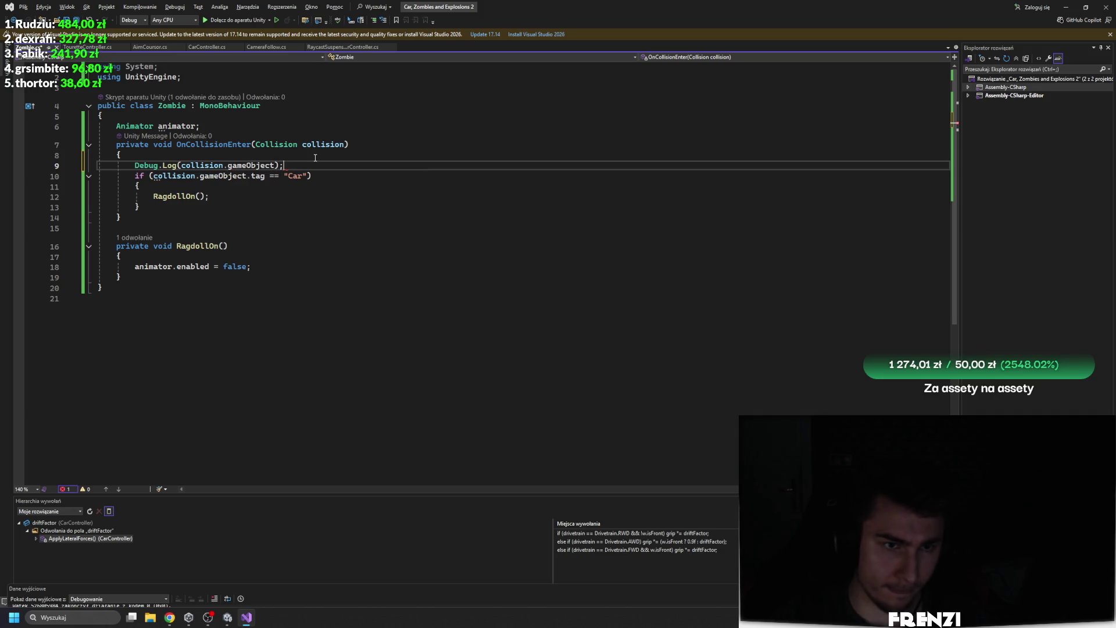
key("ctrl+s")
Return to the Unity editor so the script recompiles
left_click(227, 617)
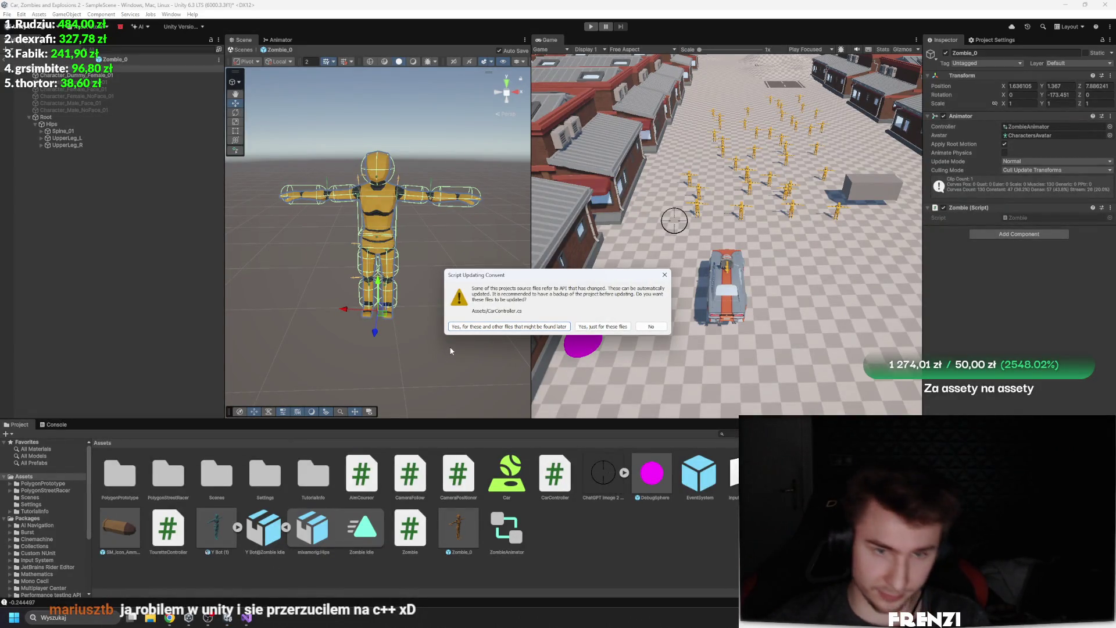
key("alt+Tab")
mouse_move(228, 617)
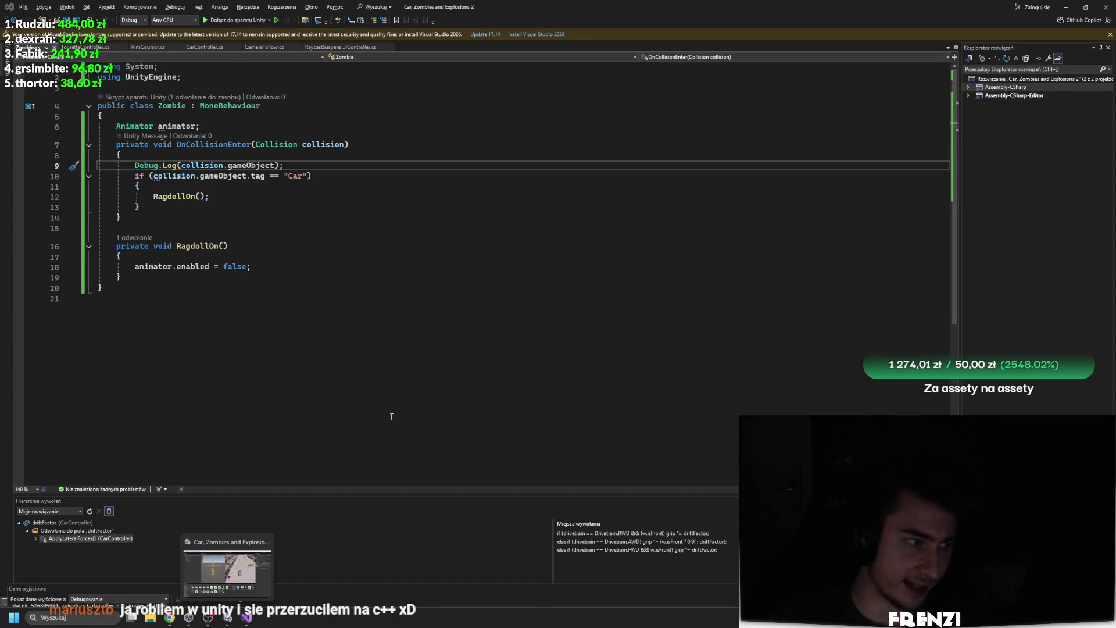
left_click(231, 587)
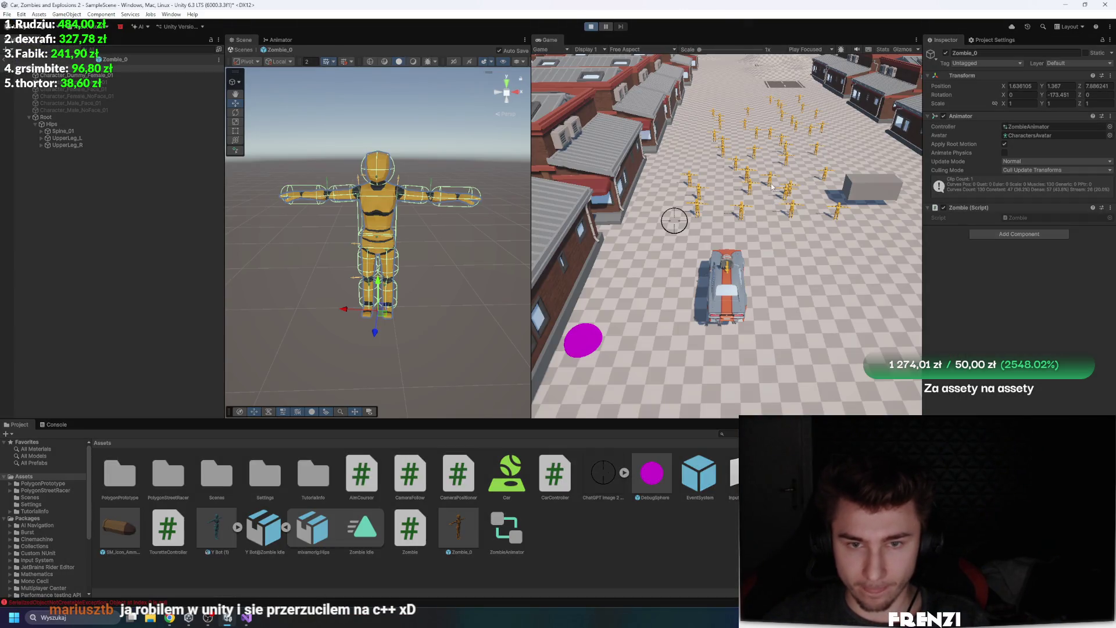
Comment out the Debug.Log(forwardSpeedf) speed spam in CarController.cs and decline the script update
left_click(773, 186)
key("w")
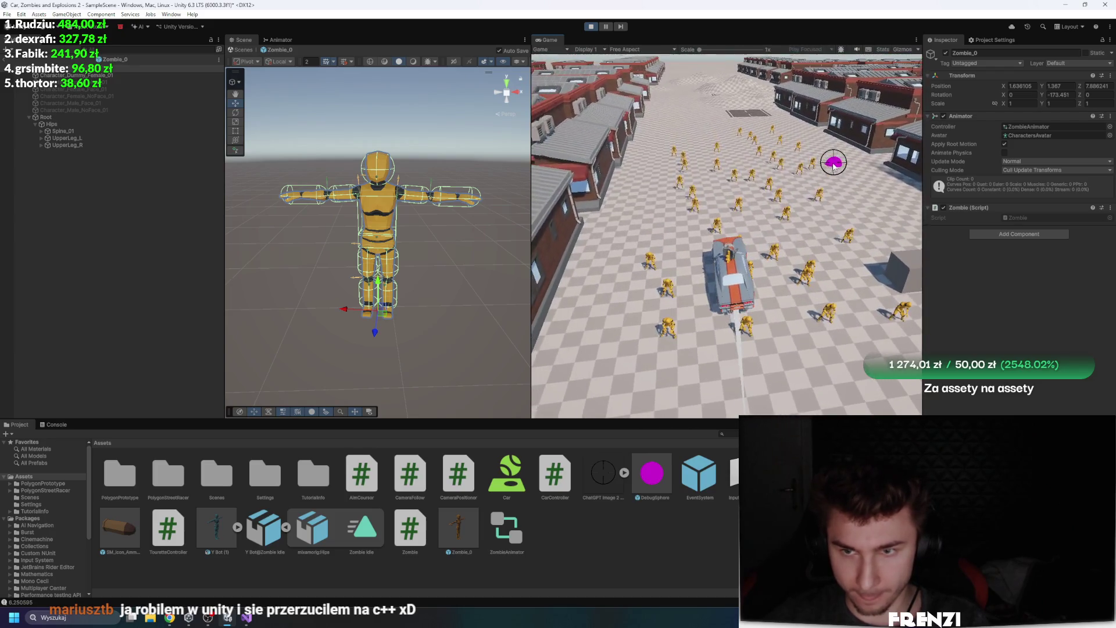
left_click(51, 424)
double_click(58, 457)
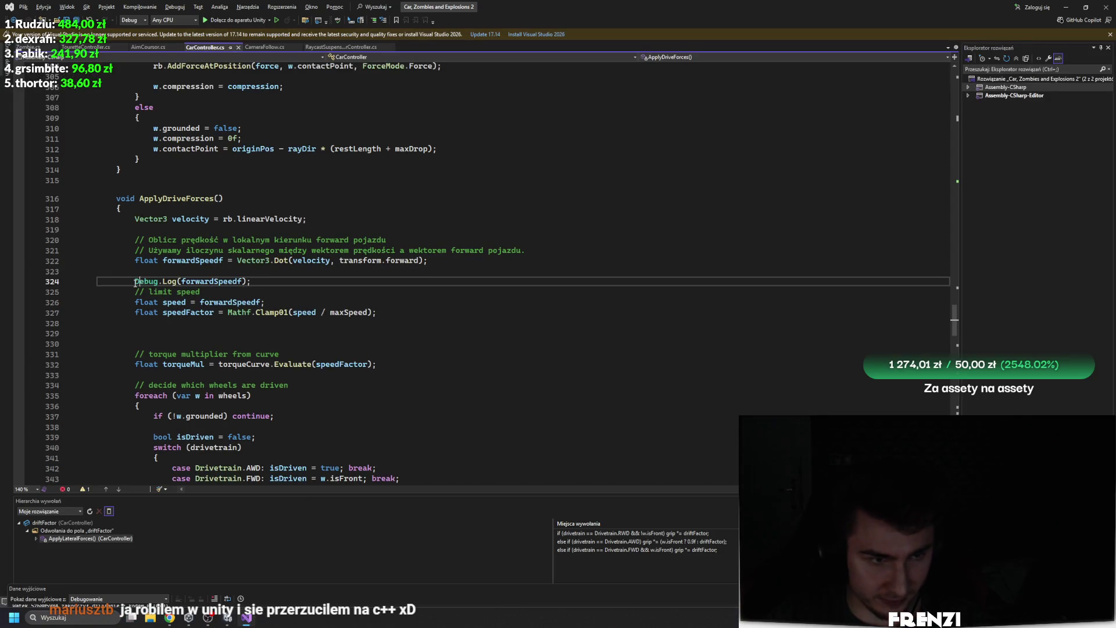
type("///")
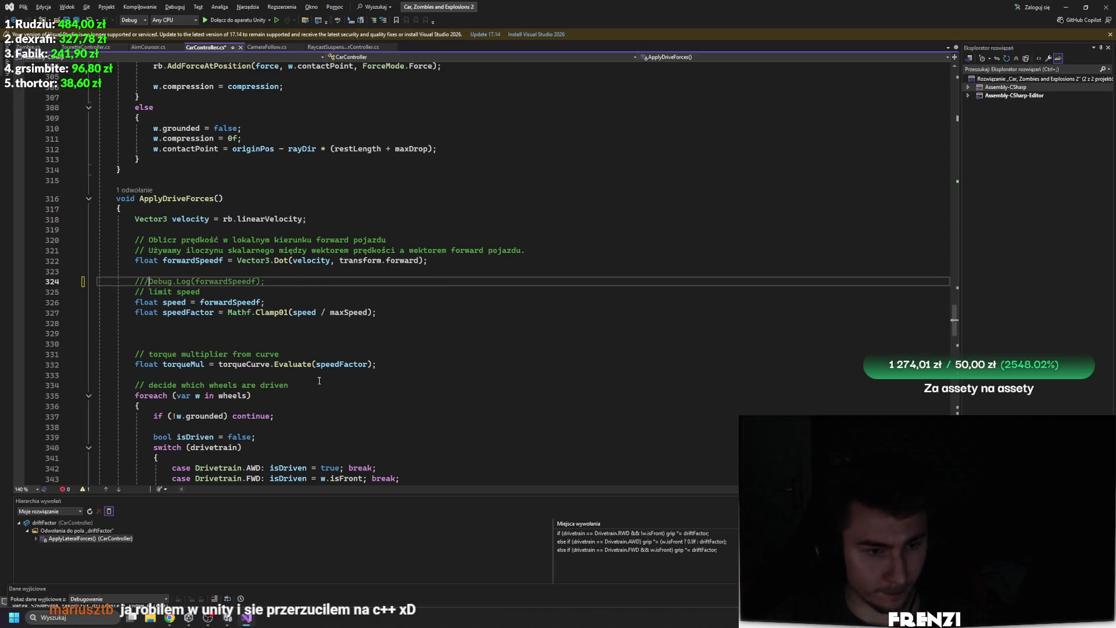
key("alt+Tab")
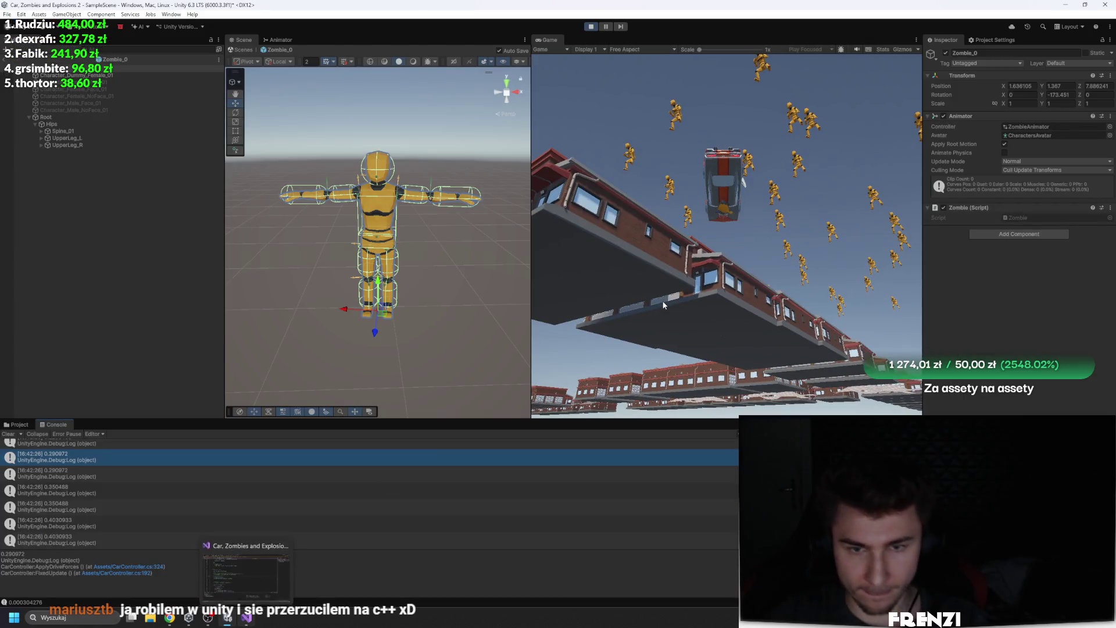
left_click(647, 327)
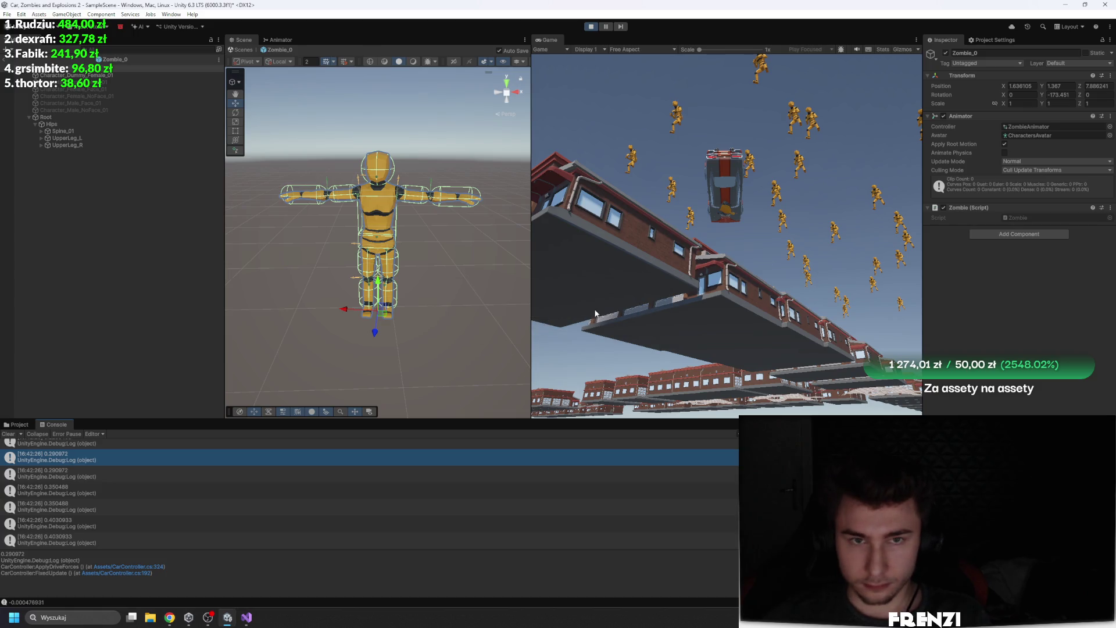
Restart the game, clear the console and shoot zombies to log Terrain and LowerLeg_L hits
left_click(589, 27)
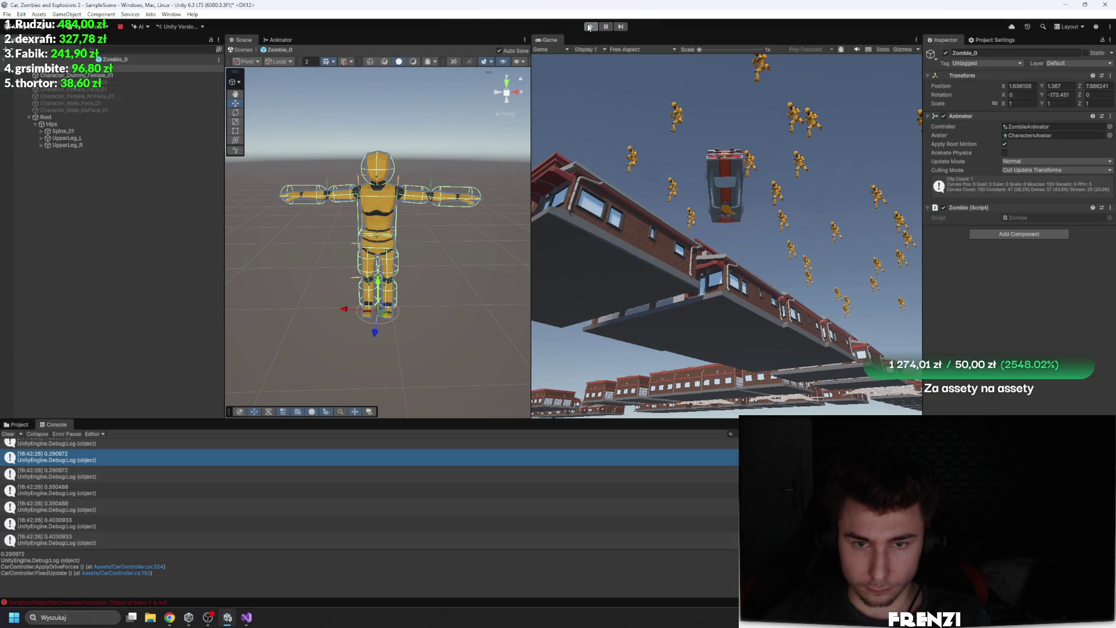
key("w")
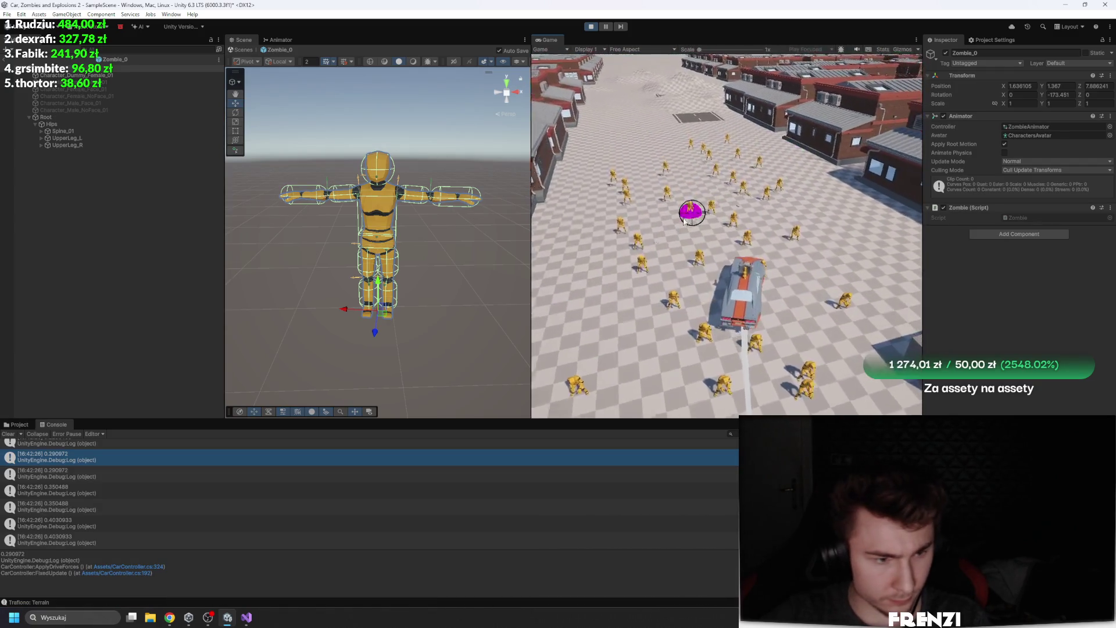
left_click(9, 433)
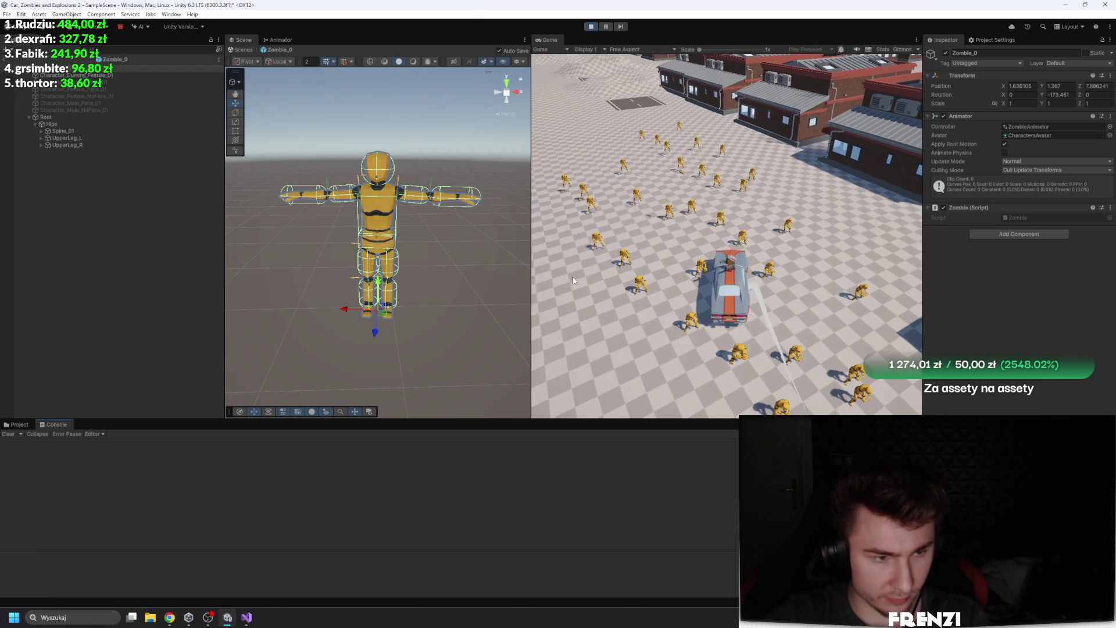
left_click(646, 244)
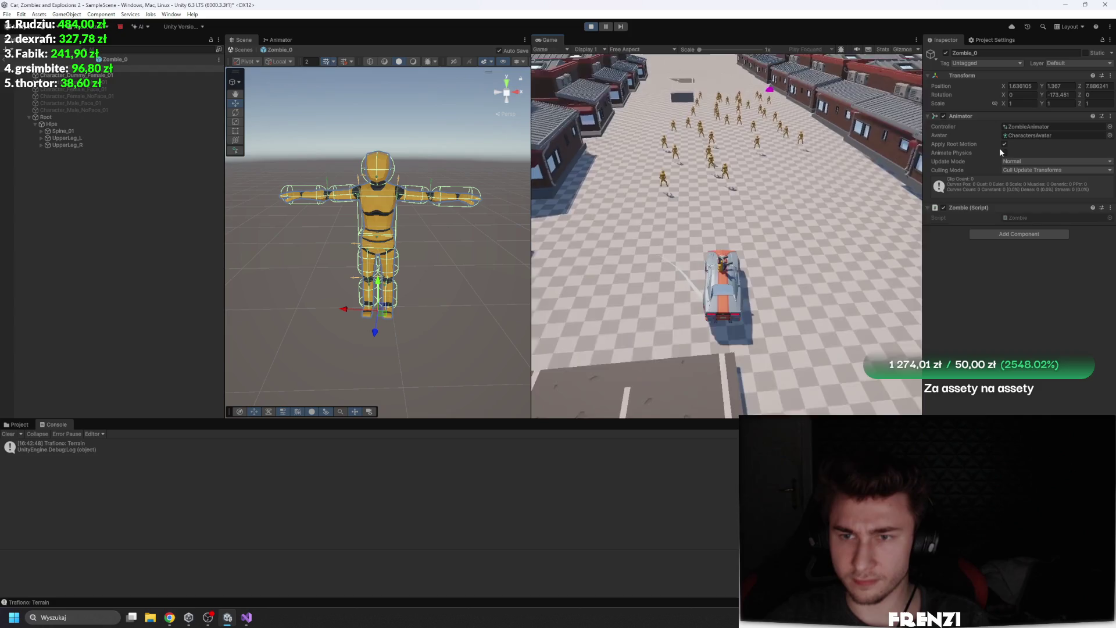
left_click(709, 153)
left_click(710, 150)
left_click(711, 149)
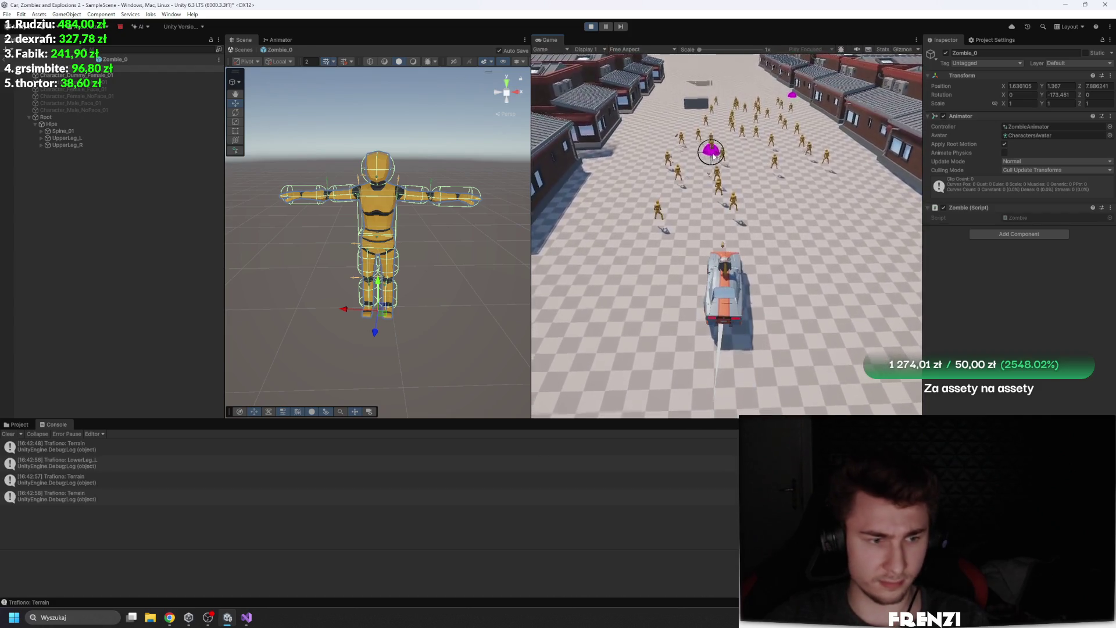
left_click(744, 146)
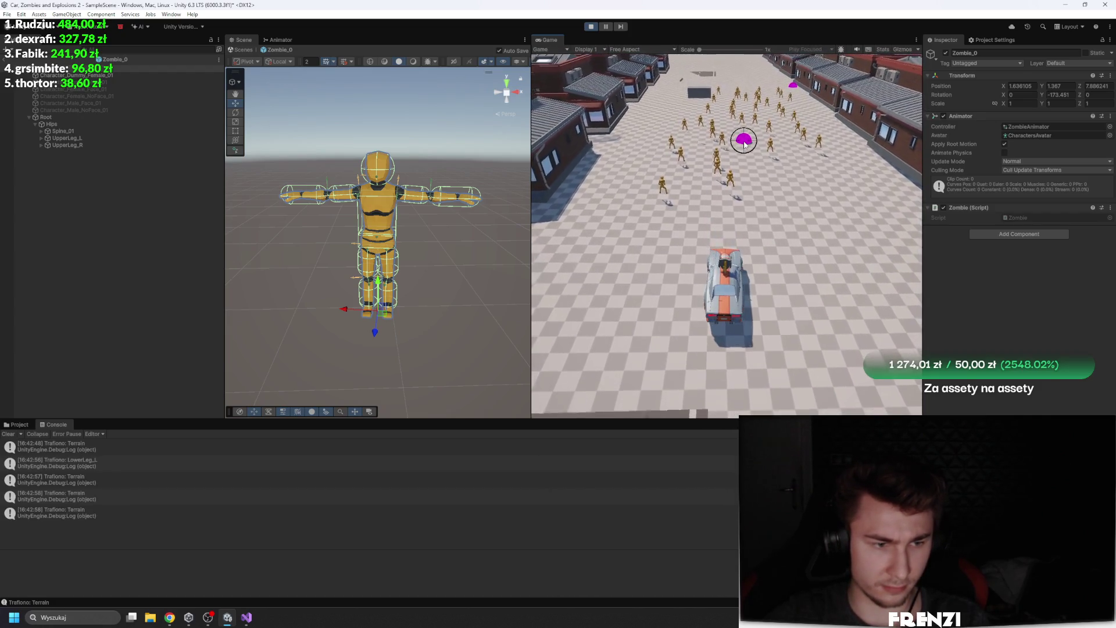
key("alt+Tab")
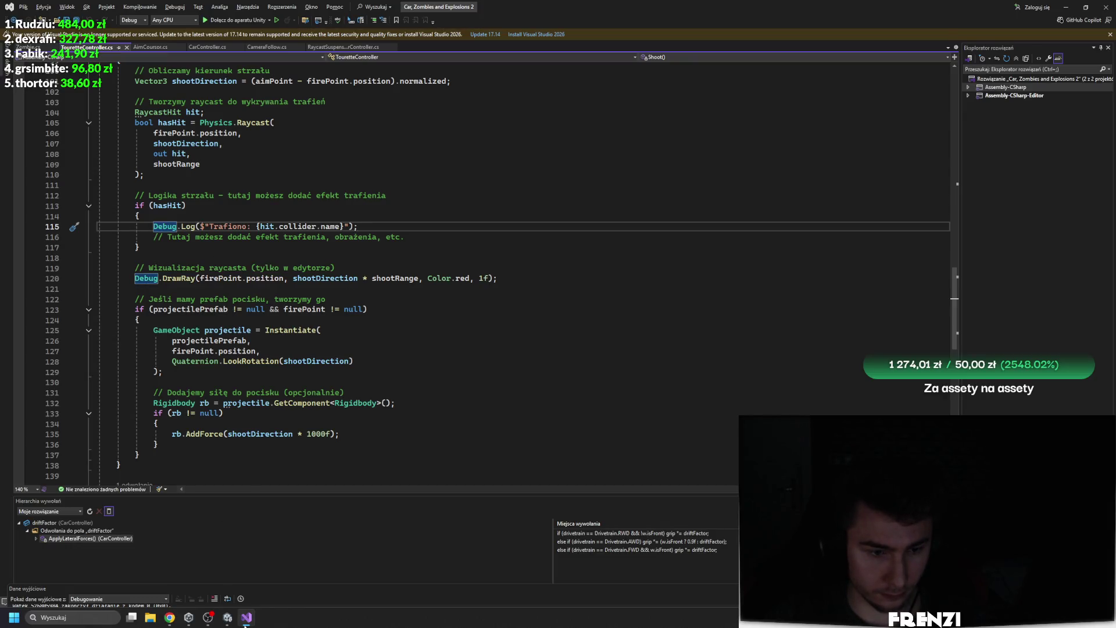
Back in the running game, drive the car, leave the prefab and fire another test shot
left_click(227, 617)
key("w")
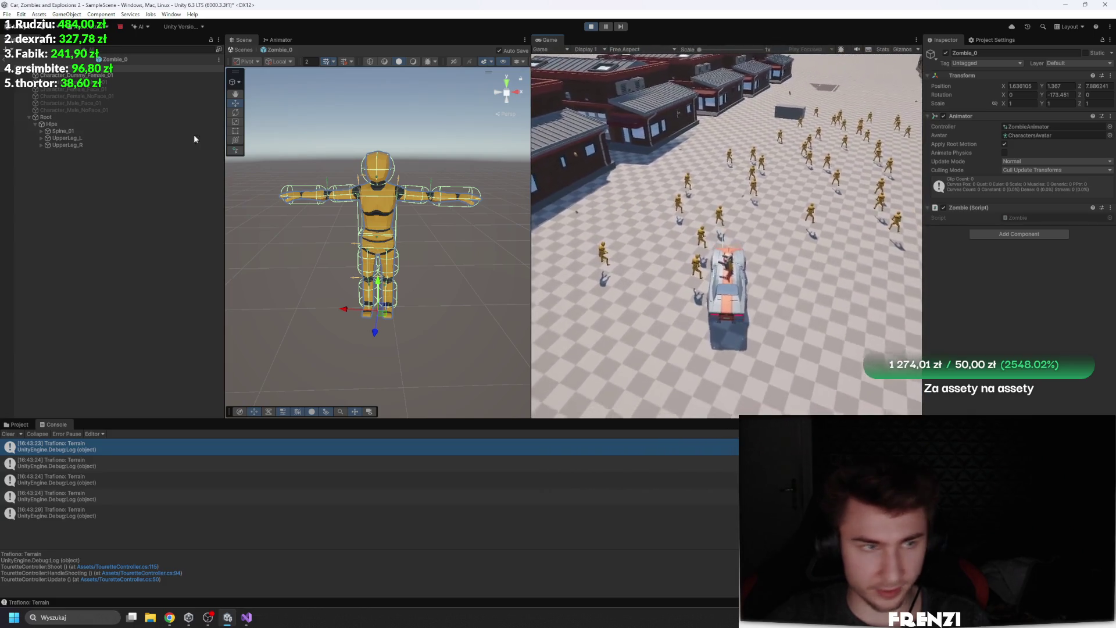
left_click(3, 60)
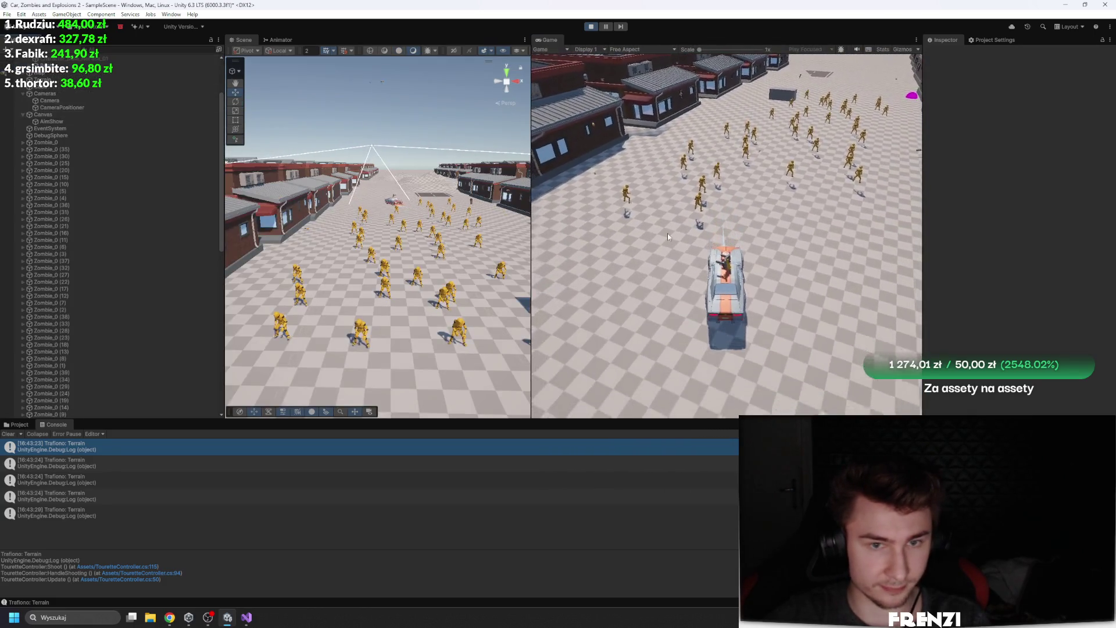
scroll(103, 218, "up", 3)
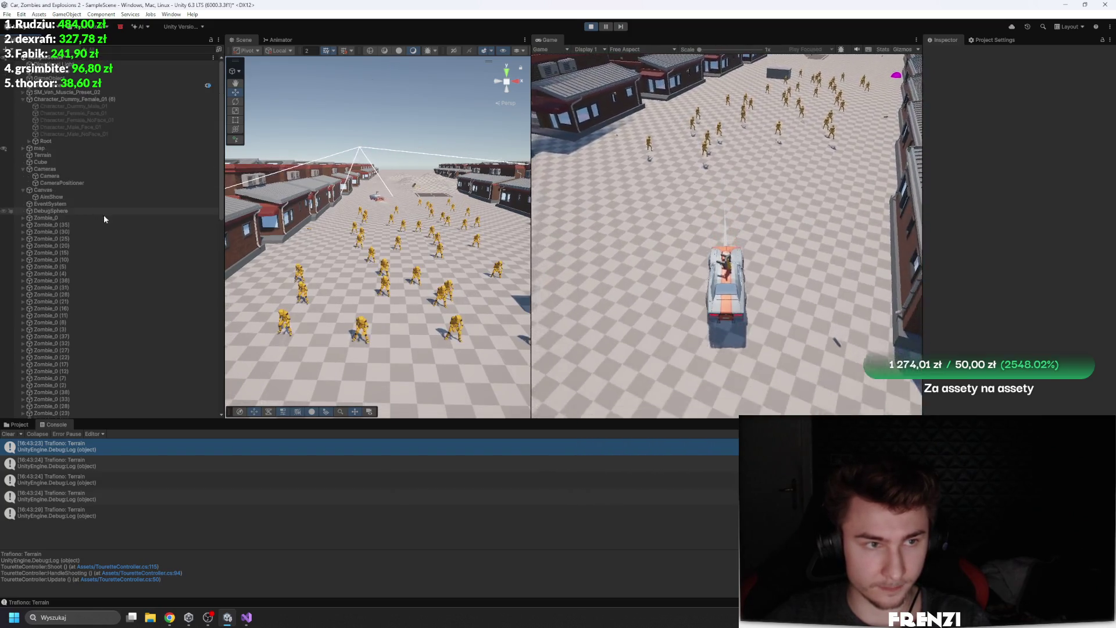
left_click(686, 223)
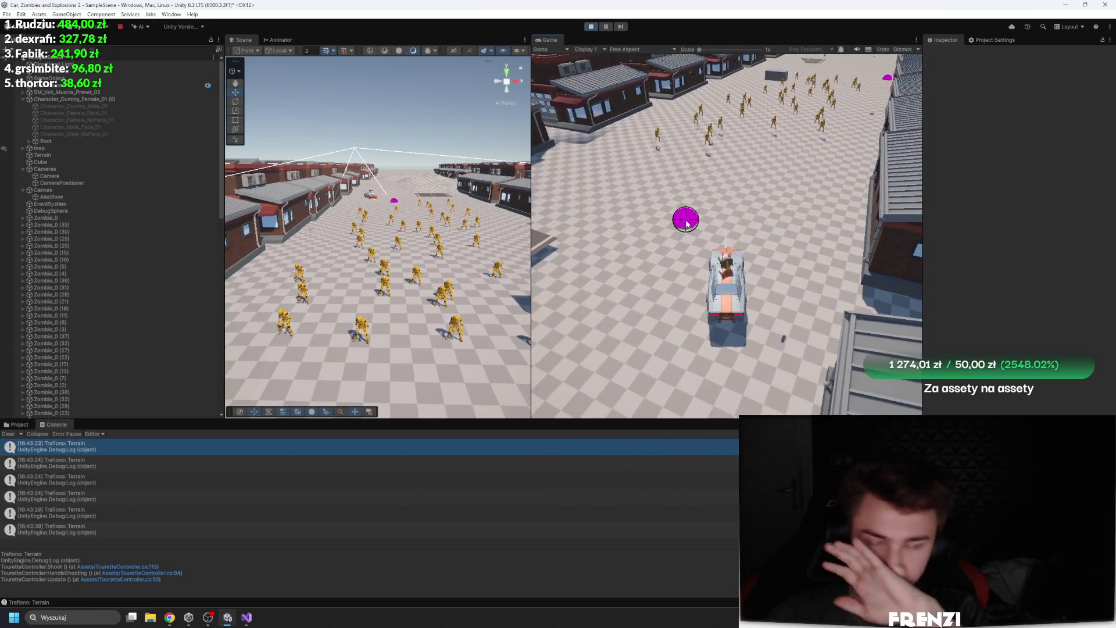
Collapse Character_Dummy_Female_01 (6), clear the console, show the Project tab and frame Zombie_0 (30)
left_click(24, 99)
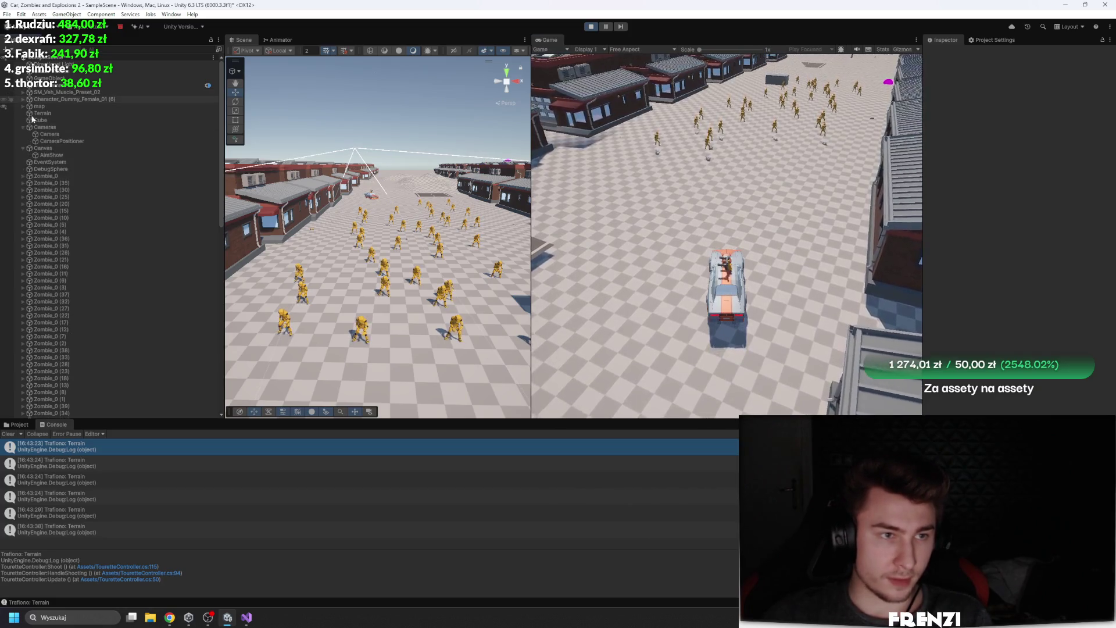
left_click(9, 434)
left_click(18, 424)
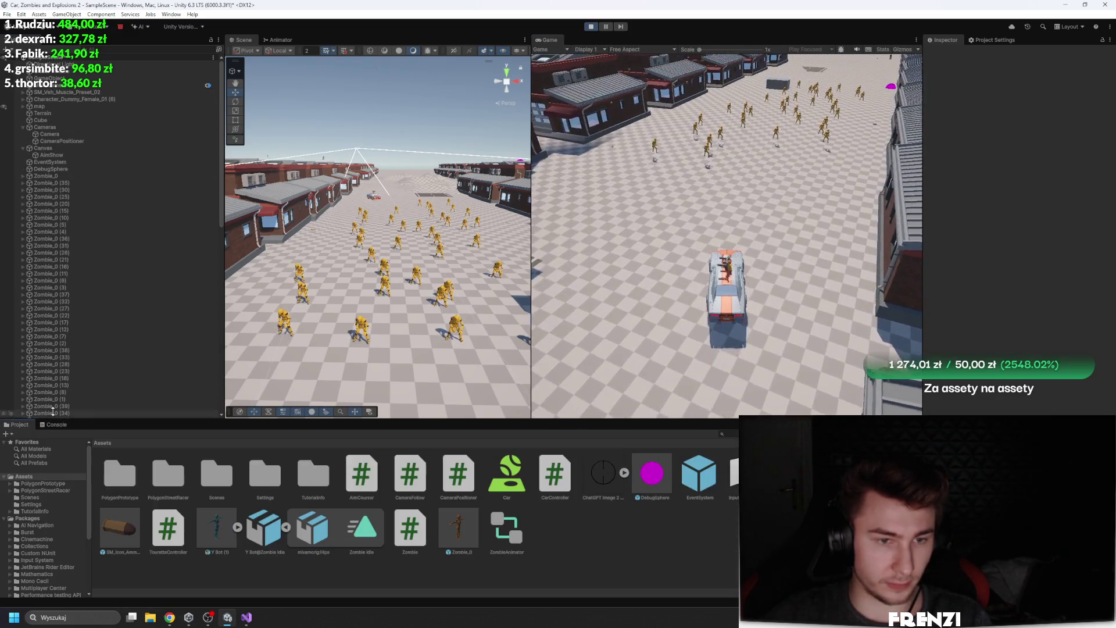
left_click(371, 254)
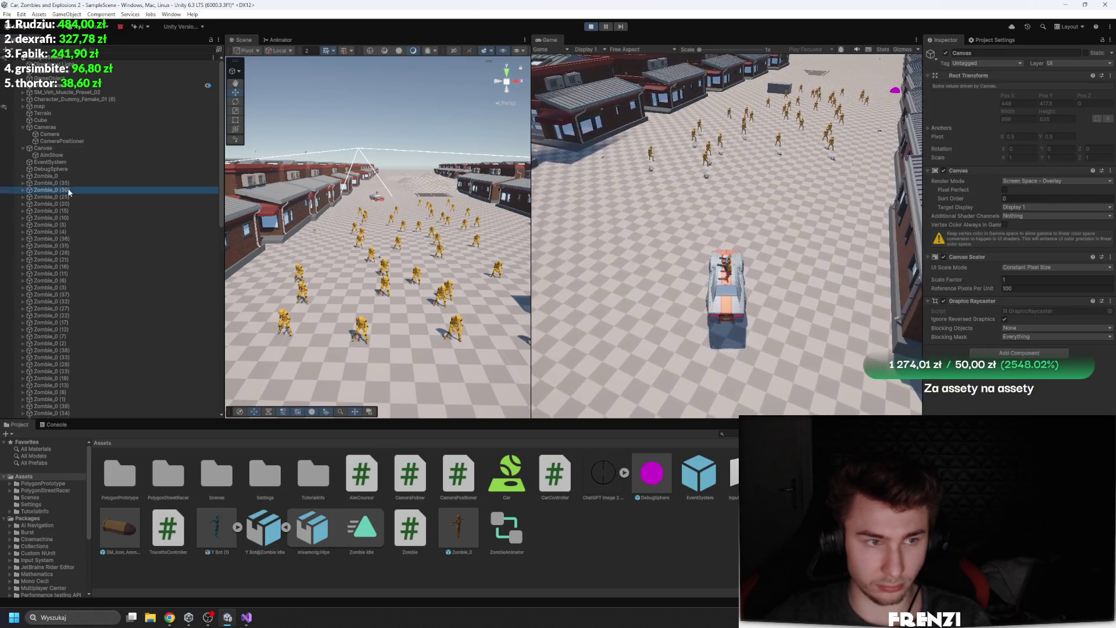
key("f")
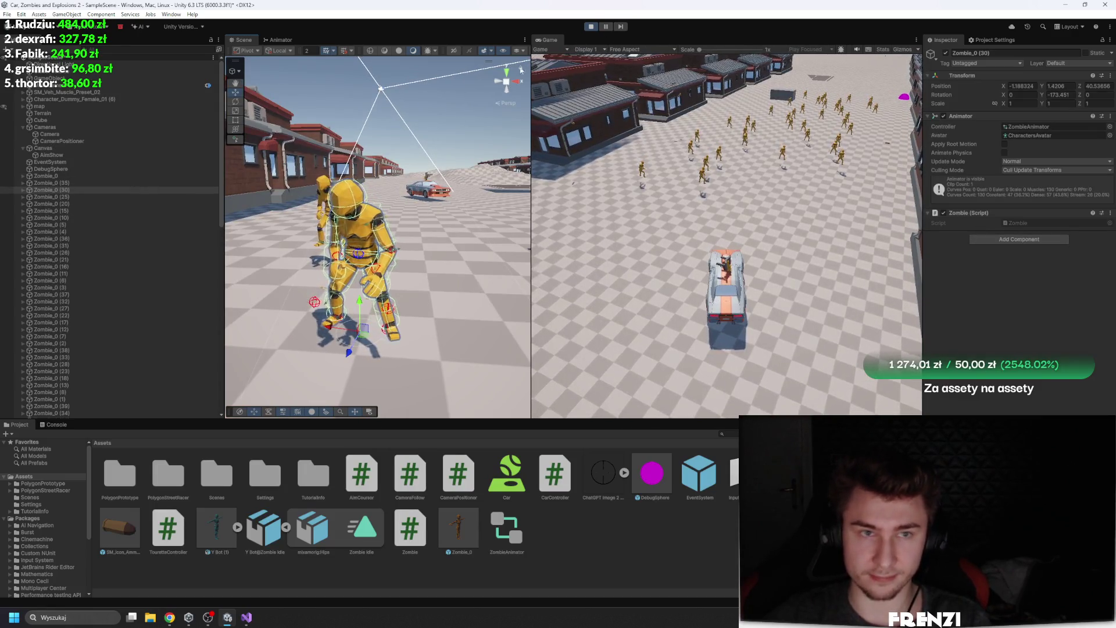
Add a Rigidbody to Zombie_0 through Zombie_0 (9), check Zombie_0 (27), and stop the game
left_click(81, 177)
scroll(105, 262, "down", 5)
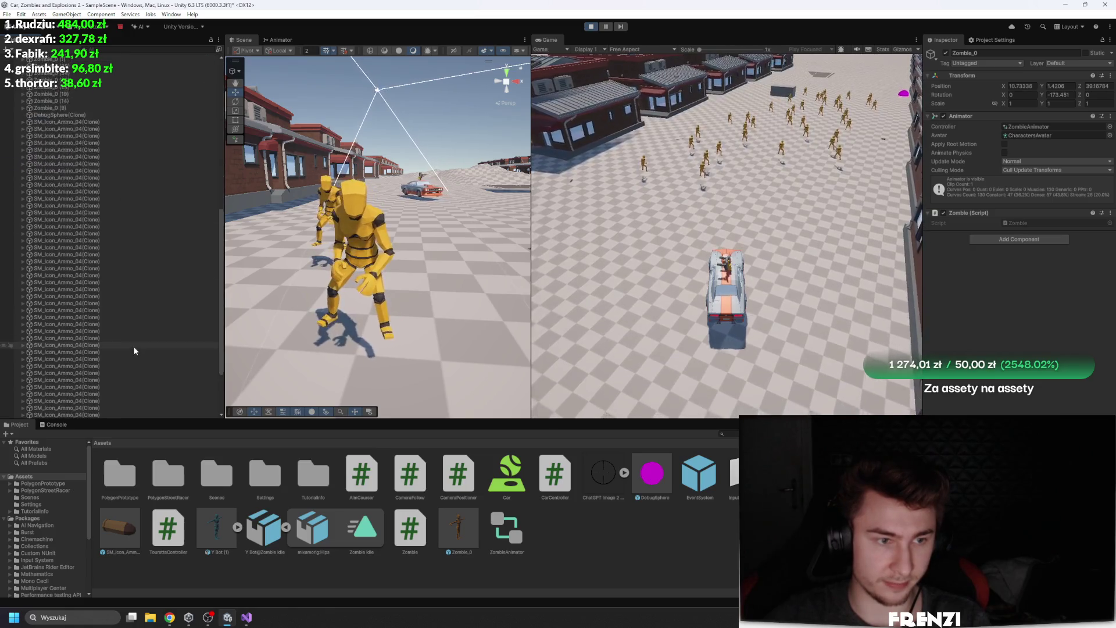
left_click(78, 266, "shift")
left_click(607, 27)
left_click(1019, 209)
left_click(1007, 293)
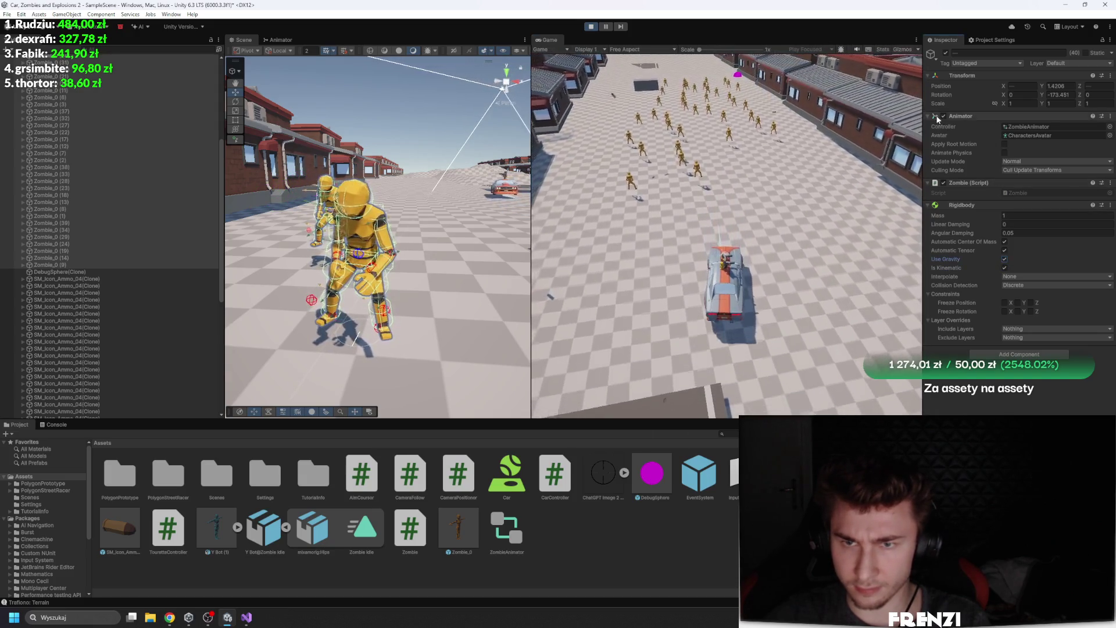
double_click(129, 125)
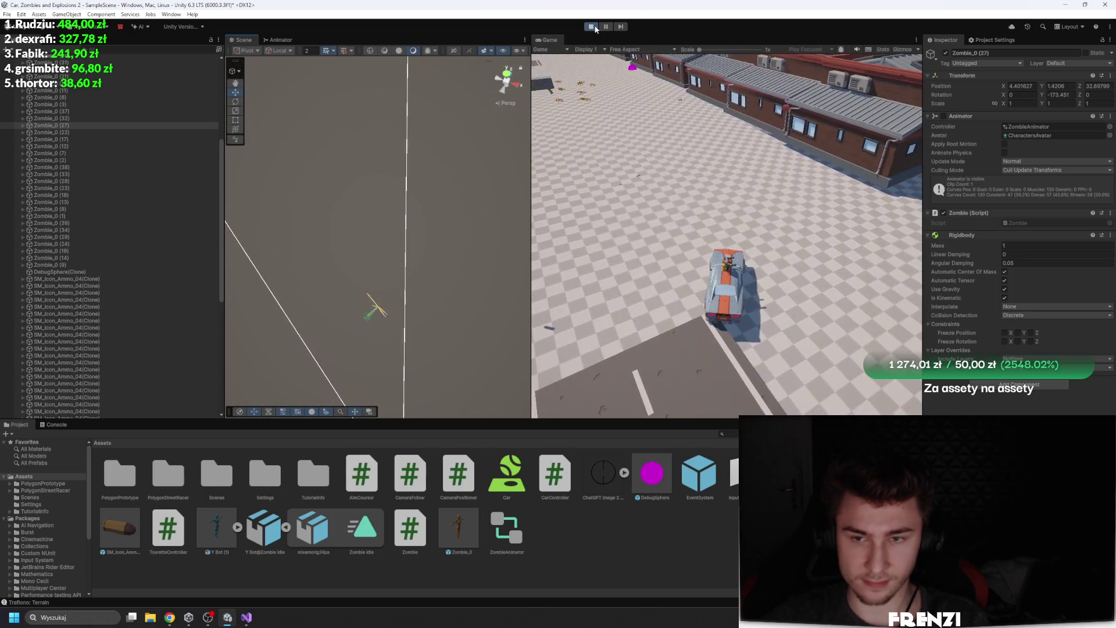
left_click(595, 28)
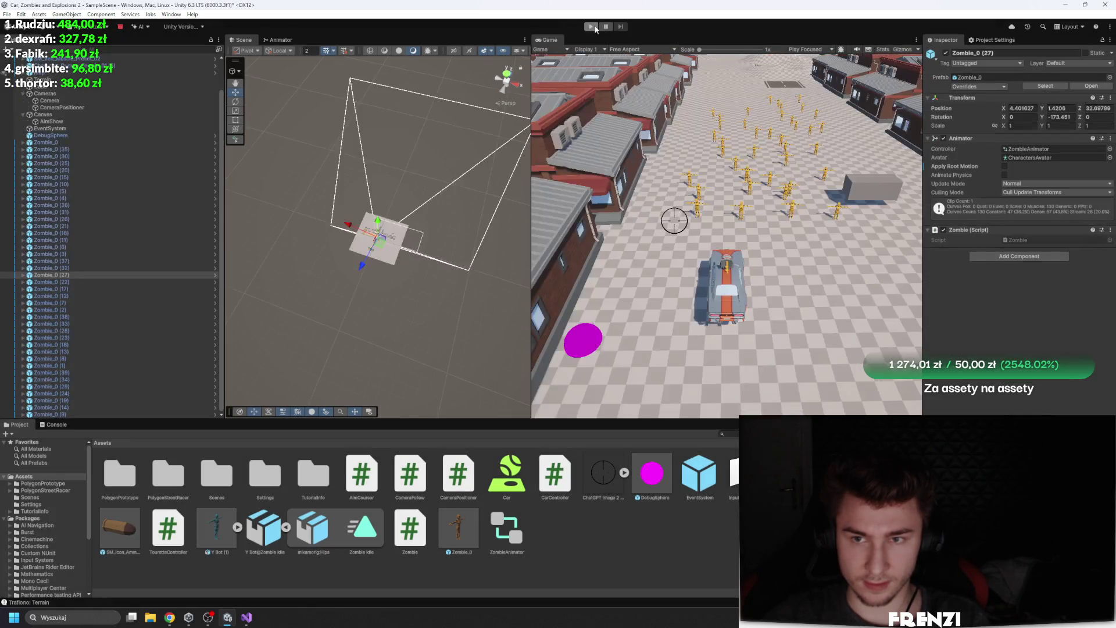
Restart the game and range-select all 40 Zombie_0 objects
left_click(591, 26)
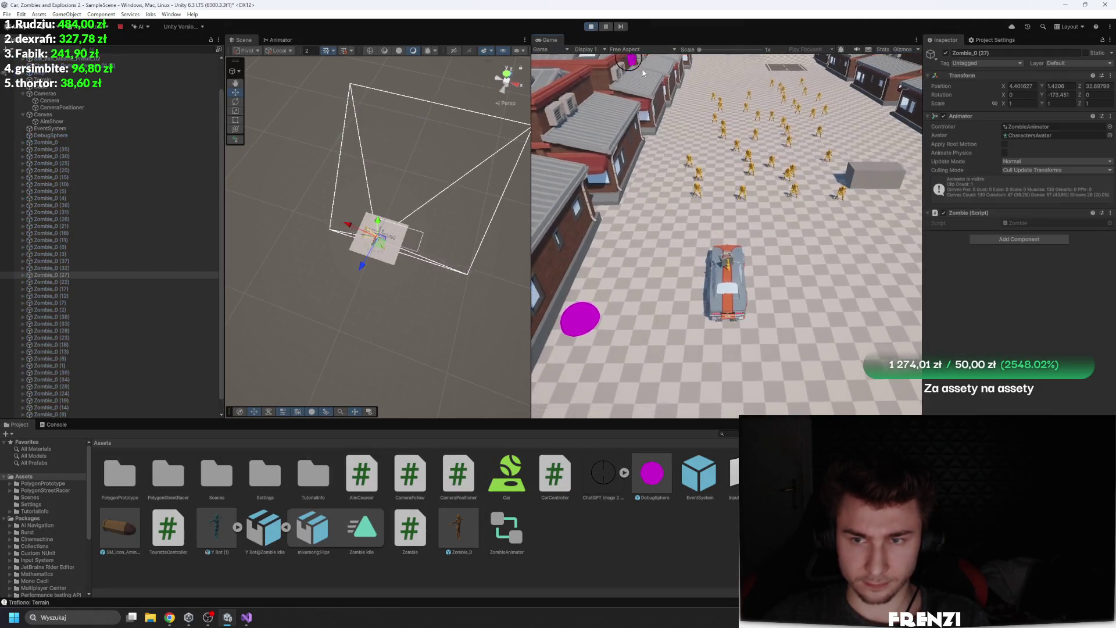
left_click(65, 143)
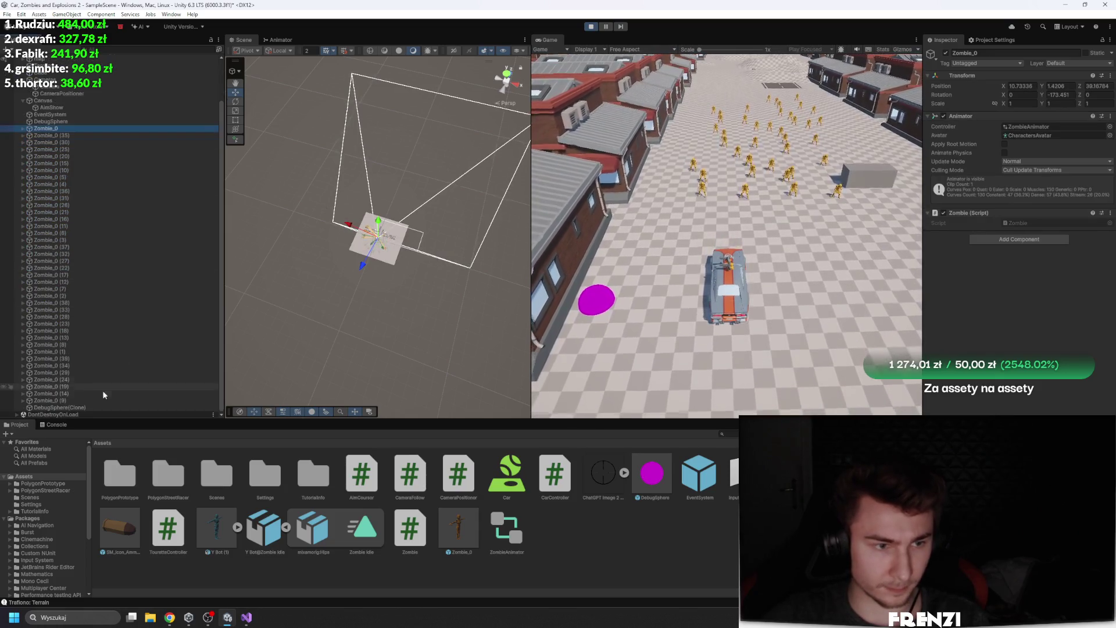
left_click(91, 400, "shift")
left_click(801, 94)
Add a 3D Rigidbody to the zombies, undoing an accidental Rigidbody 2D, and clear the console
left_click(1018, 209)
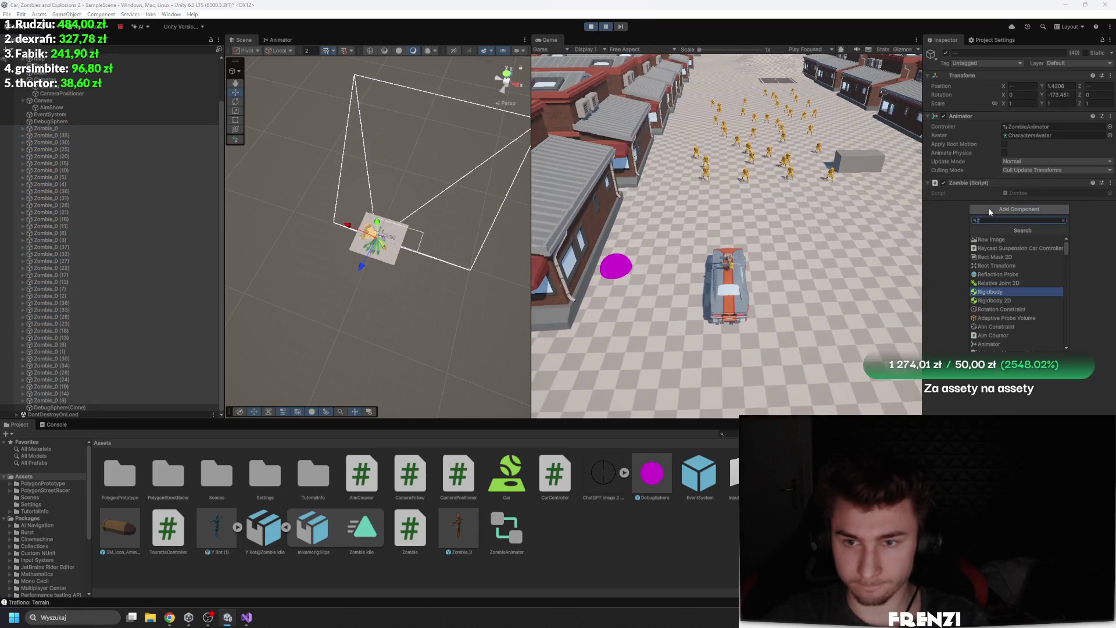
left_click(1007, 299)
key("ctrl+z")
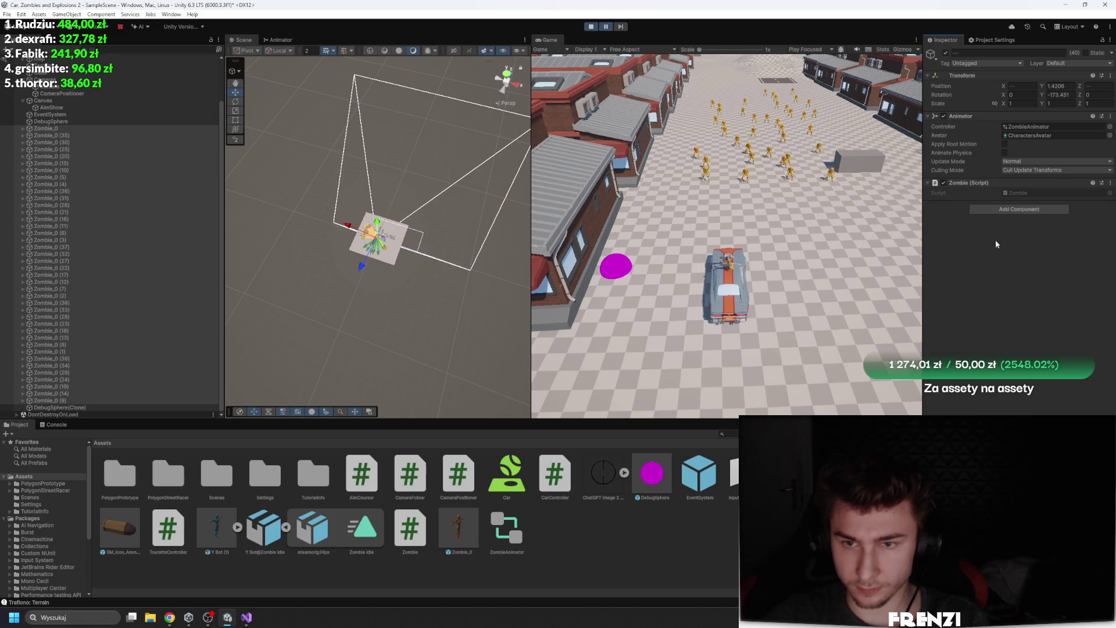
left_click(1019, 209)
left_click(1011, 292)
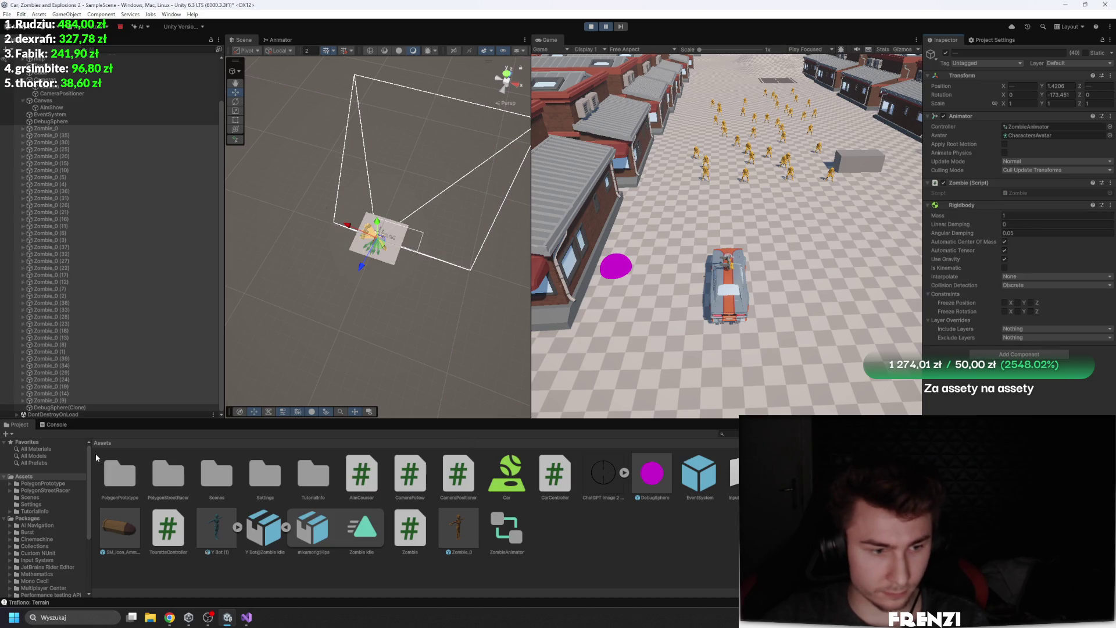
left_click(54, 425)
left_click(8, 434)
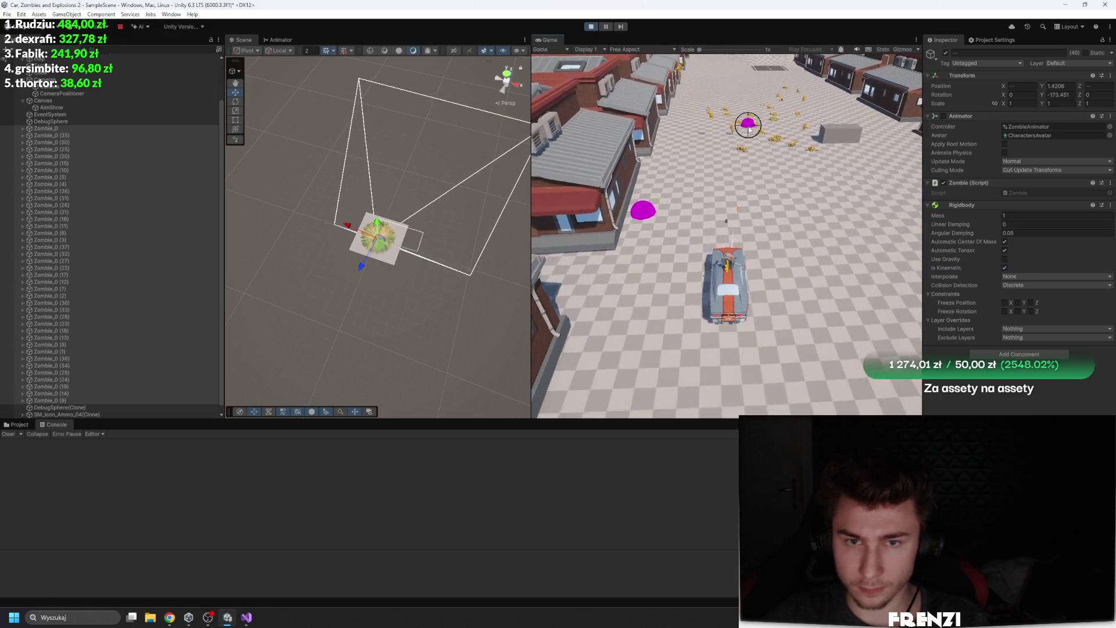
Fire test shots at the zombies, then open Zombie.cs from the Zombie component's Script field
left_click(860, 104)
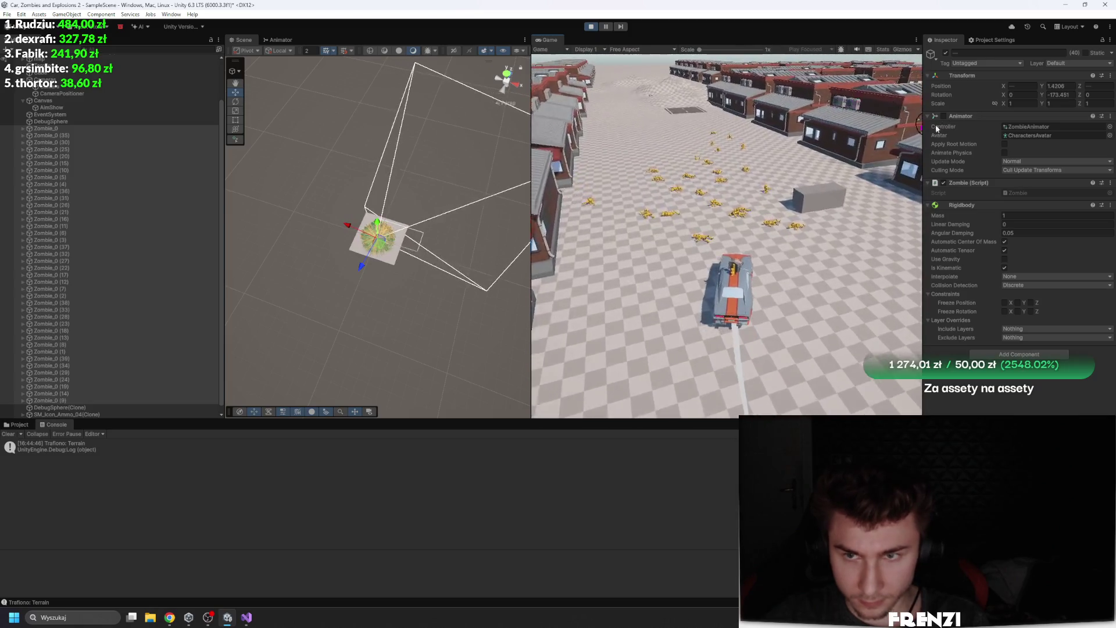
left_click(688, 138)
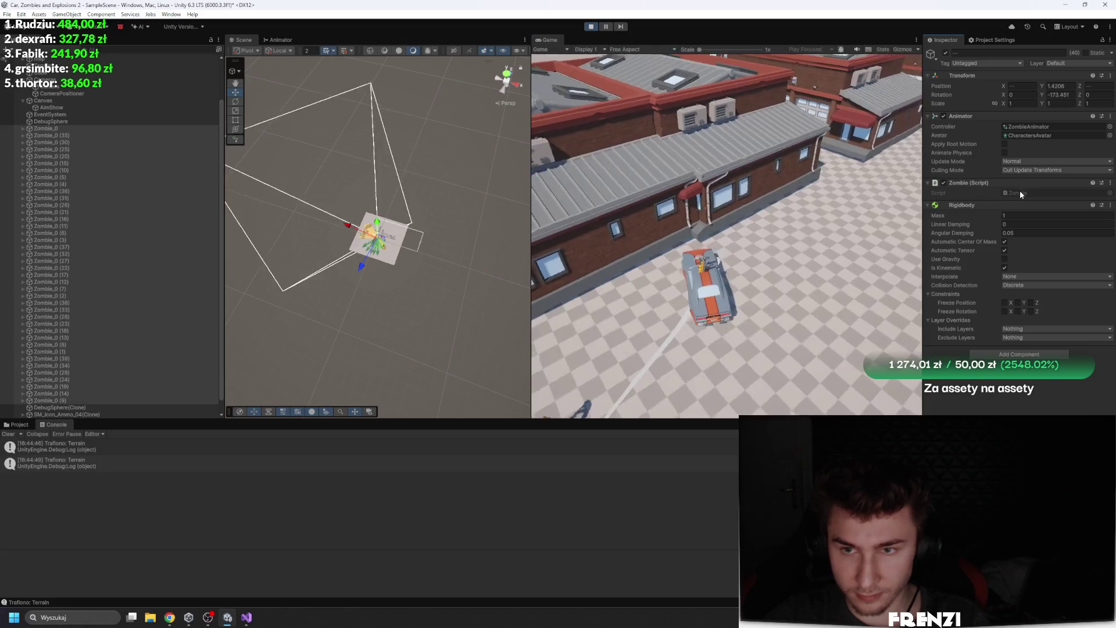
double_click(1020, 191)
left_click(275, 165)
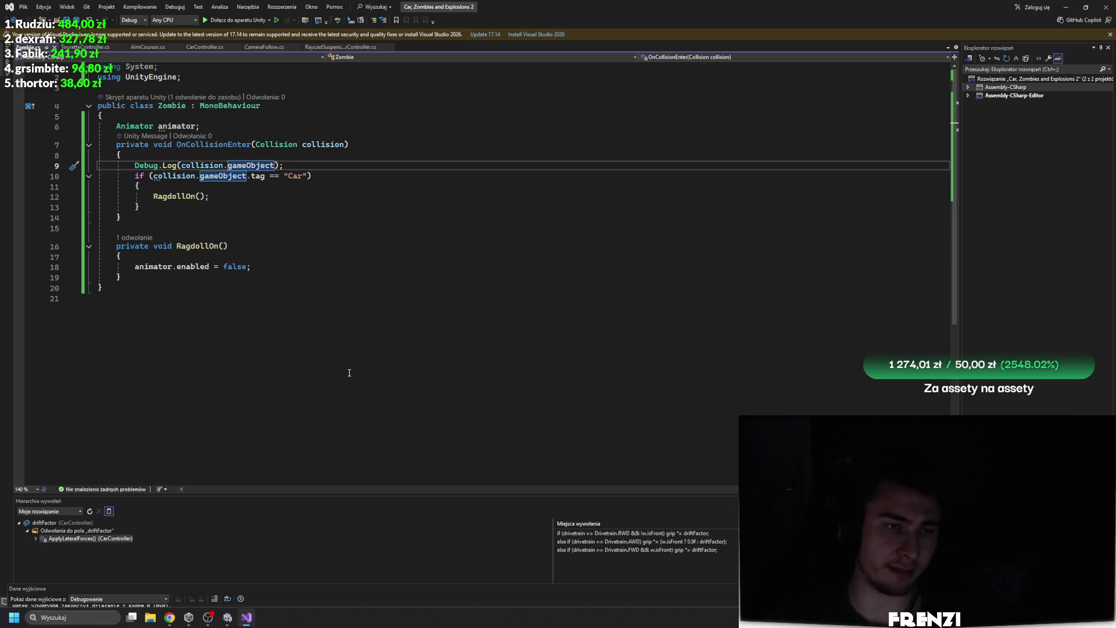
left_click(226, 129)
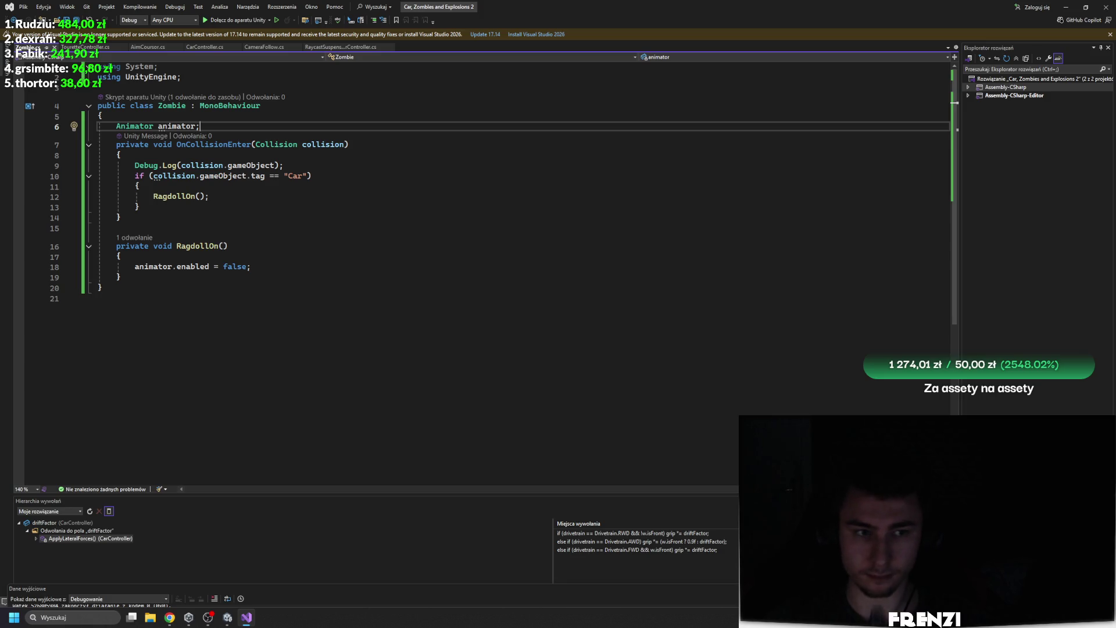
left_click(552, 179)
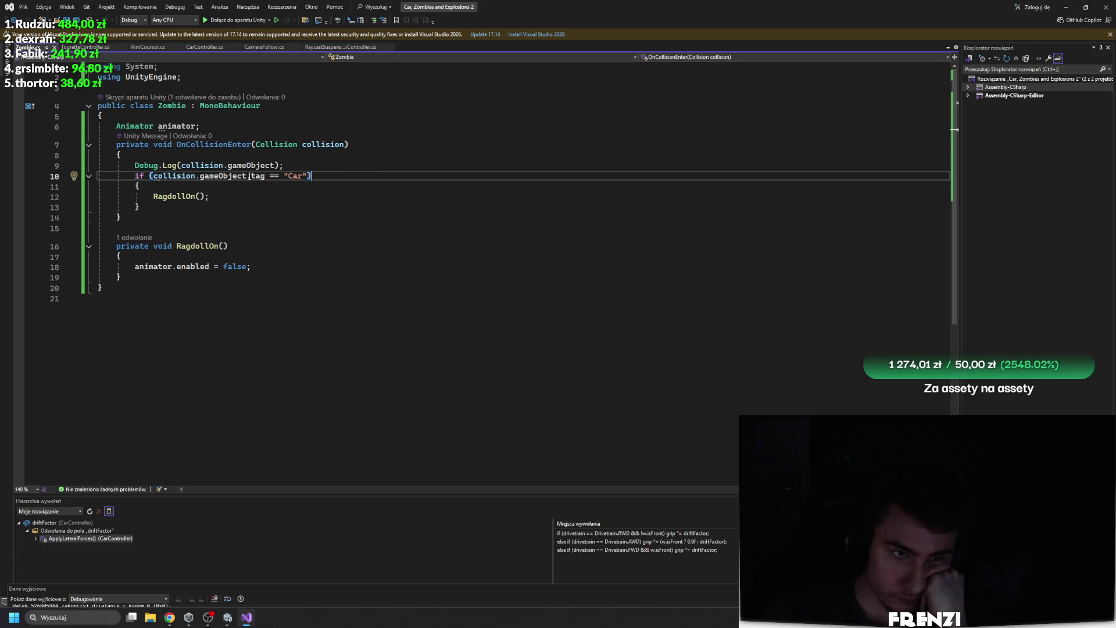
left_click(147, 283)
left_click_drag(147, 282, 15, 144)
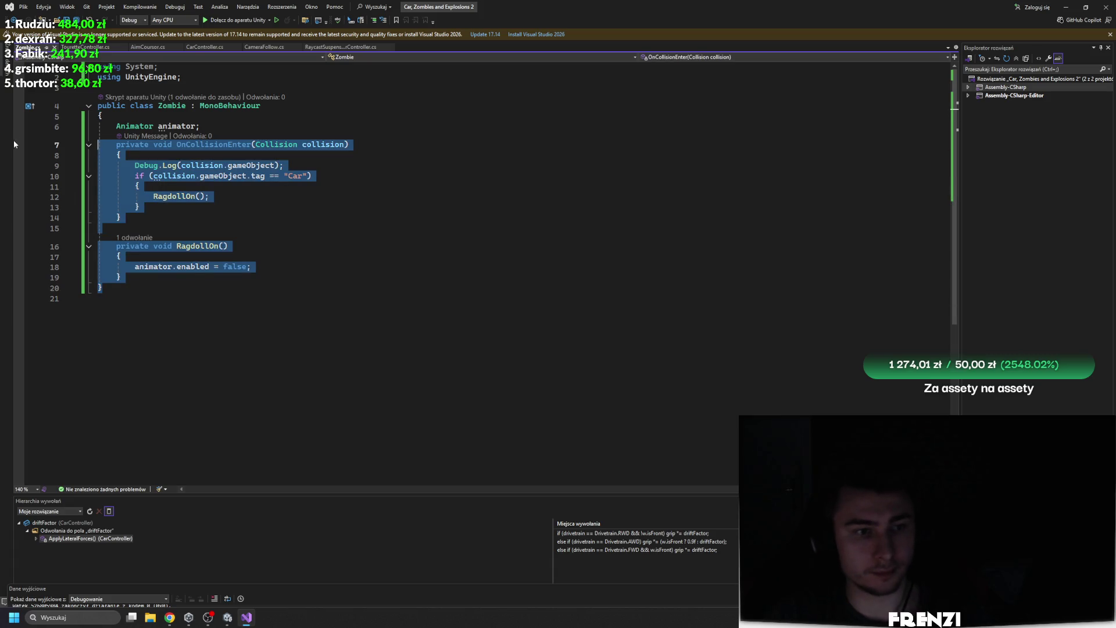
Duplicate the collision methods below the class and rename the copy to OnTriggerEnter
key("ctrl+c")
left_click(177, 281)
key("Return")
key("ctrl+v")
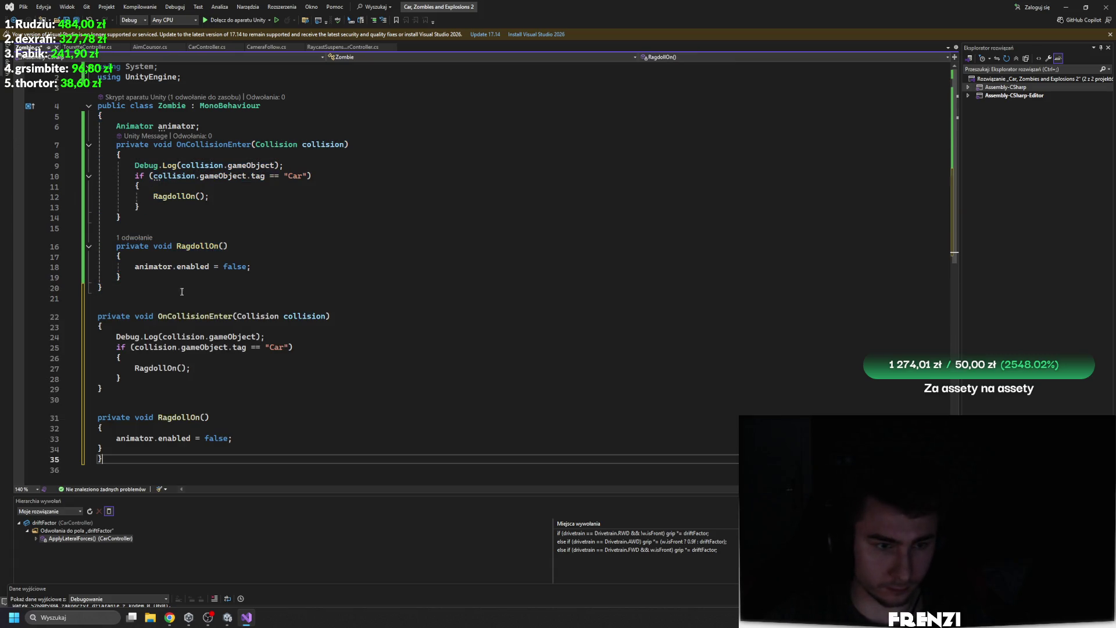
left_click(182, 316)
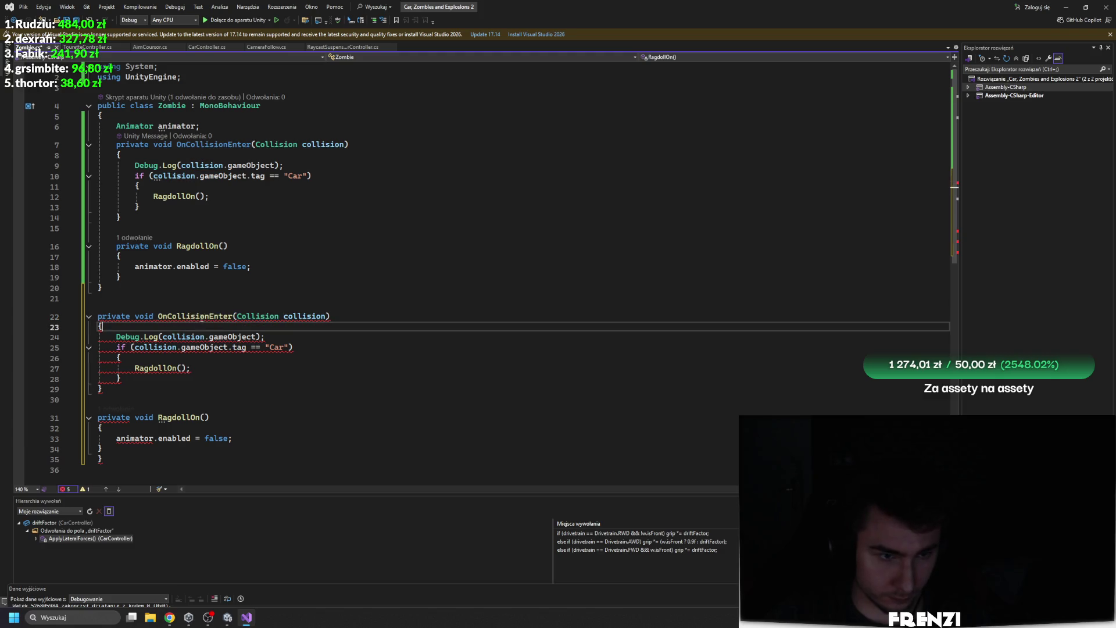
double_click(209, 317)
left_click_drag(208, 317, 170, 309)
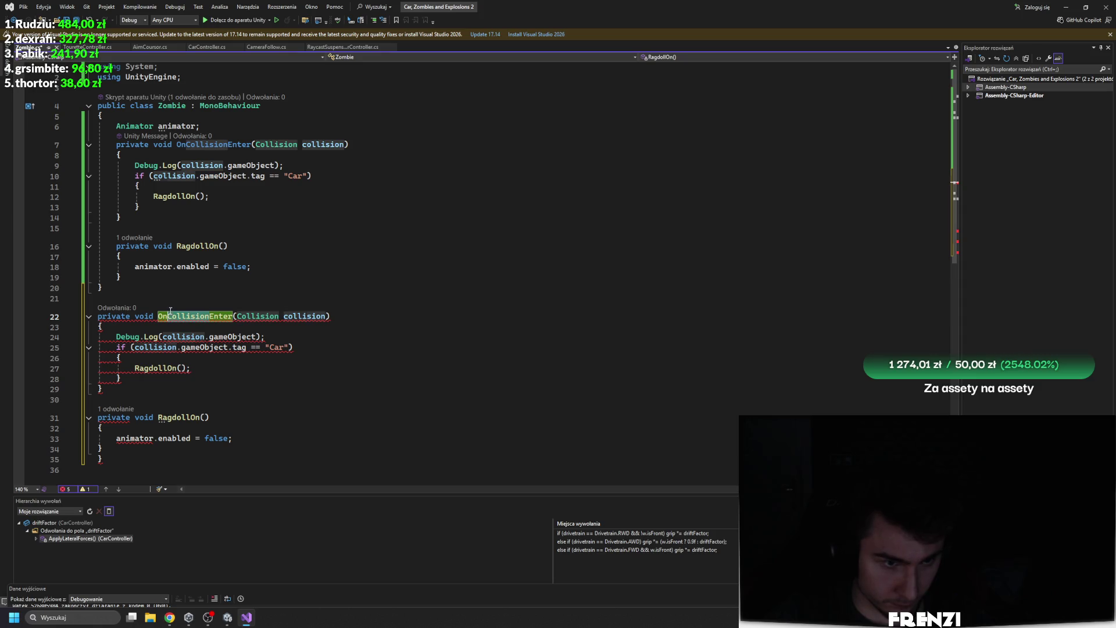
key("BackSpace")
key("BackSpace")
type("Trigger")
Delete the extra class closing brace on line 20 and dismiss the suggested signature fix
left_click(217, 291)
key("BackSpace")
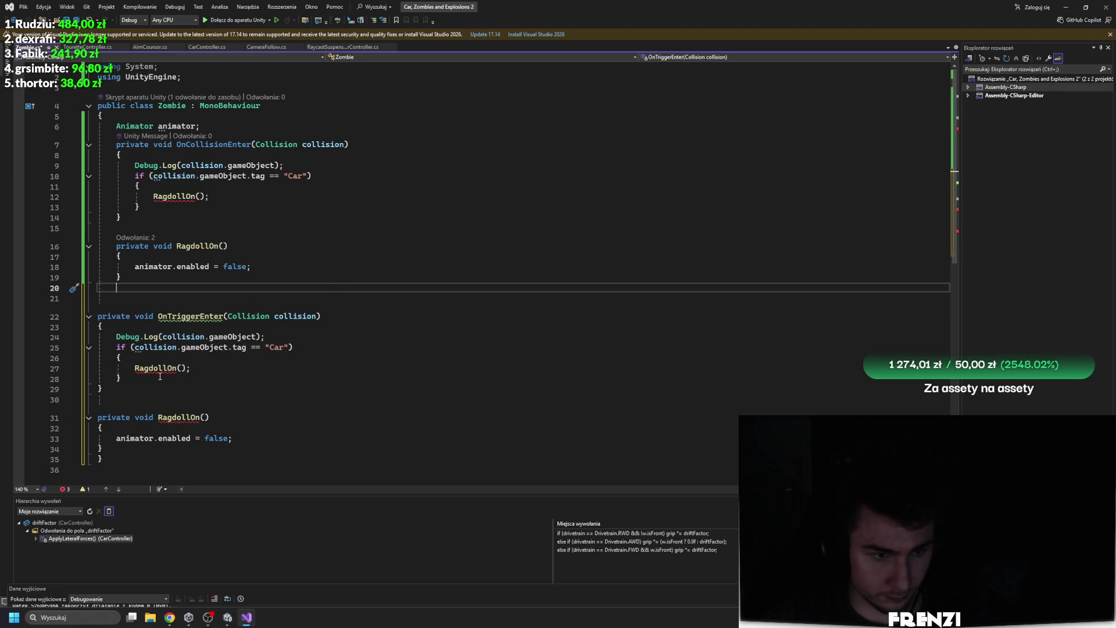
left_click(281, 318)
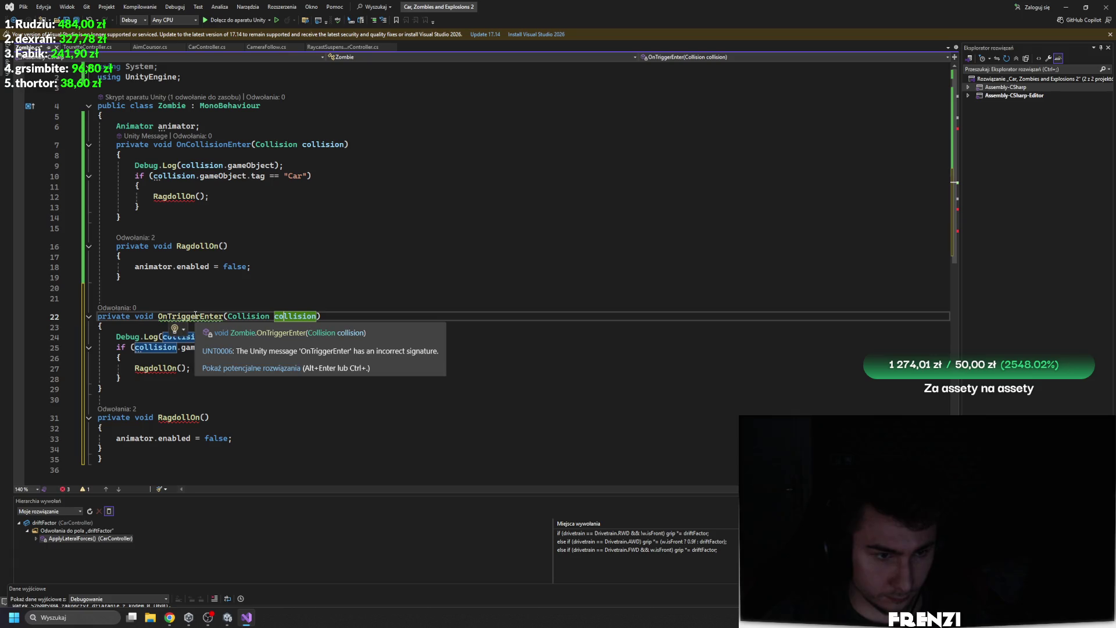
mouse_move(199, 314)
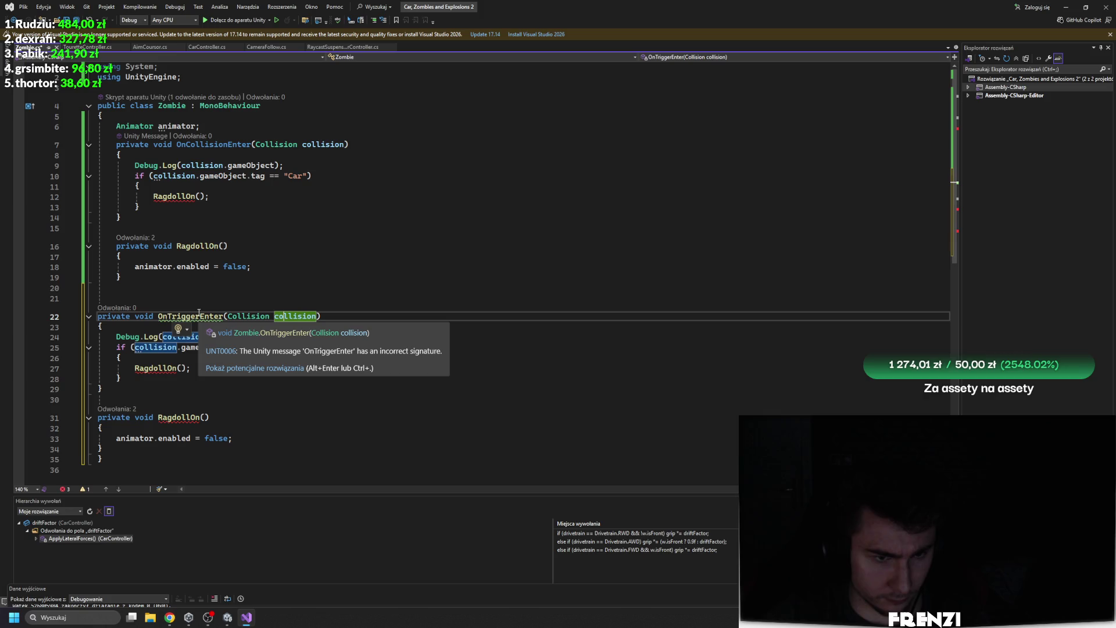
right_click(199, 313)
left_click(207, 318)
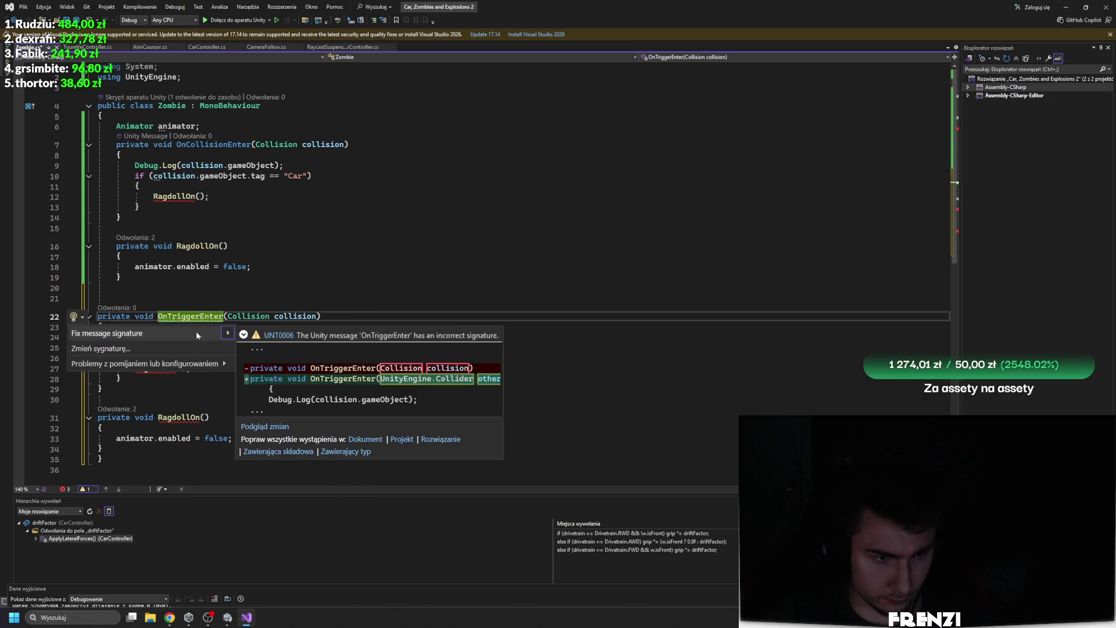
key("Escape")
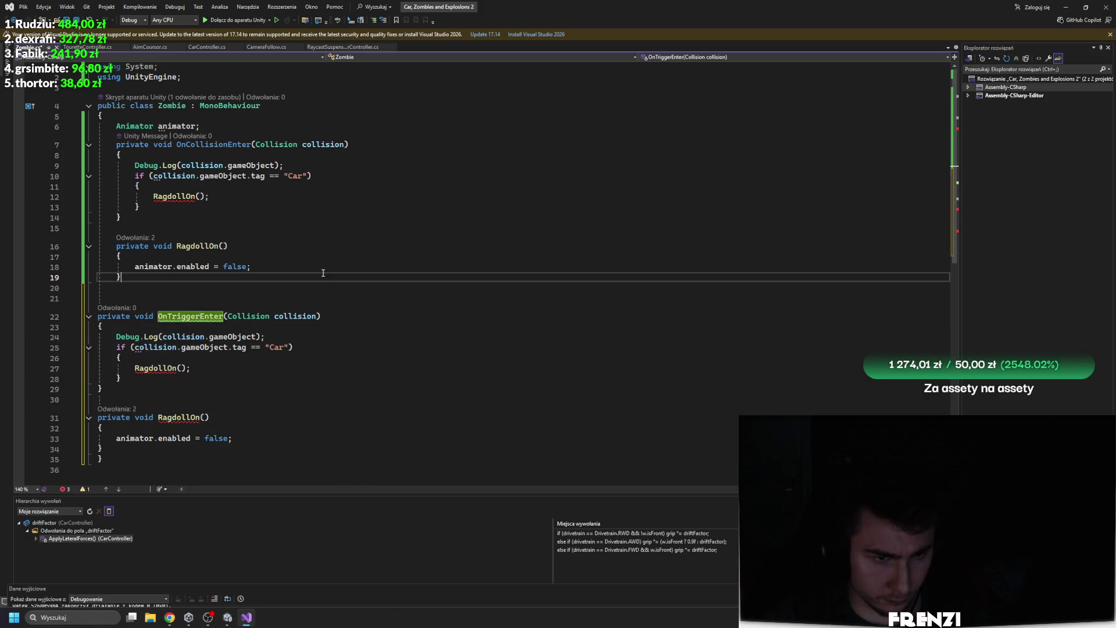
key("Up")
key("Up")
key("Up")
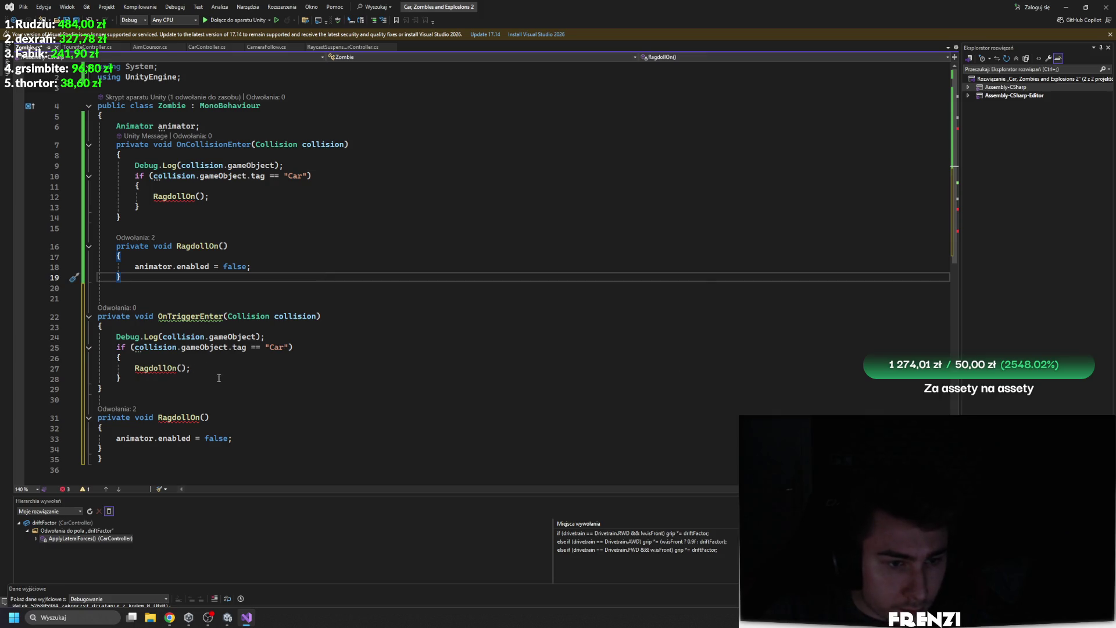
Try removing gameObject from the line 25 tag check, then revert the edit
left_click(184, 351)
left_click_drag(226, 349, 181, 348)
key("BackSpace")
key("BackSpace")
left_click(264, 266)
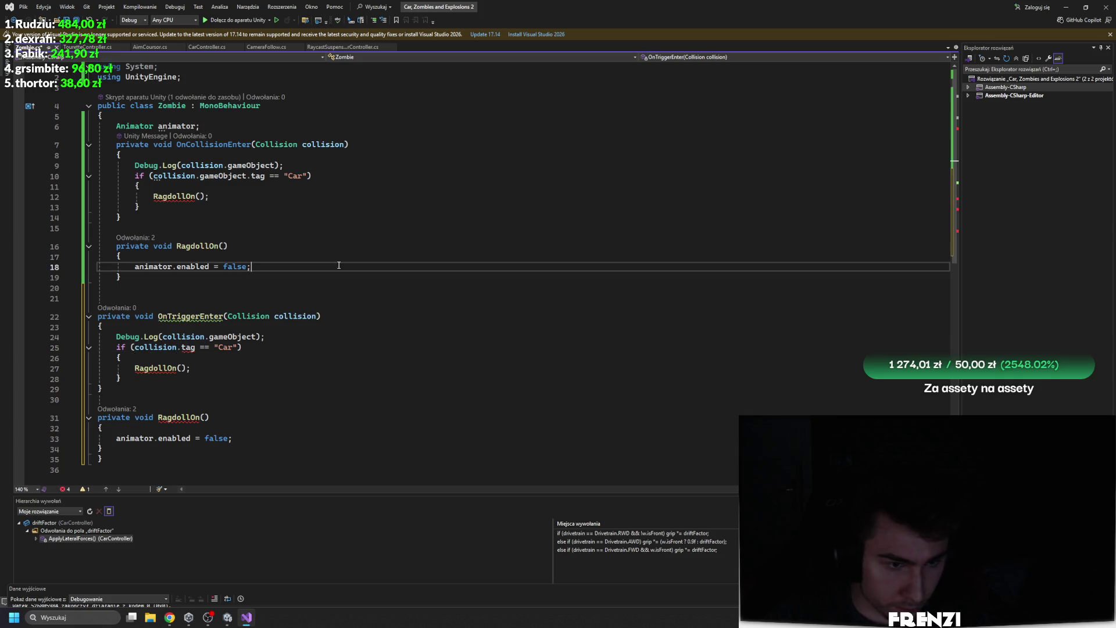
left_click(154, 348)
key("ctrl+z")
key("ctrl+z")
key("ctrl+z")
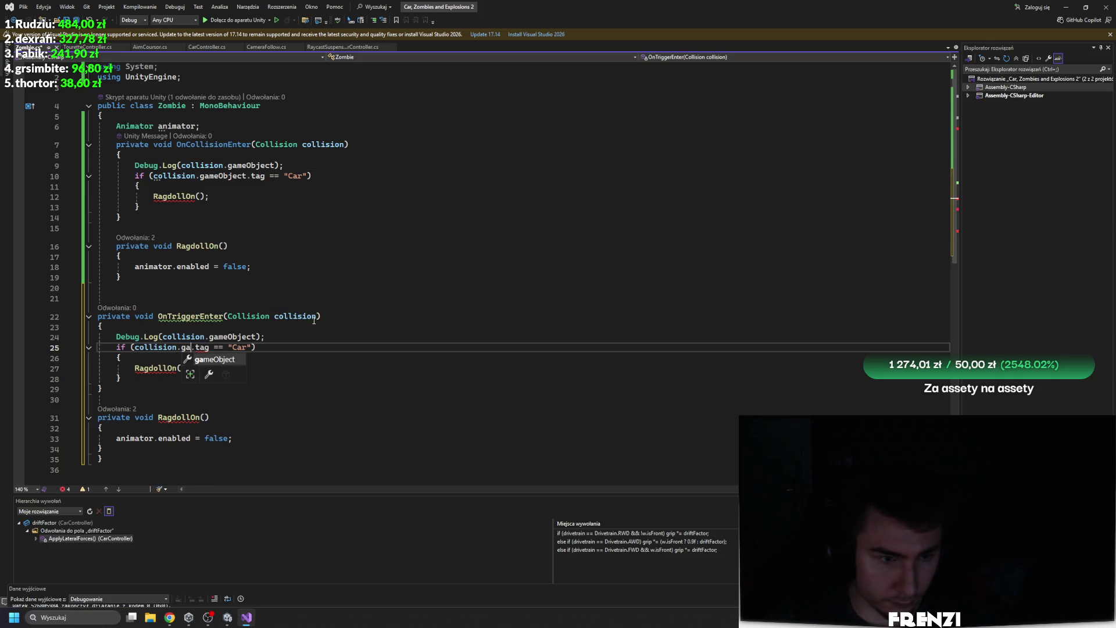
type("meObject")
Add the missing closing brace at the end of the file to close the class
left_click(150, 362)
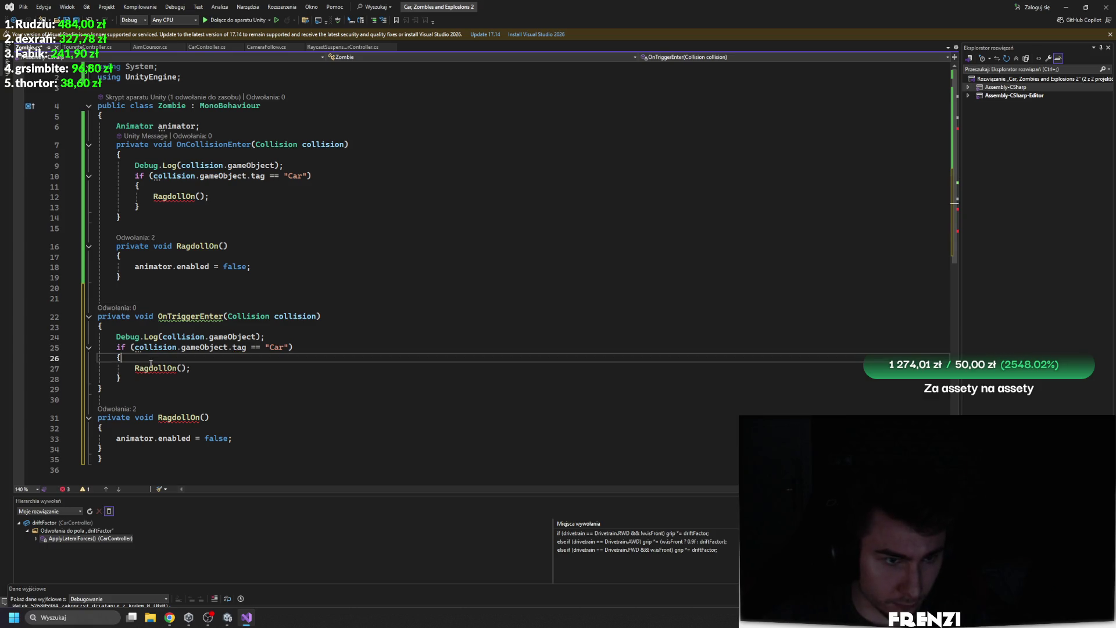
left_click(177, 448)
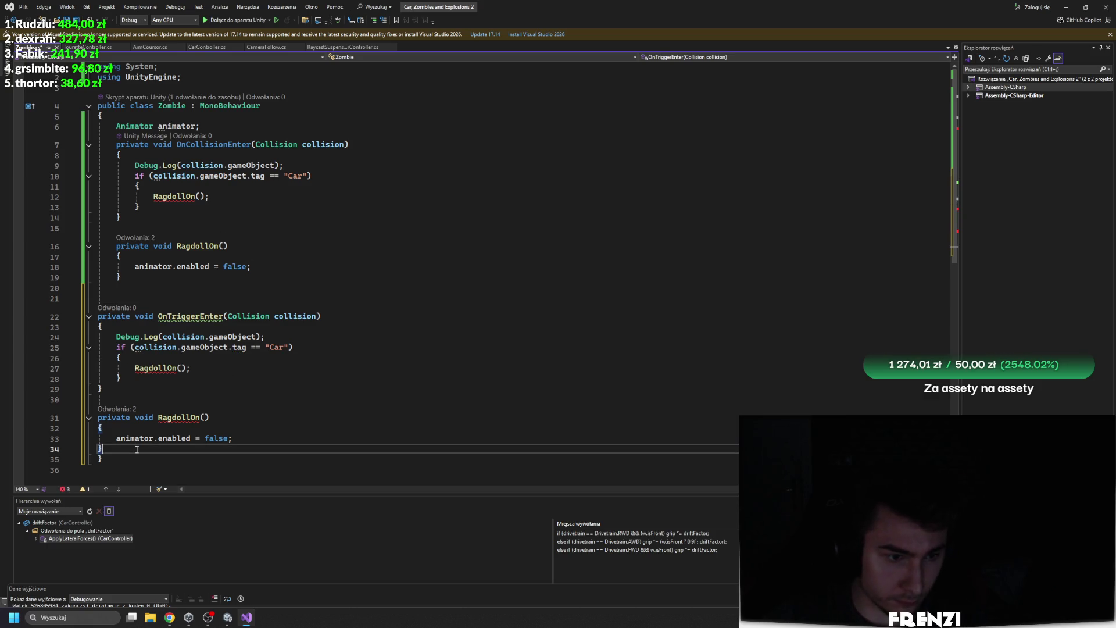
key("ctrl+z")
left_click(181, 454)
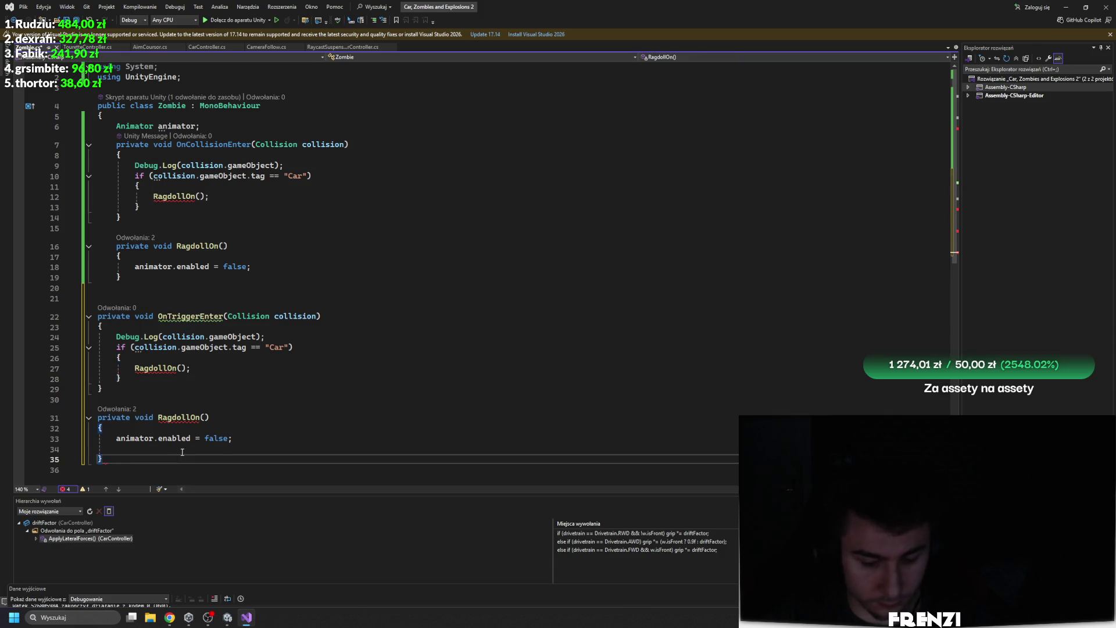
key("Return")
type("}")
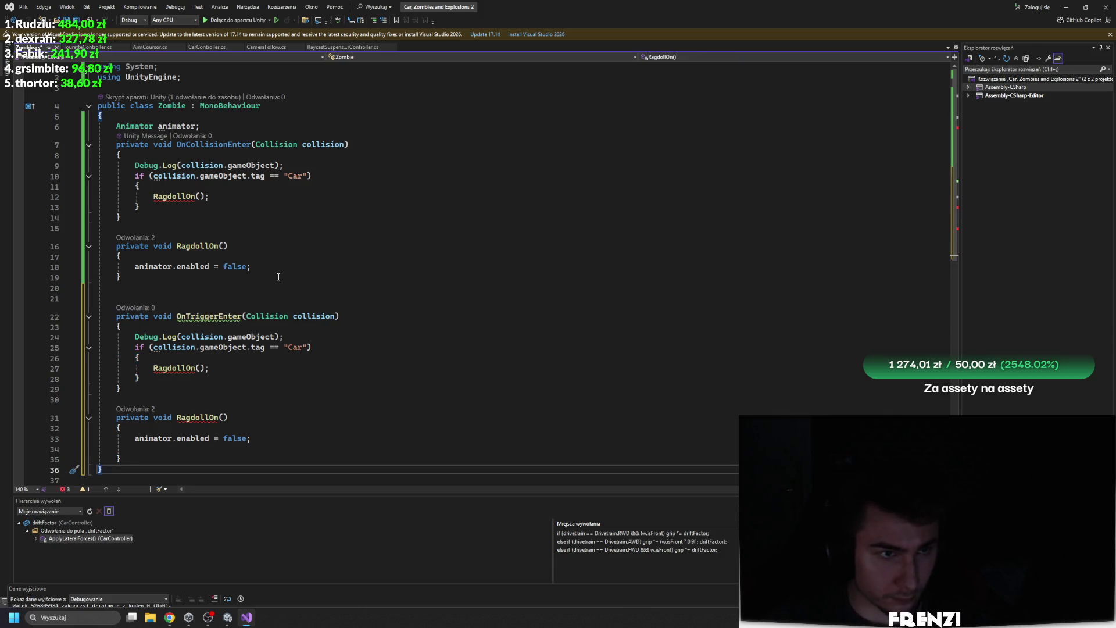
scroll(181, 452, "down", 1)
Delete the duplicate RagdollOn method and its leftover blank lines
left_click(194, 337)
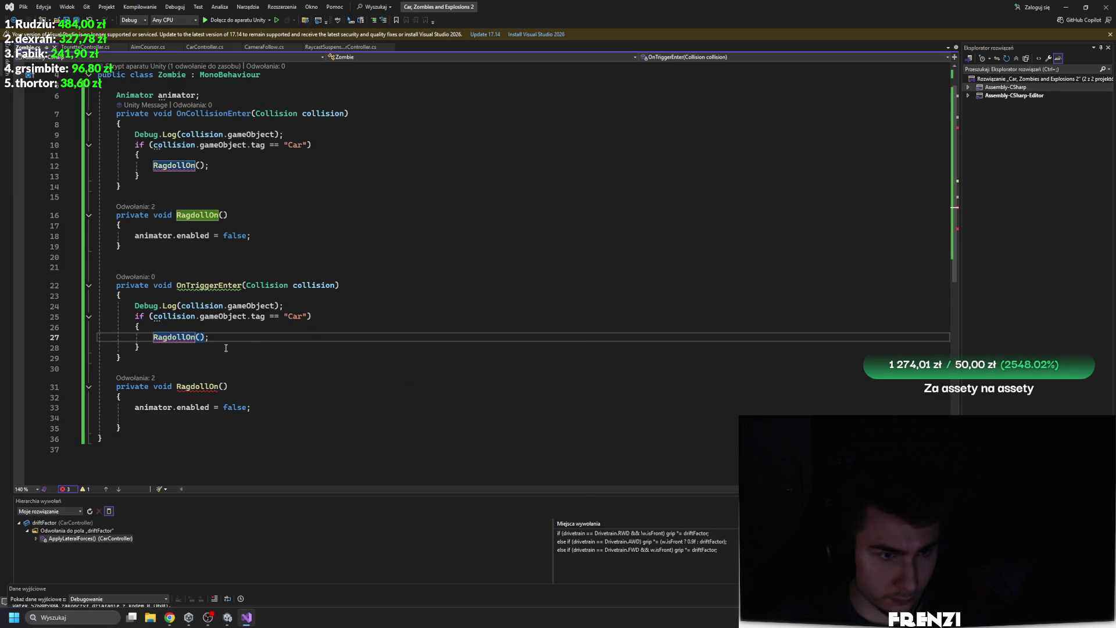
left_click(154, 408)
left_click(198, 386)
left_click_drag(122, 246, 183, 205)
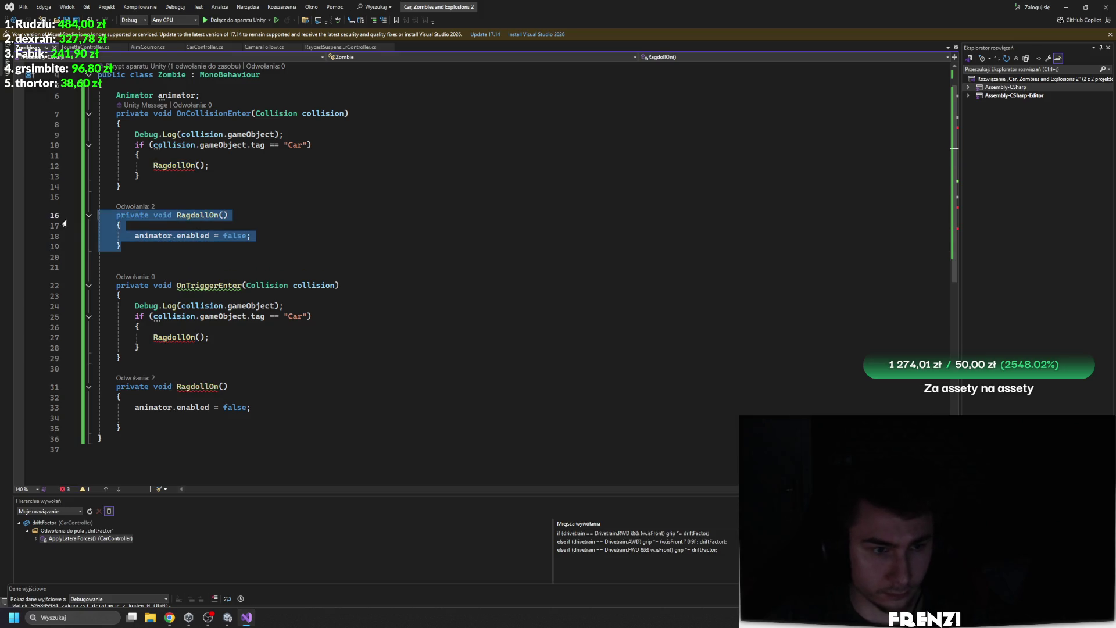
key("BackSpace")
key("Delete")
key("BackSpace")
scroll(297, 268, "up", 1)
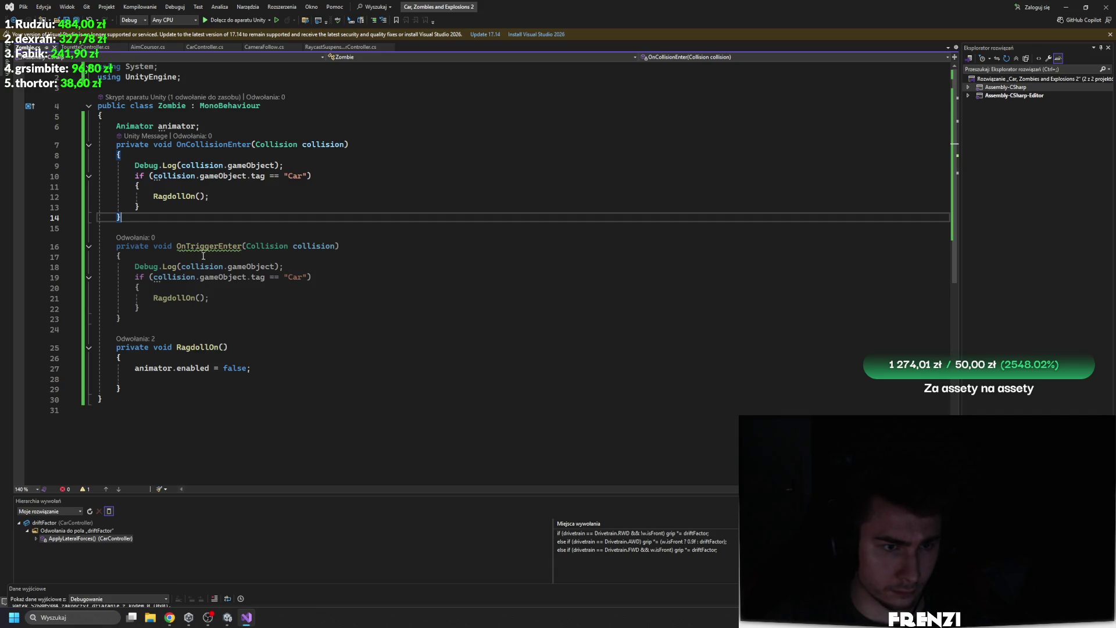
Retype OnTriggerEnter and accept IntelliSense to get the (Collider other) signature
double_click(213, 247)
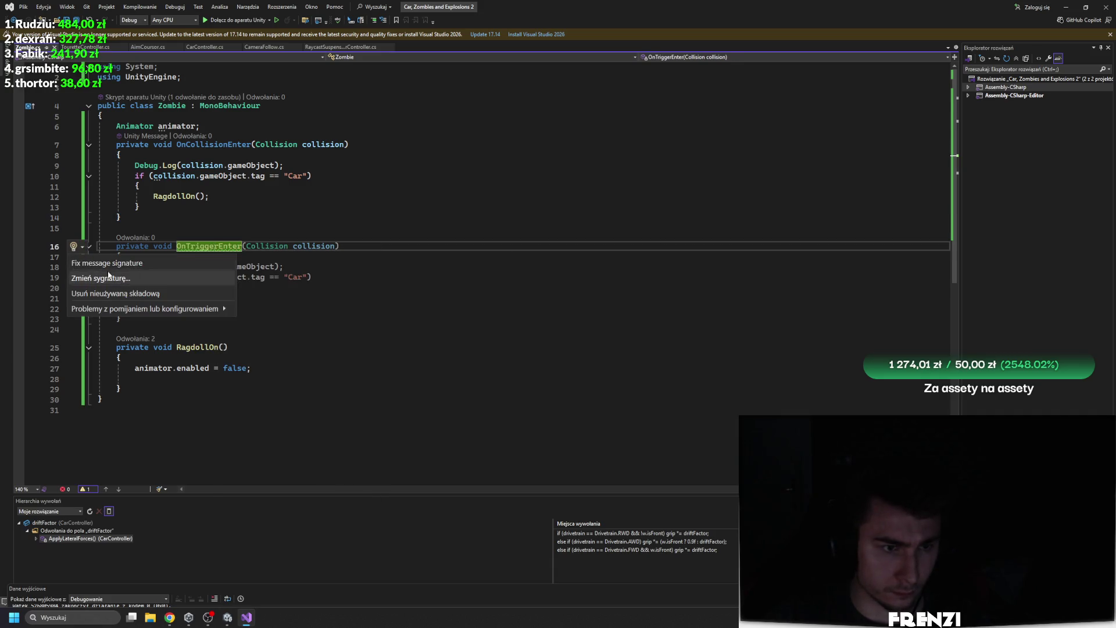
type("OnTriggerEnter")
key("Tab")
left_click(279, 306)
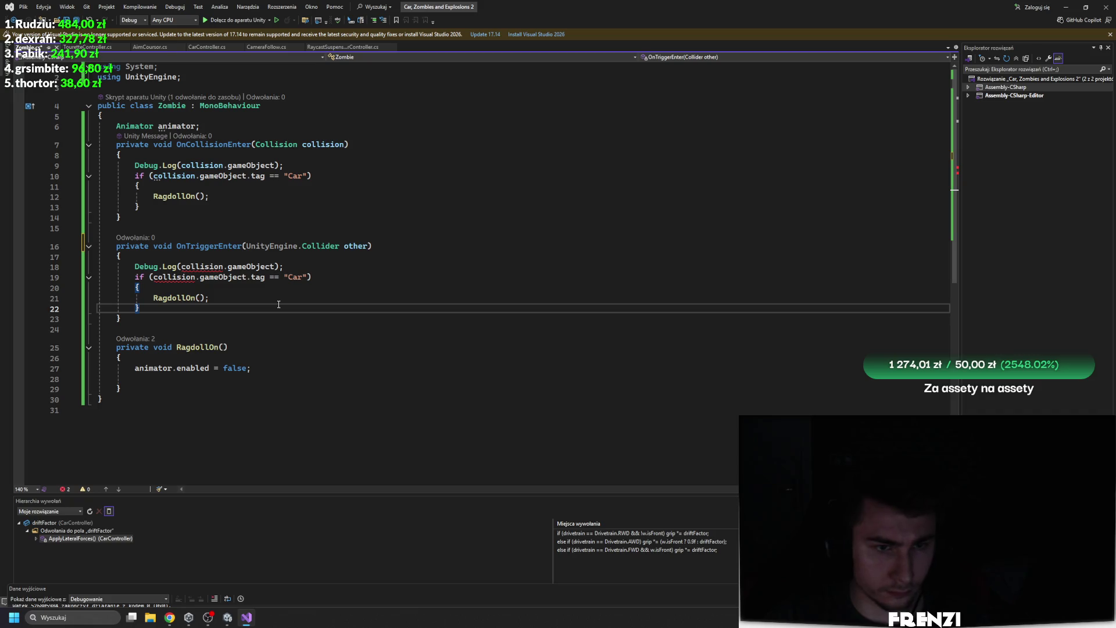
left_click(372, 244)
Replace collision with other in the debug log and Car tag check, then return to Unity
double_click(352, 246)
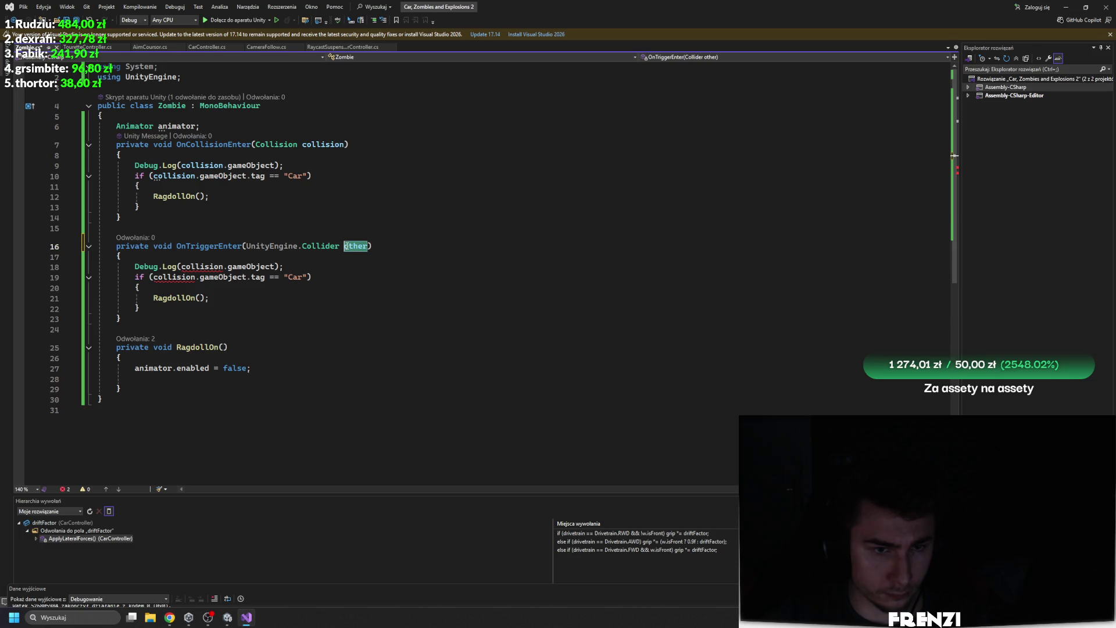
key("ctrl+c")
double_click(201, 266)
key("ctrl+v")
left_click(196, 277)
double_click(196, 277)
key("ctrl+v")
left_click(365, 311)
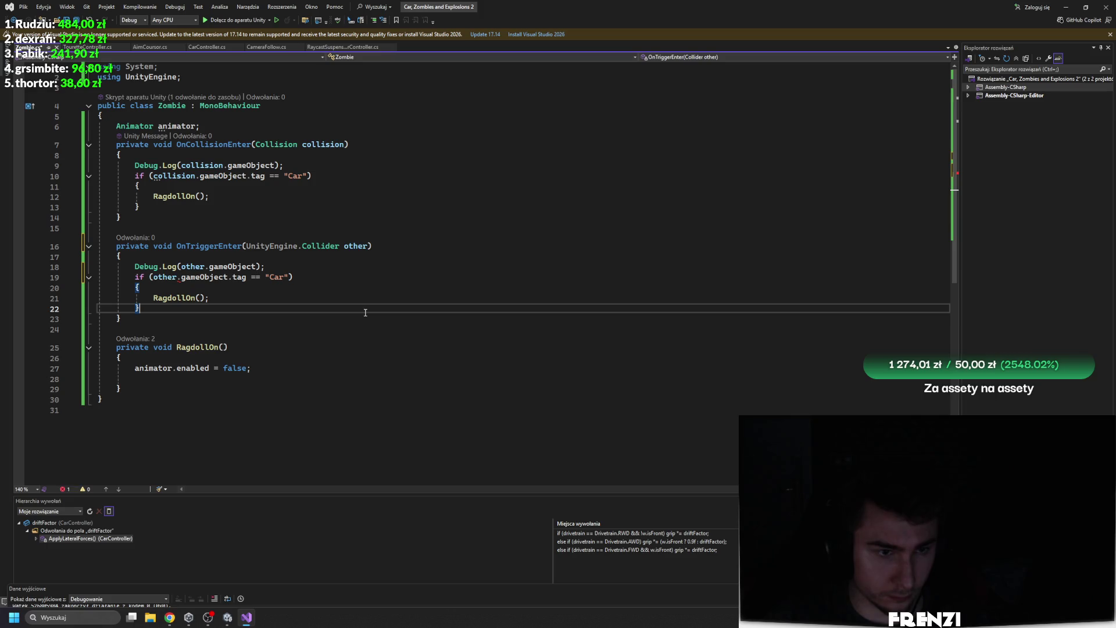
left_click(228, 618)
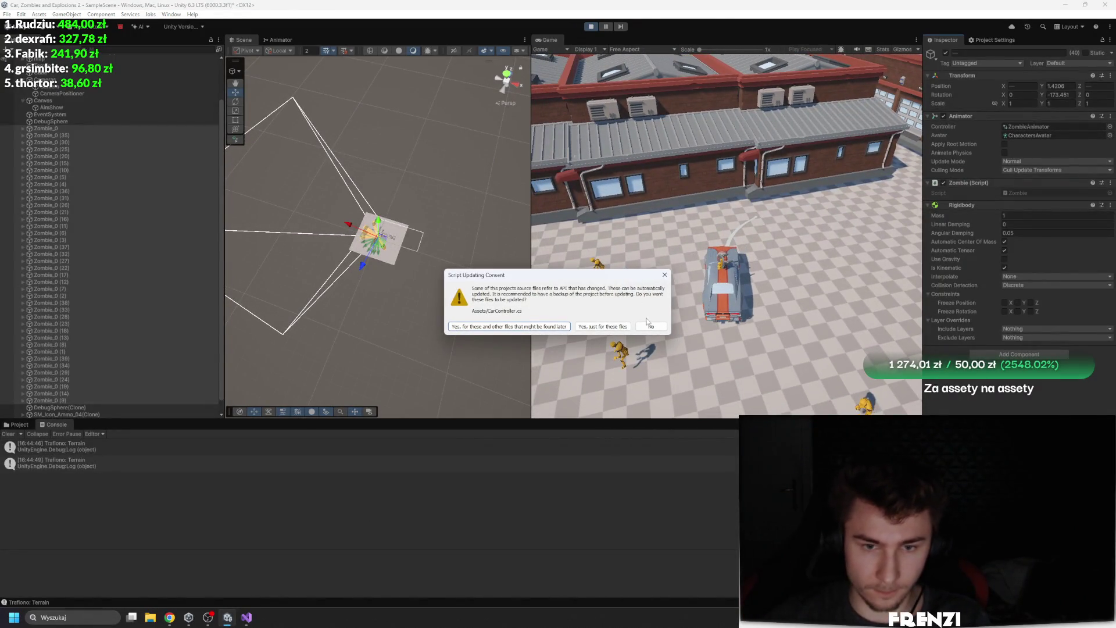
Accept the script update prompt, then stop and restart Play mode to test the new Zombie code
left_click(646, 322)
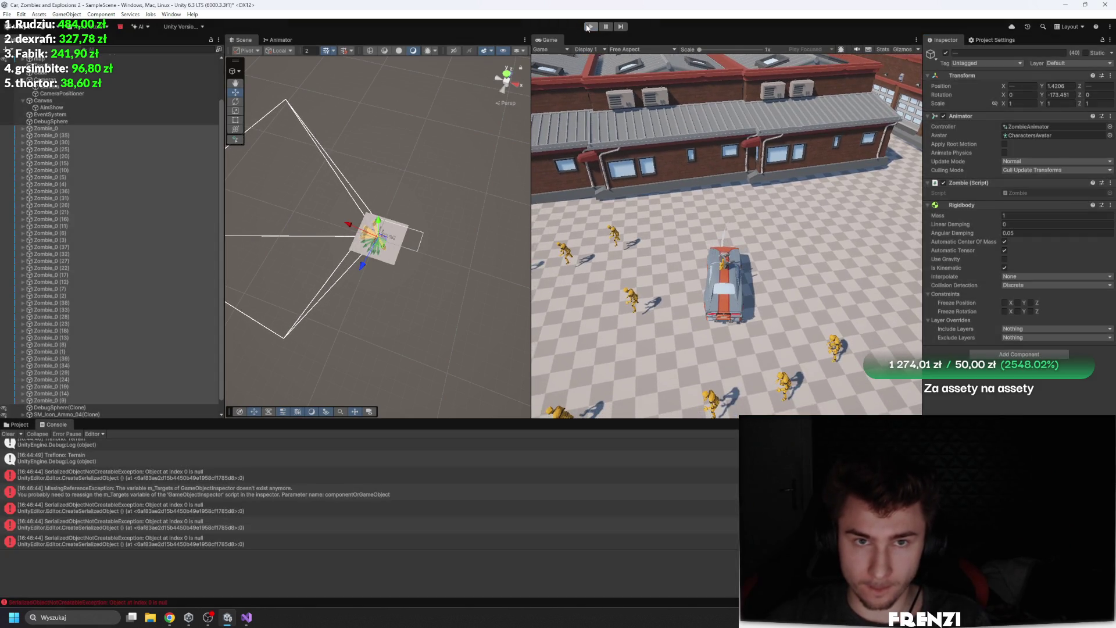
left_click(588, 28)
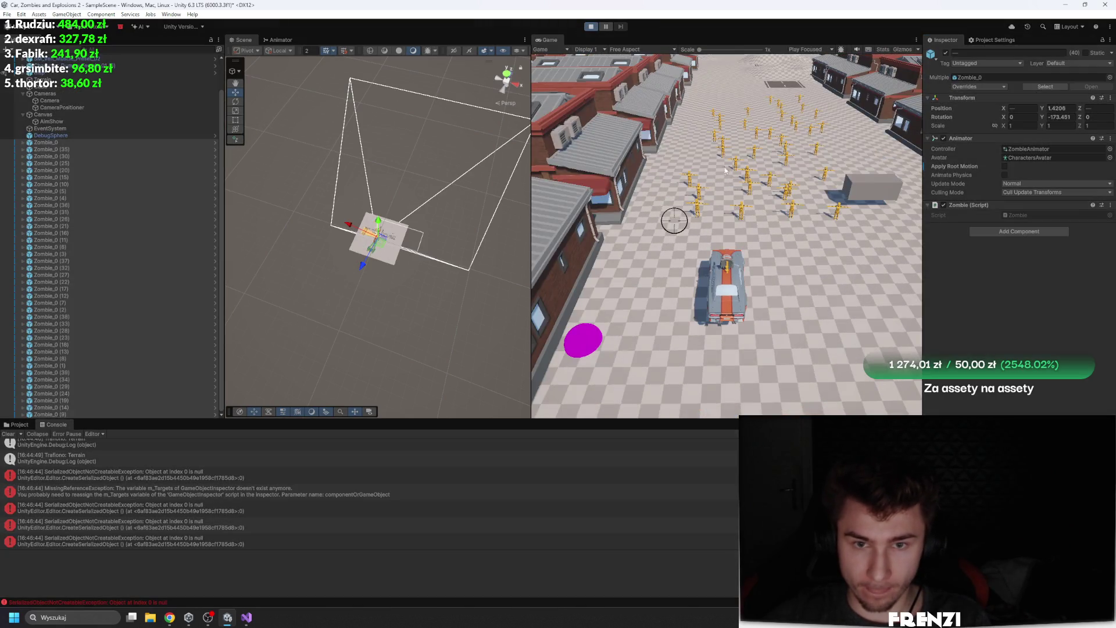
left_click(728, 172)
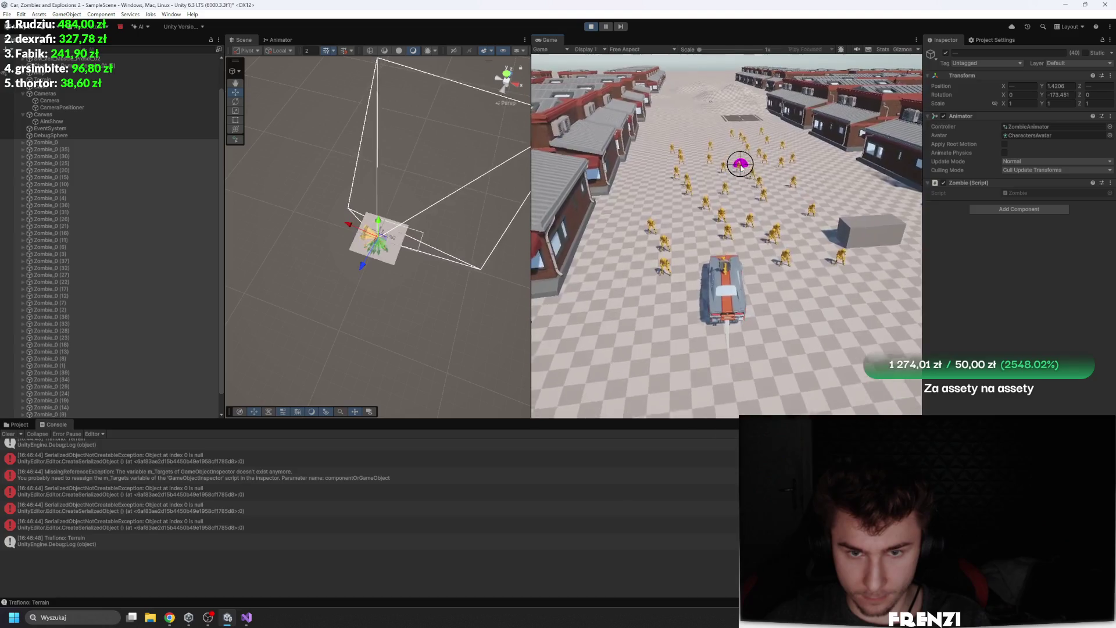
Pause the running game and add a Rigidbody component to the zombie
left_click(605, 28)
left_click(1001, 219)
left_click(1003, 294)
left_click(1005, 260)
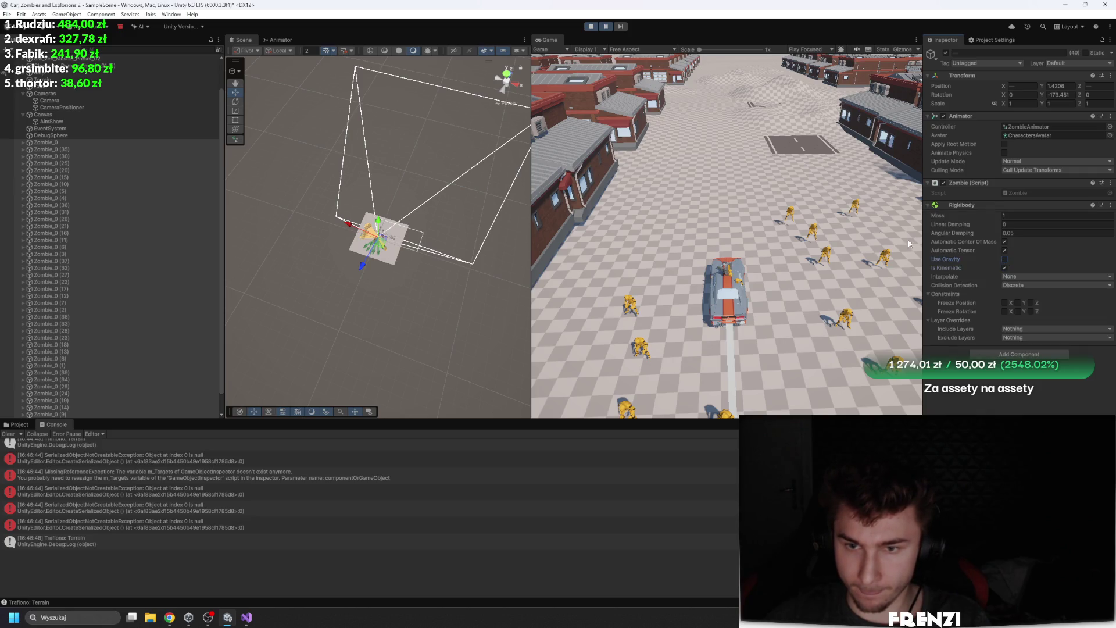
Resume the test run, pause again, and start adding a Capsule Collider to the zombie
left_click(605, 27)
left_click(727, 145)
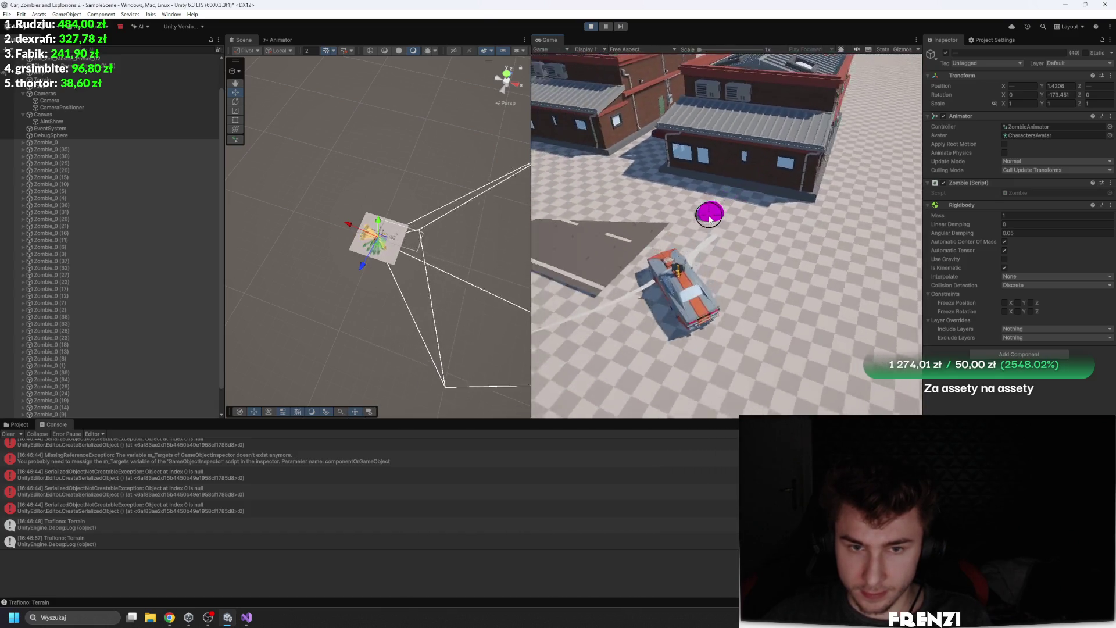
left_click(604, 27)
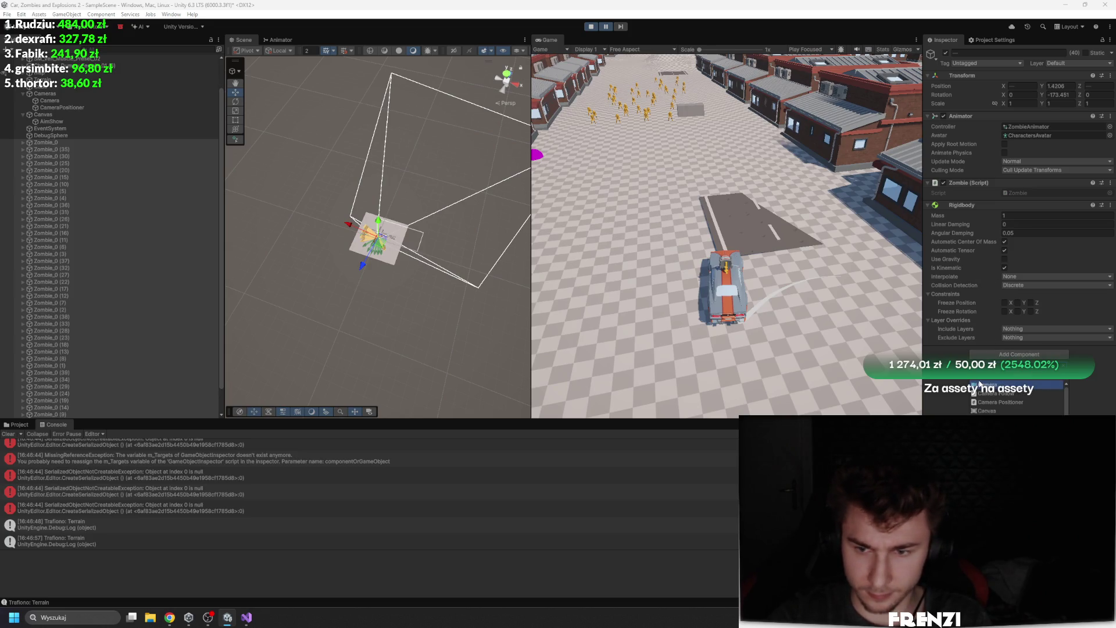
left_click(979, 384)
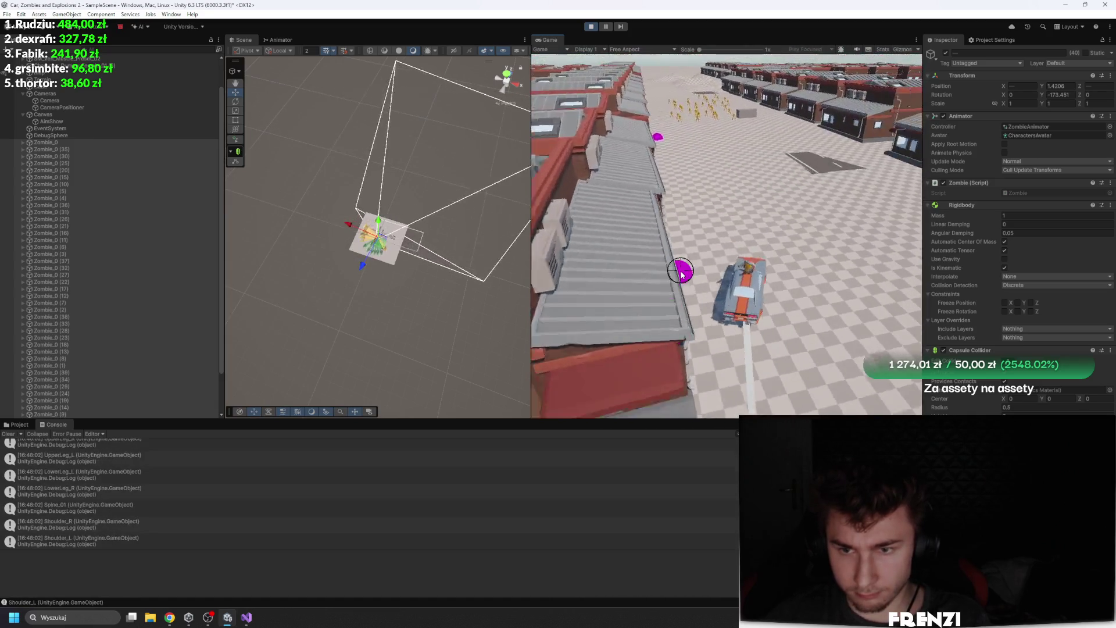
Remove the zombie's Rigidbody and enable Apply Root Motion and Animate Physics on its Animator
right_click(978, 207)
left_click(1003, 227)
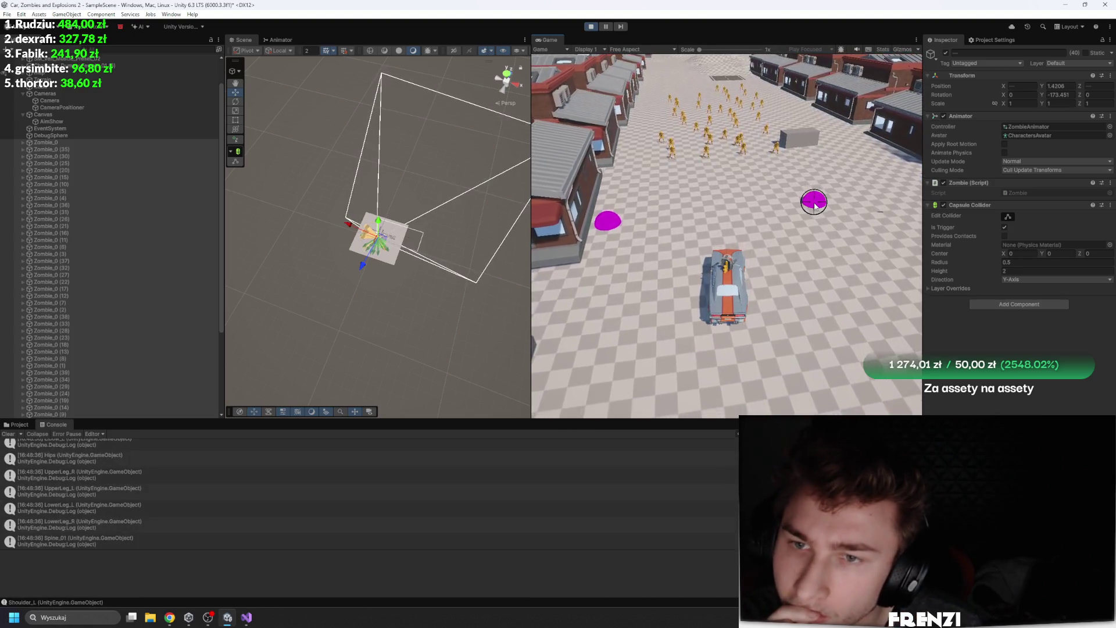
left_click(1004, 143)
left_click(1005, 152)
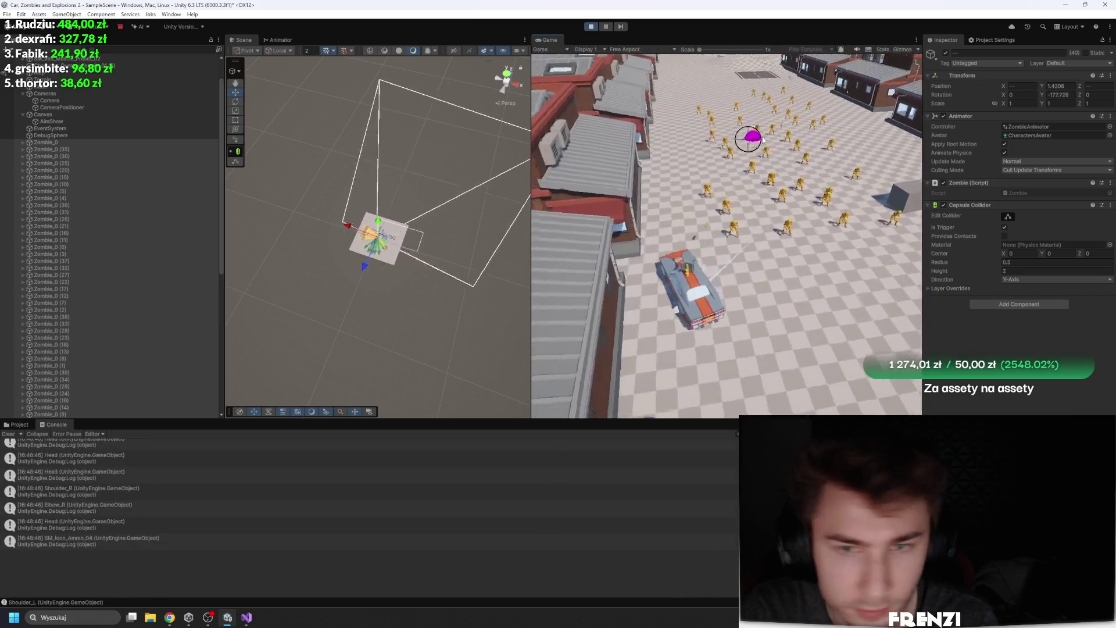
Fire test shots at the zombies in the Game view
left_click(808, 131)
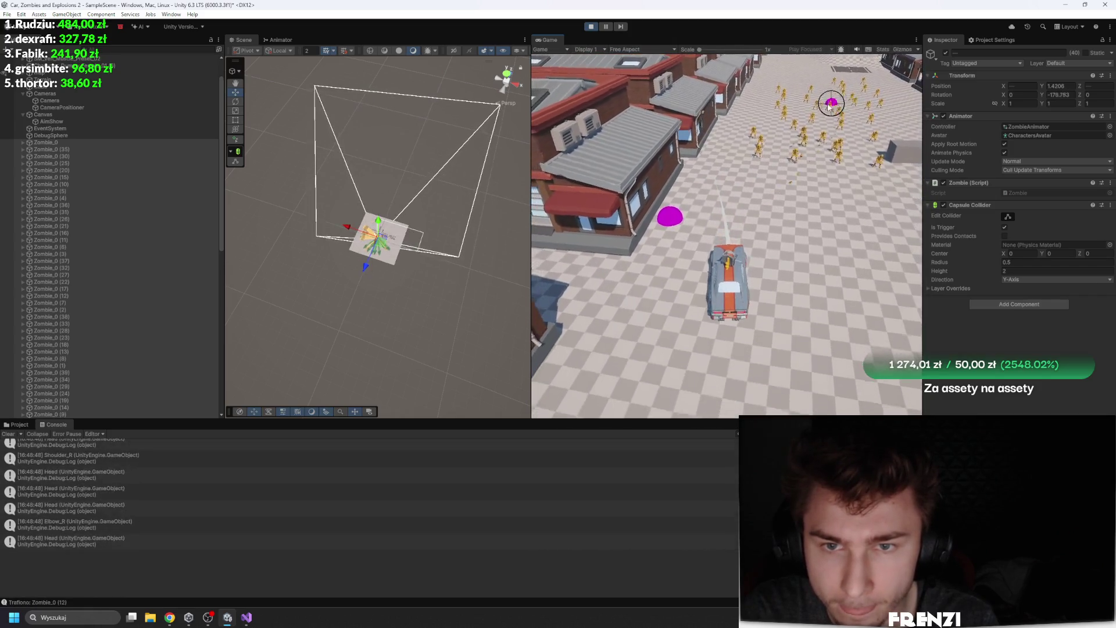
left_click(914, 150)
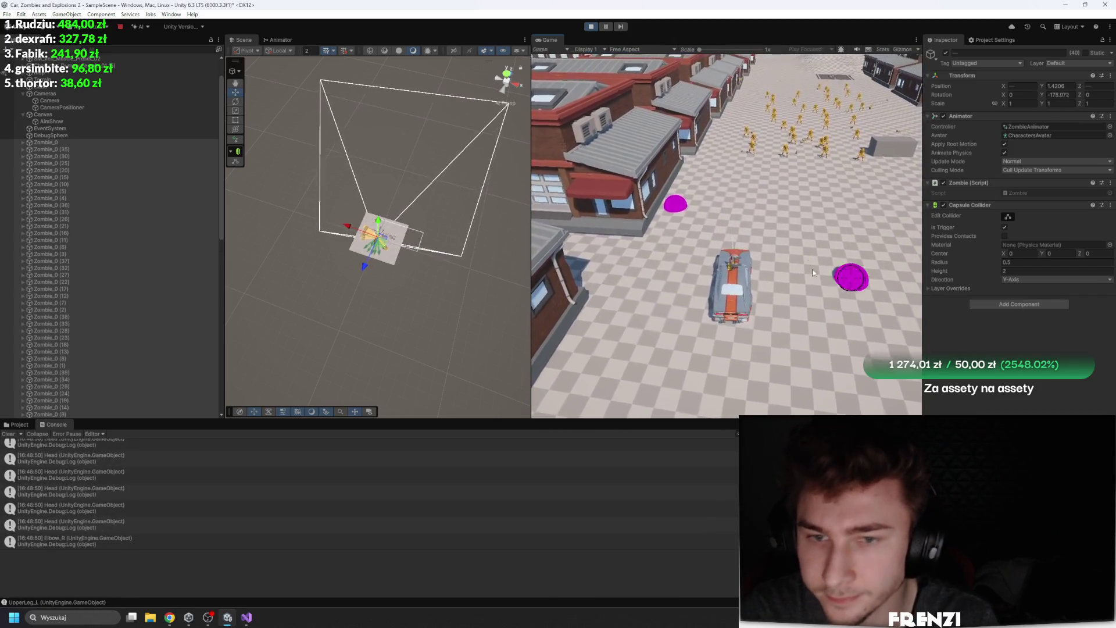
scroll(114, 135, "up", 2)
scroll(115, 136, "up", 1)
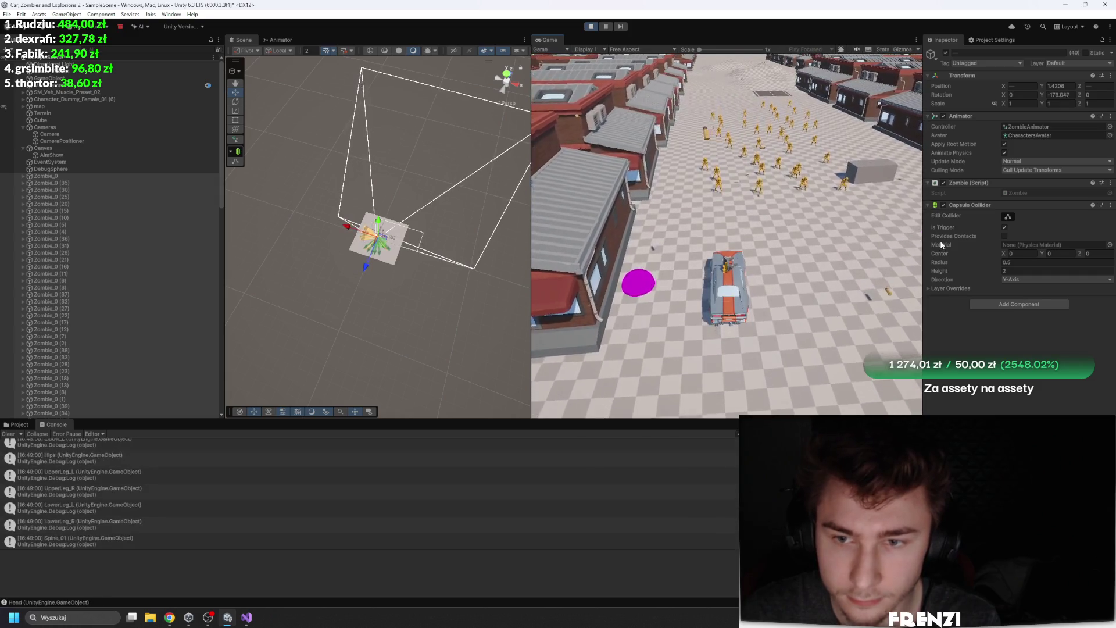
Stop the game, go to Add Layer in the layer list, and open the Zombie_0 prefab
left_click(588, 27)
left_click(1079, 64)
left_click(1048, 139)
type("Enemy")
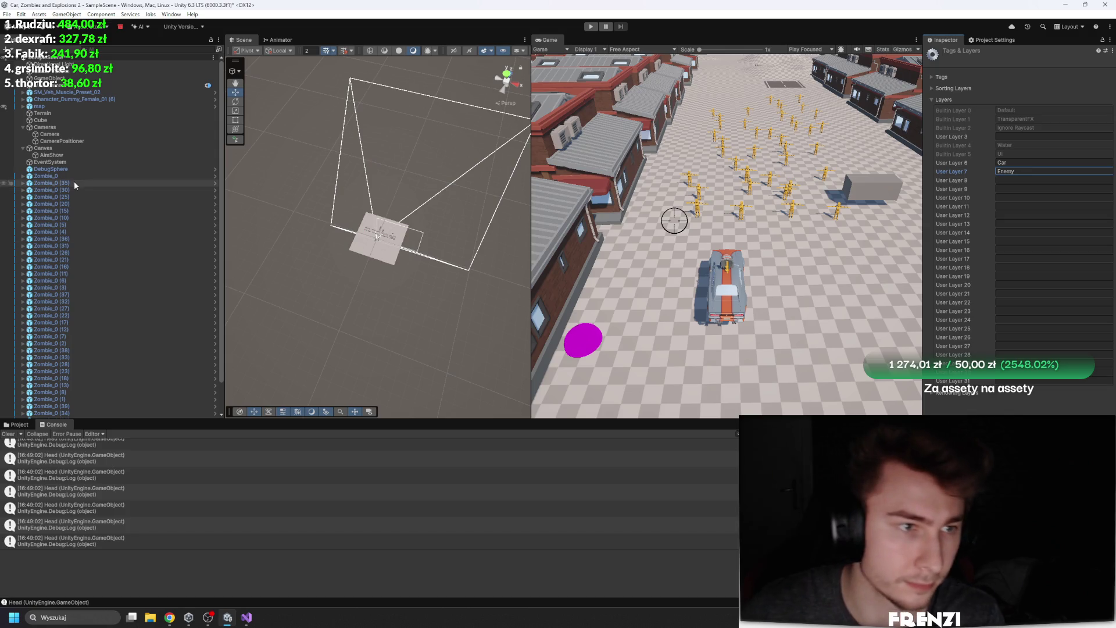
left_click(75, 178)
left_click(1072, 86)
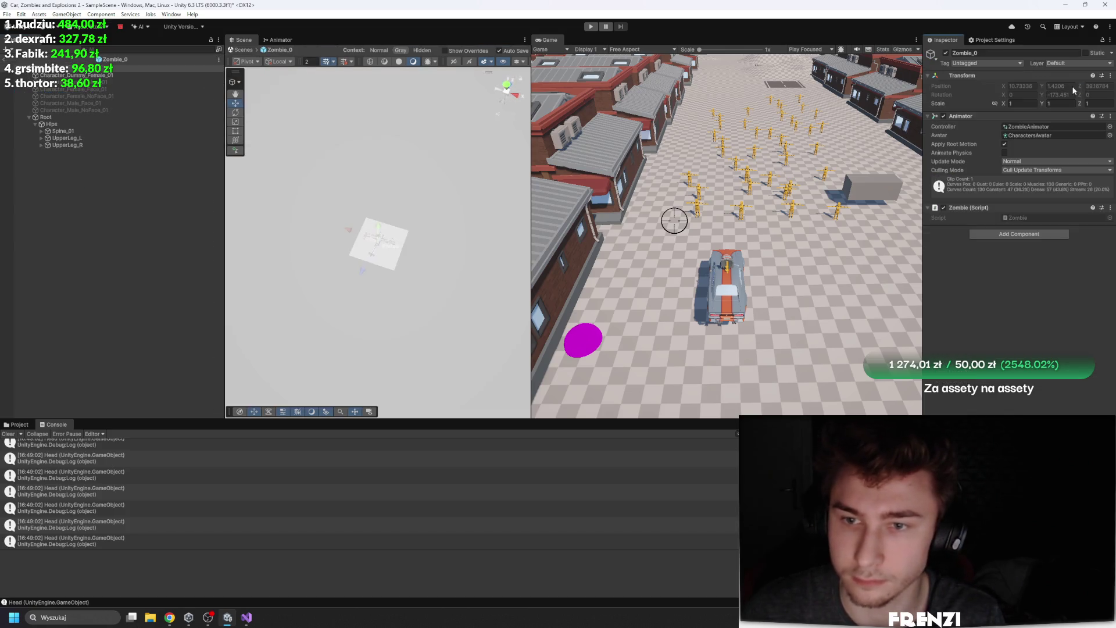
Add a trigger Capsule Collider to Zombie_0 with radius 0.5 and center Y offset 1
key("f")
left_click_drag(475, 167, 494, 64)
left_click(1018, 234)
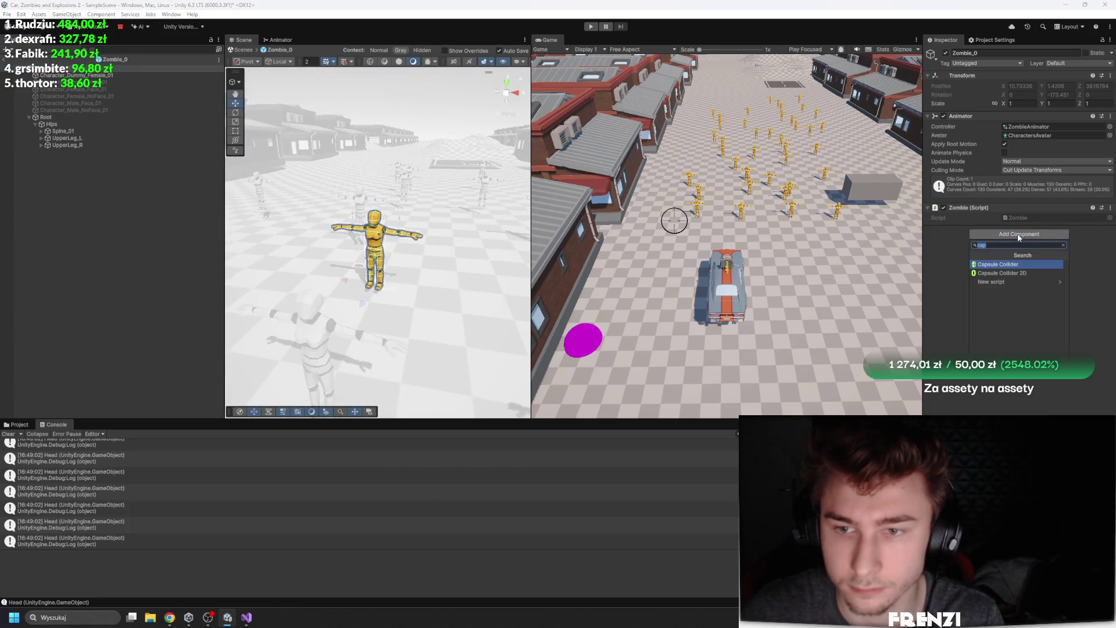
left_click(1009, 264)
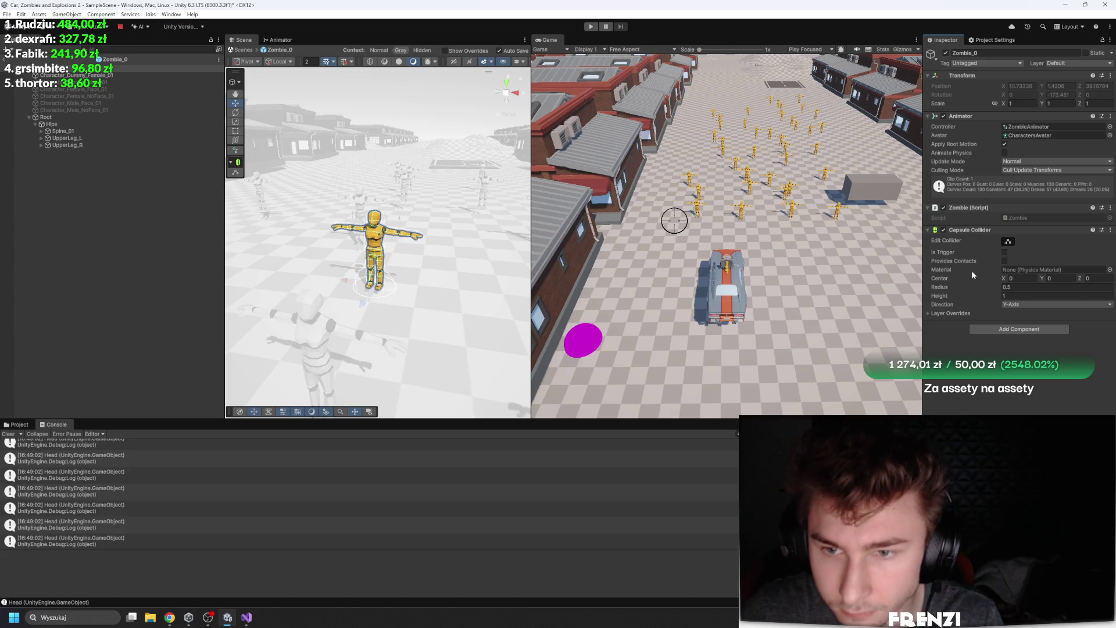
left_click(1003, 252)
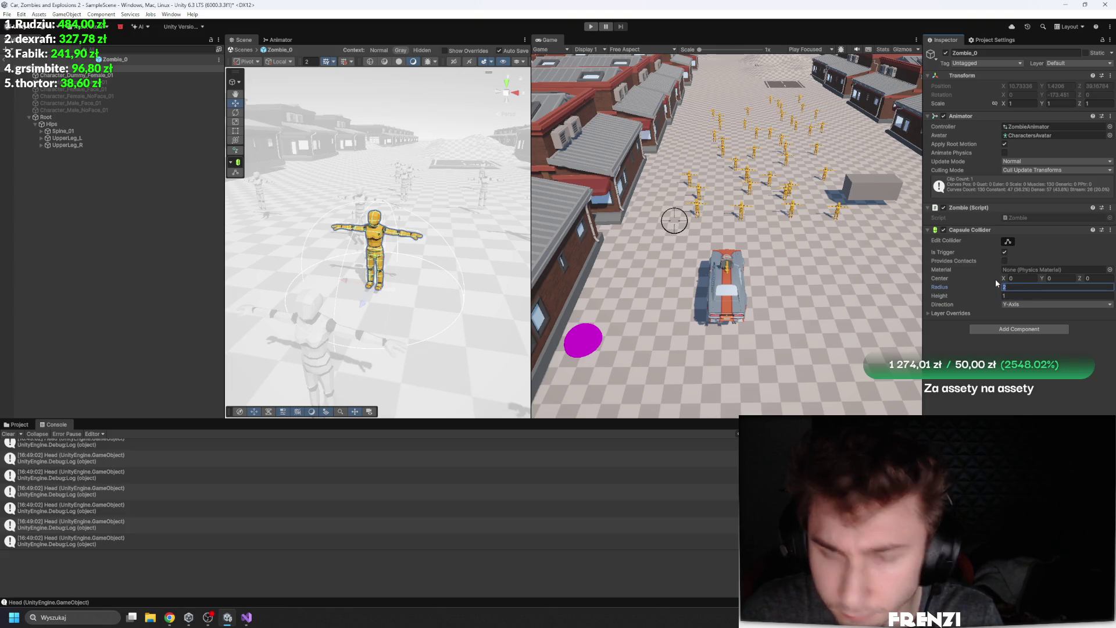
type("0.5")
key("Return")
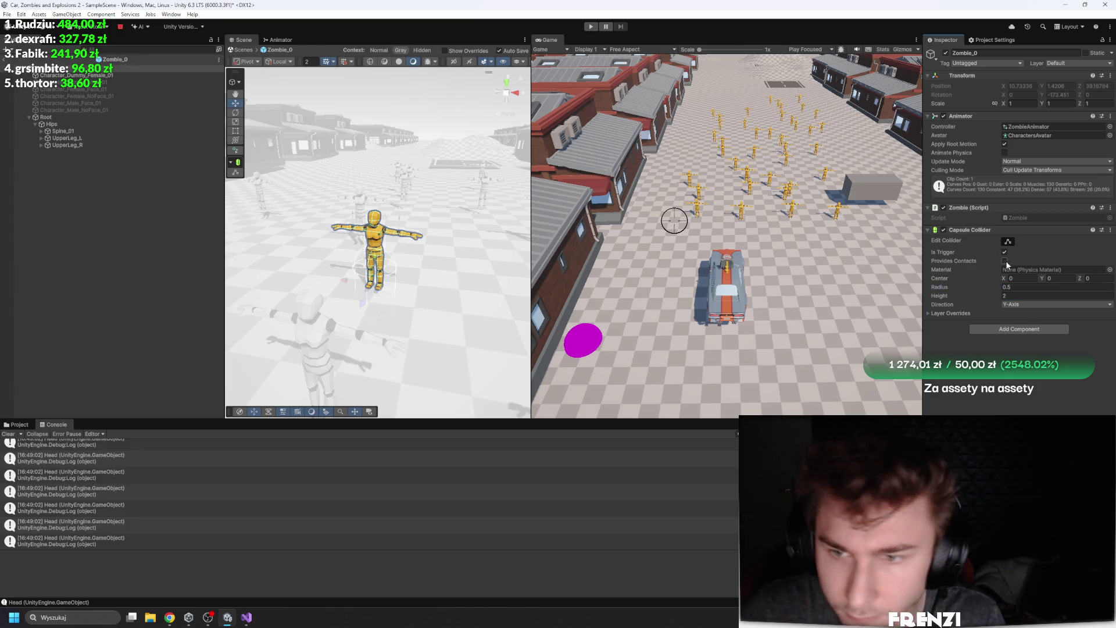
left_click(1052, 278)
type("1")
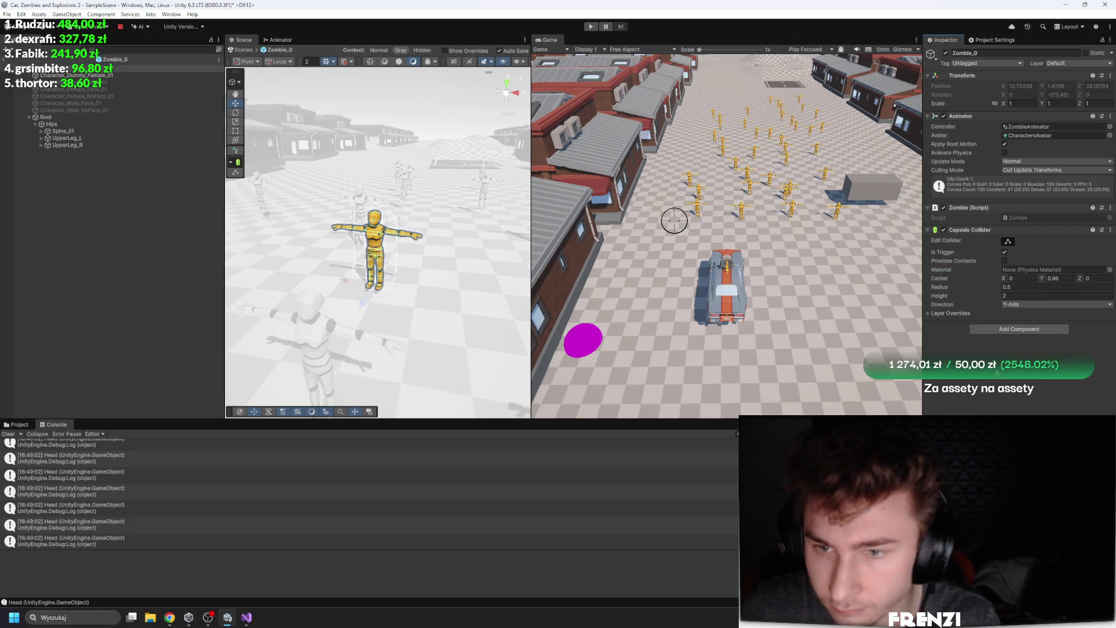
Add a Rigidbody to Zombie_0 and put it and all its children on the Enemy layer
left_click(1019, 333)
type("rigidbody")
key("Return")
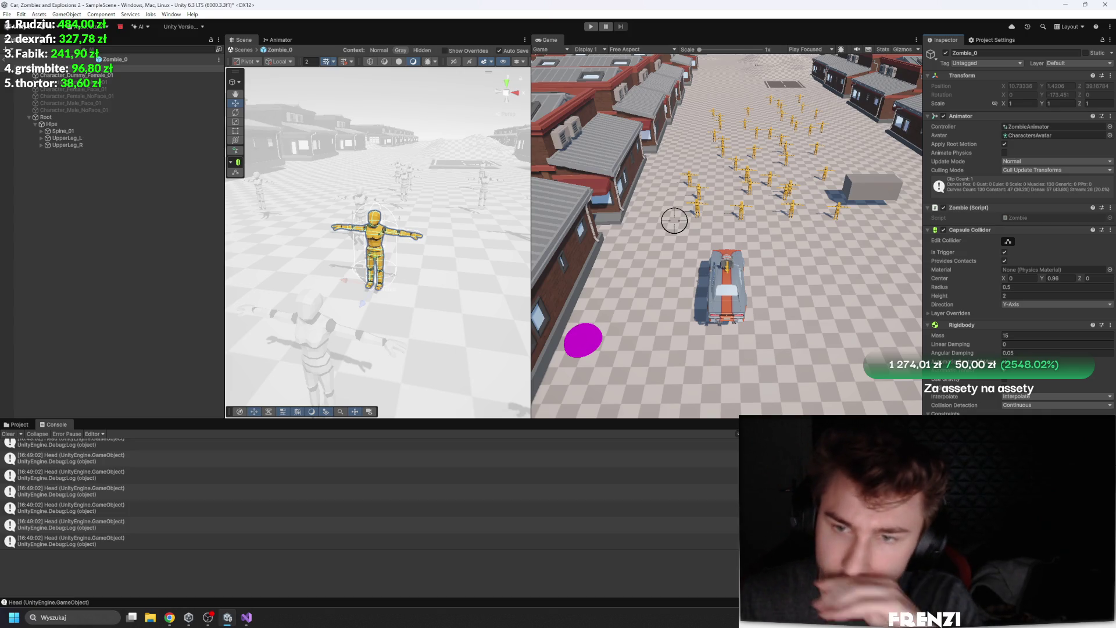
left_click(1069, 65)
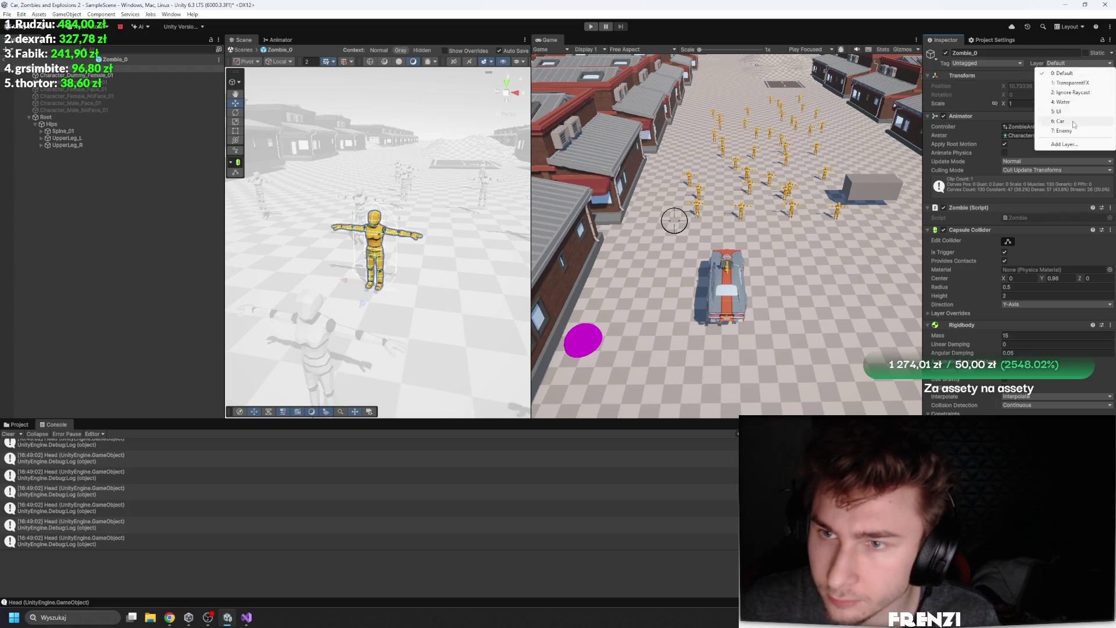
left_click(1059, 131)
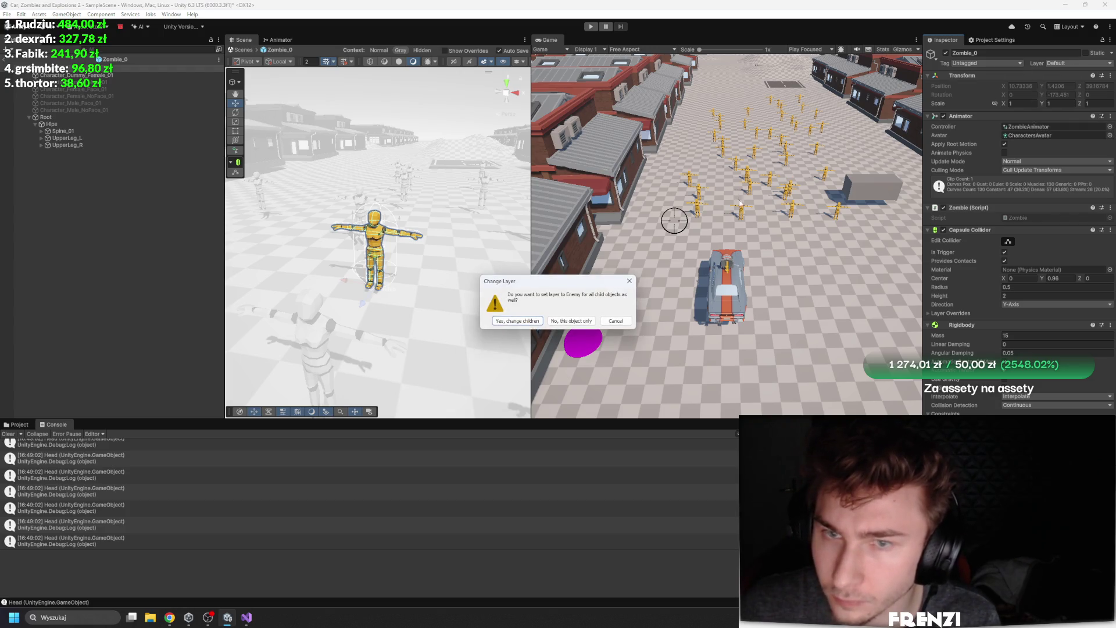
left_click(517, 321)
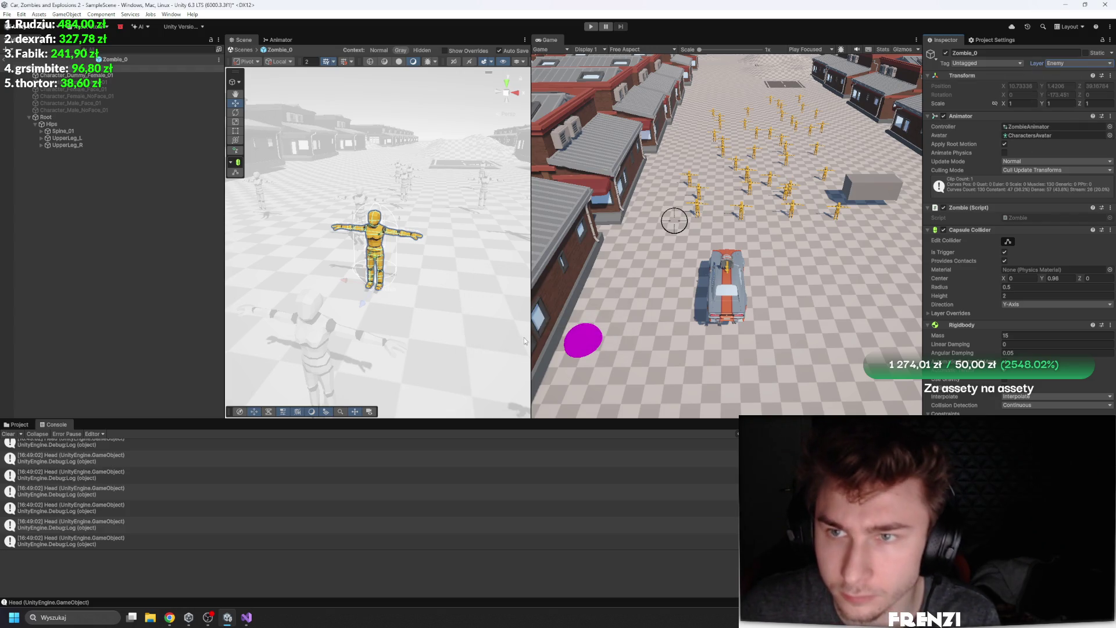
left_click(980, 61)
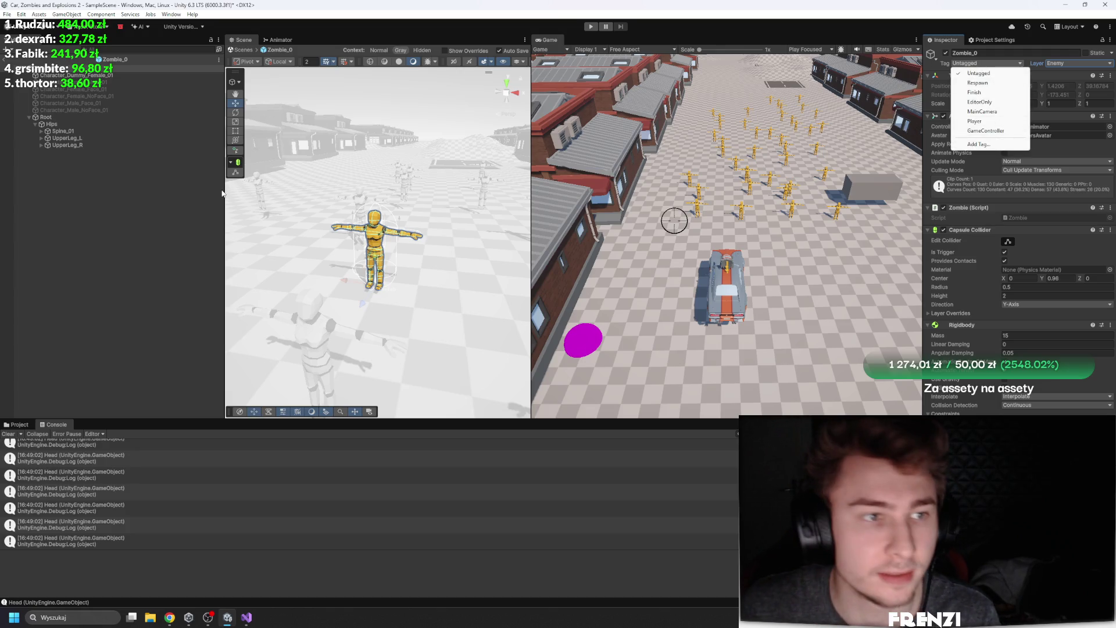
left_click(247, 616)
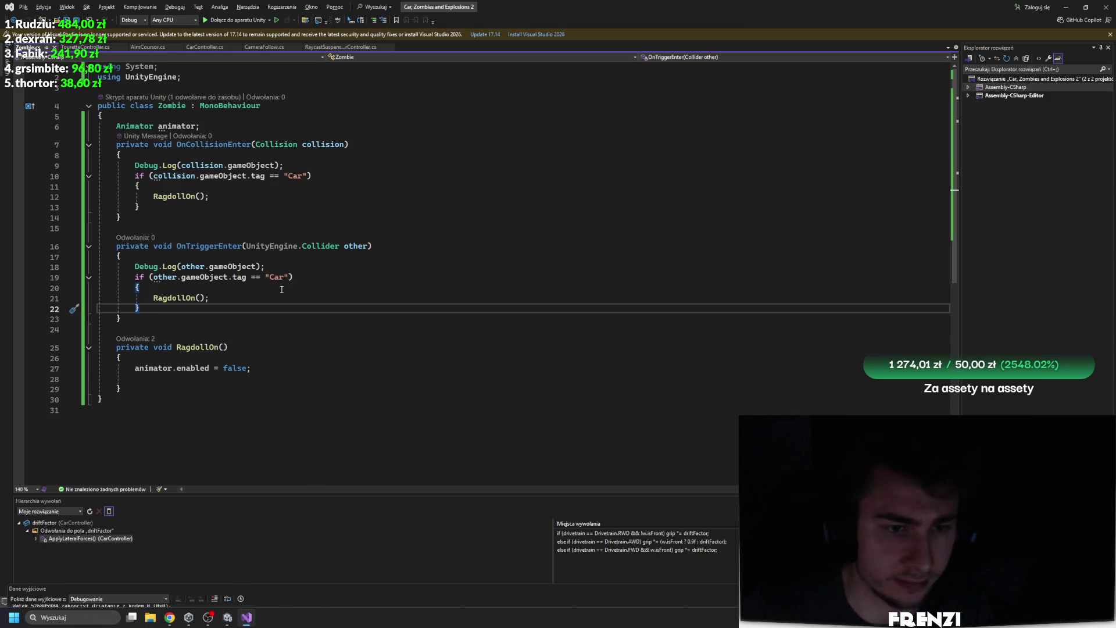
Add a 'LayerMask RagdollActivationLayer;' field below the animator field in the Zombie script
key("alt+Tab")
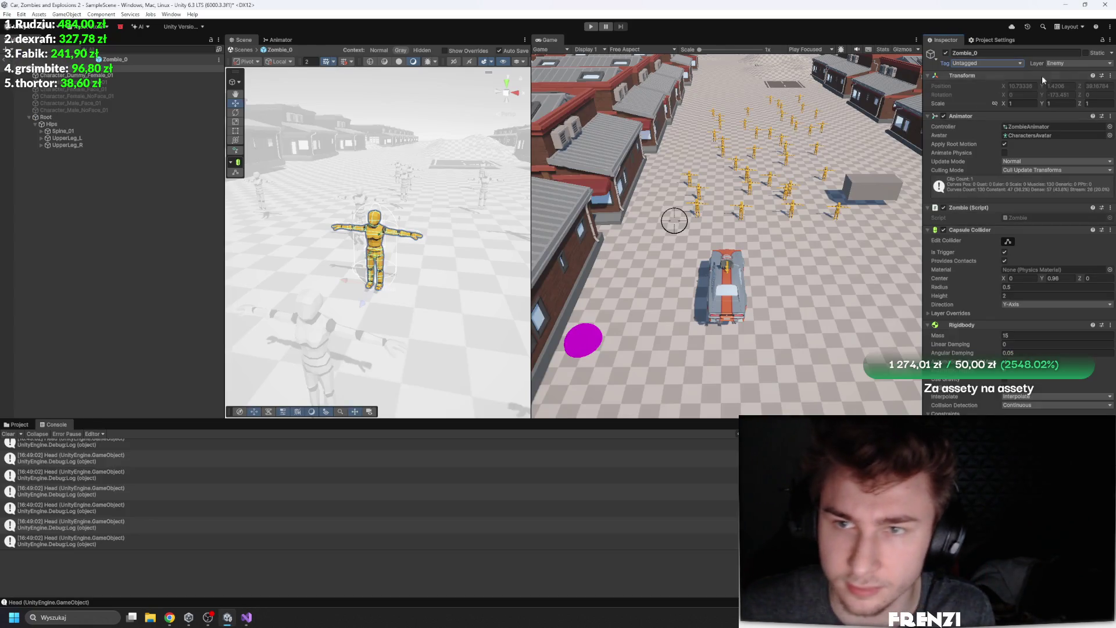
left_click(247, 618)
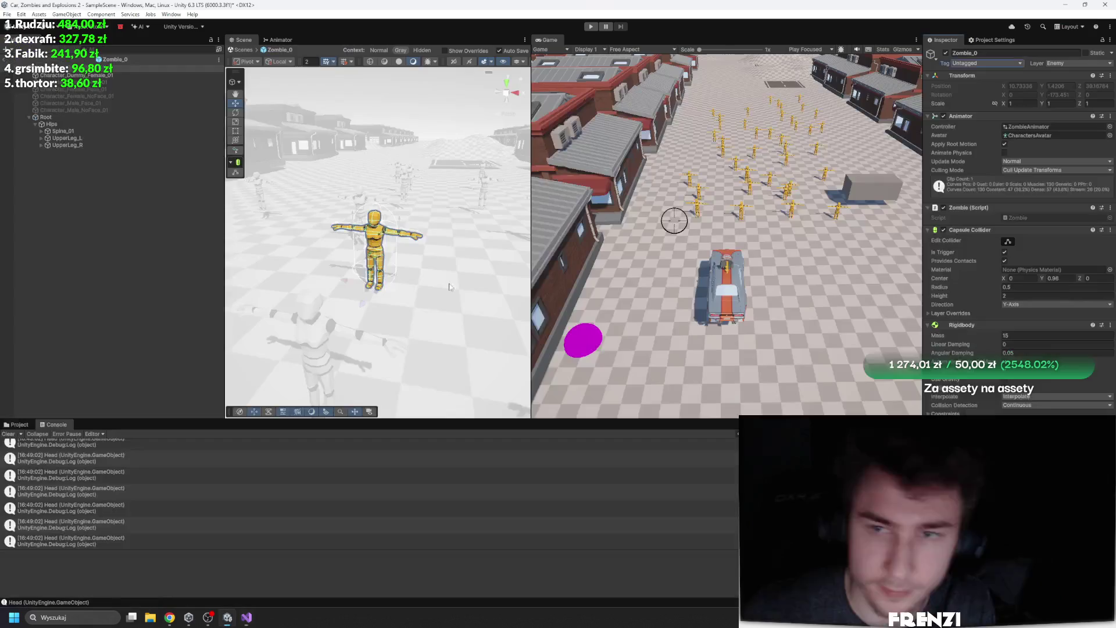
key("alt+Tab")
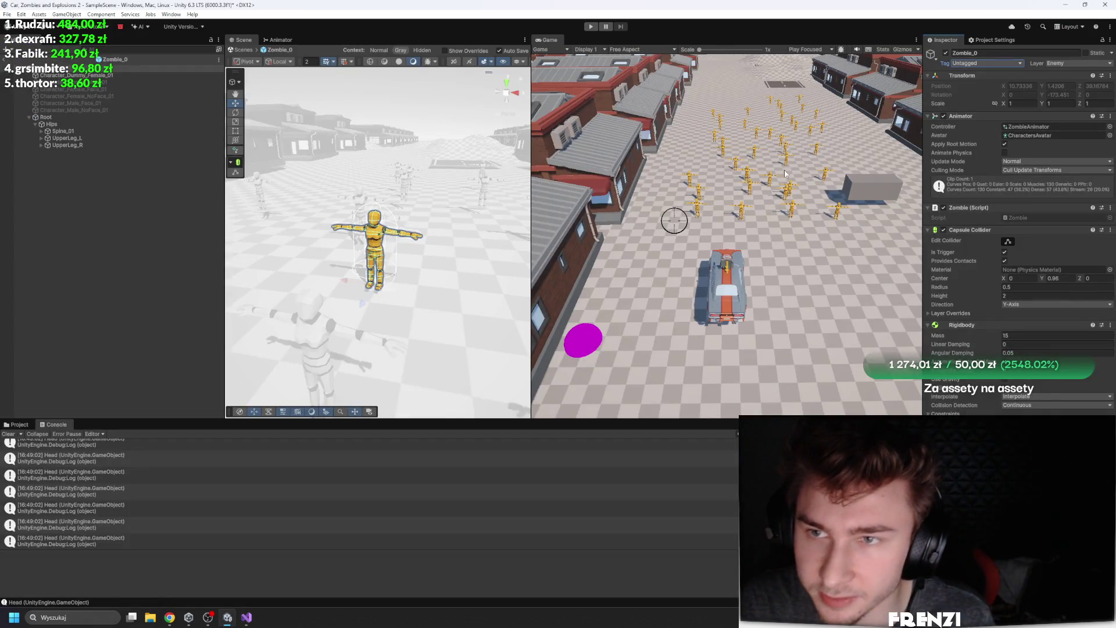
key("alt+Tab")
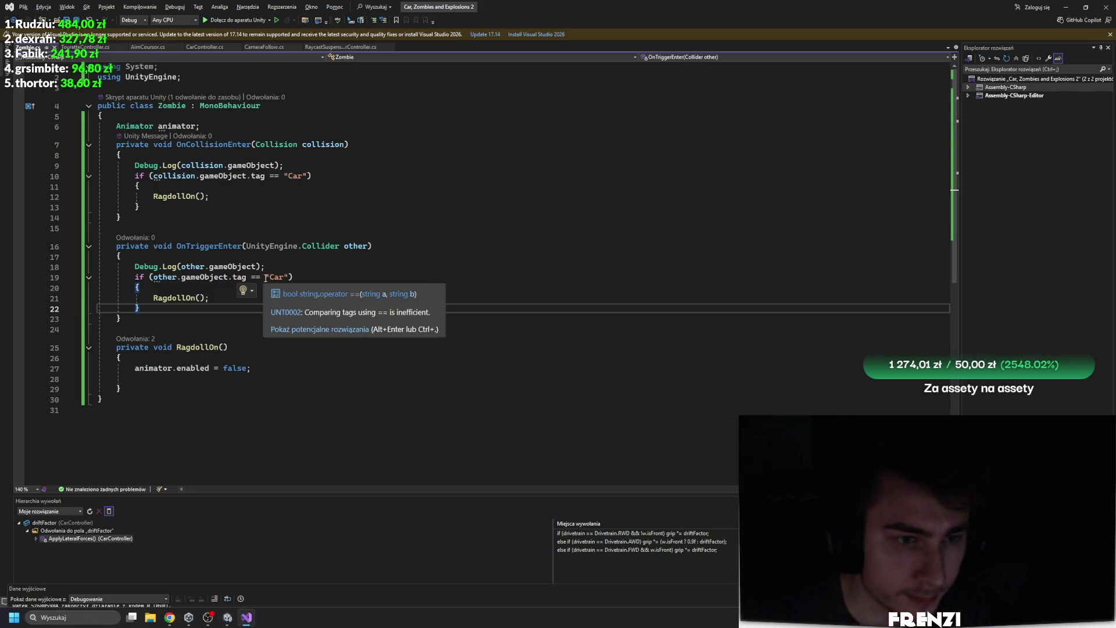
left_click(280, 300)
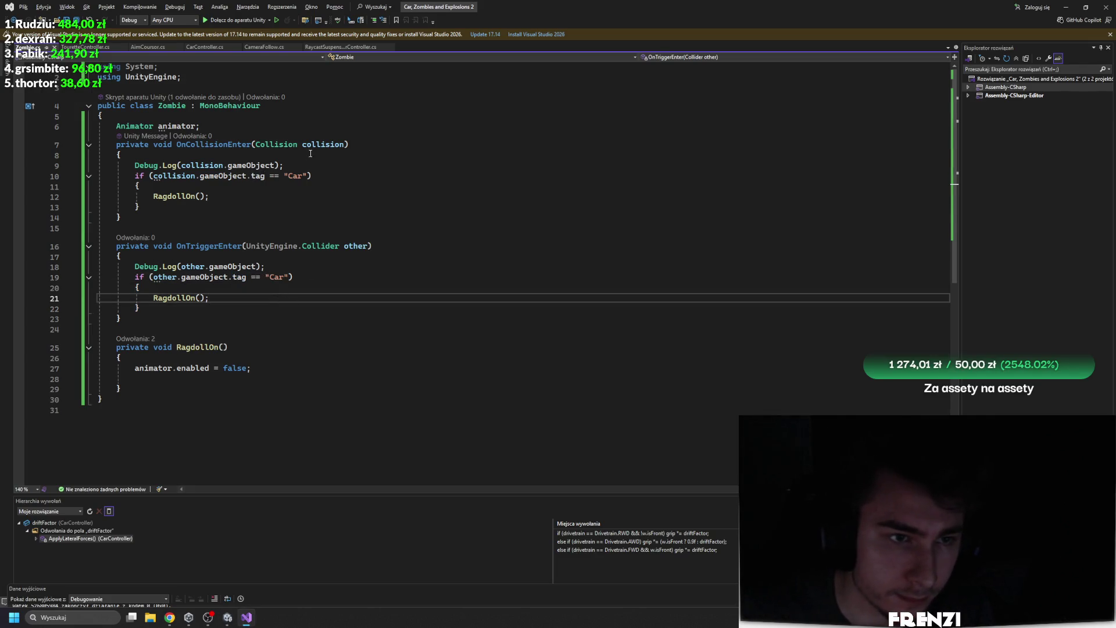
left_click(338, 127)
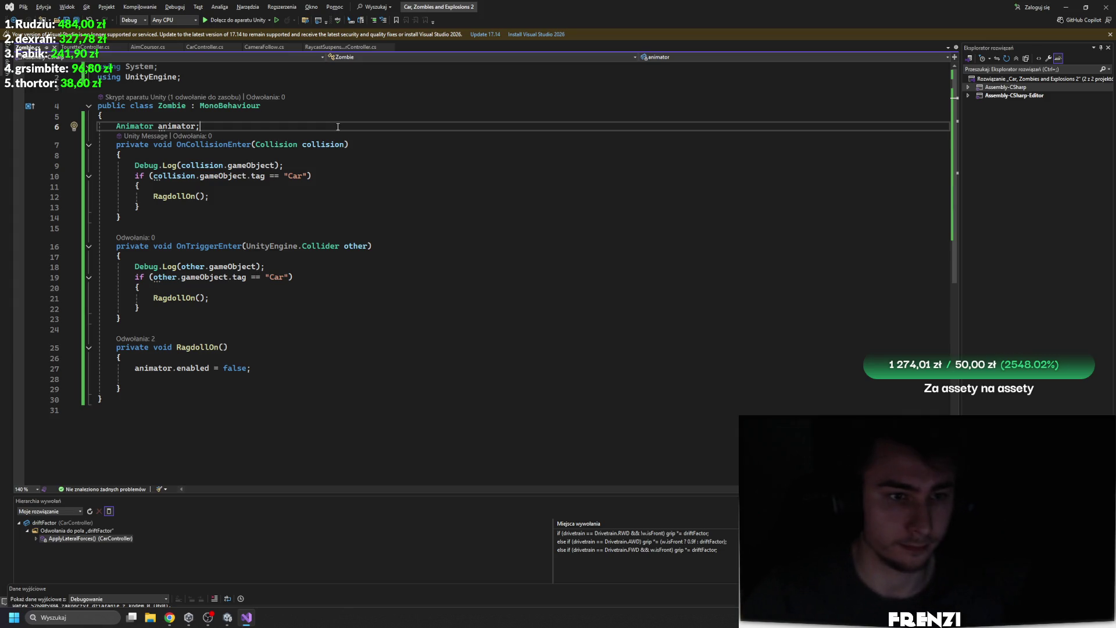
left_click(261, 176)
left_click(245, 130)
key("Return")
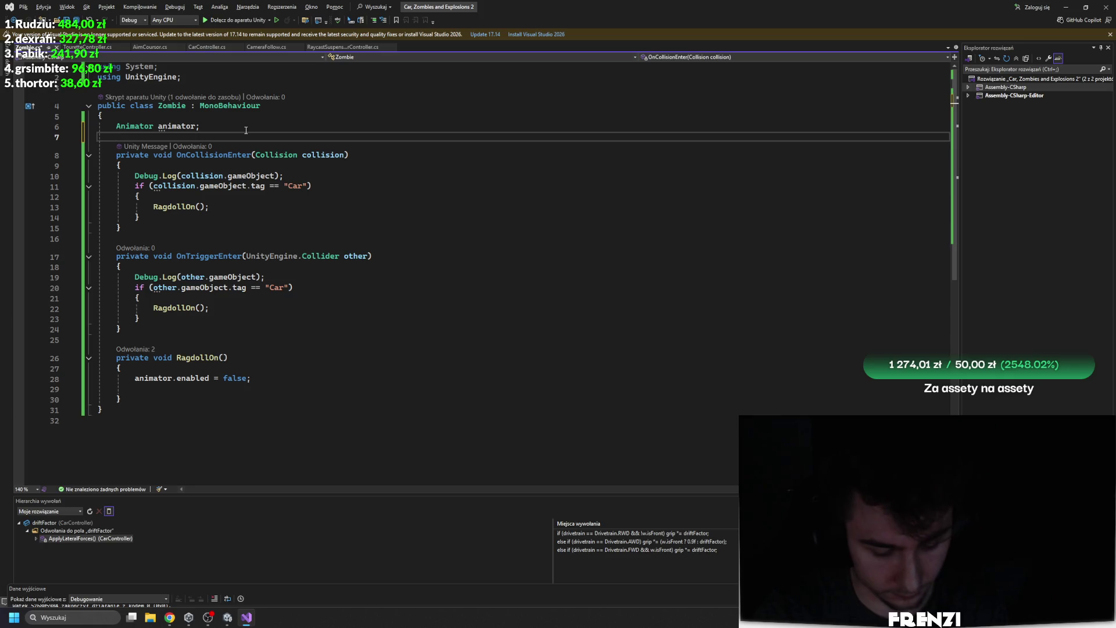
type("LayerMask")
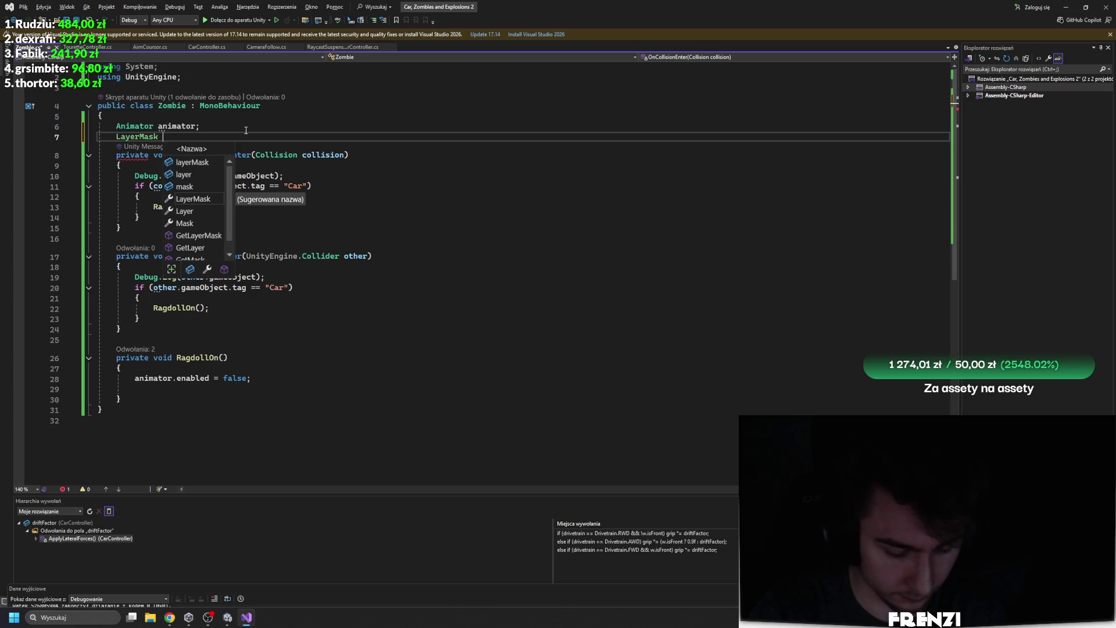
type("car")
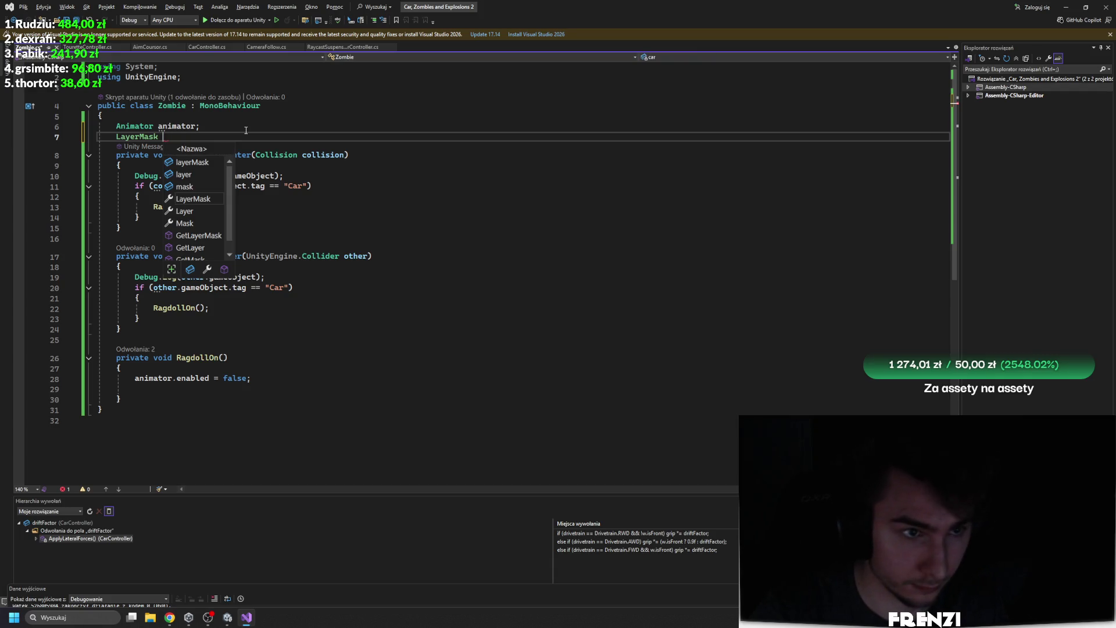
type("RagdollAc")
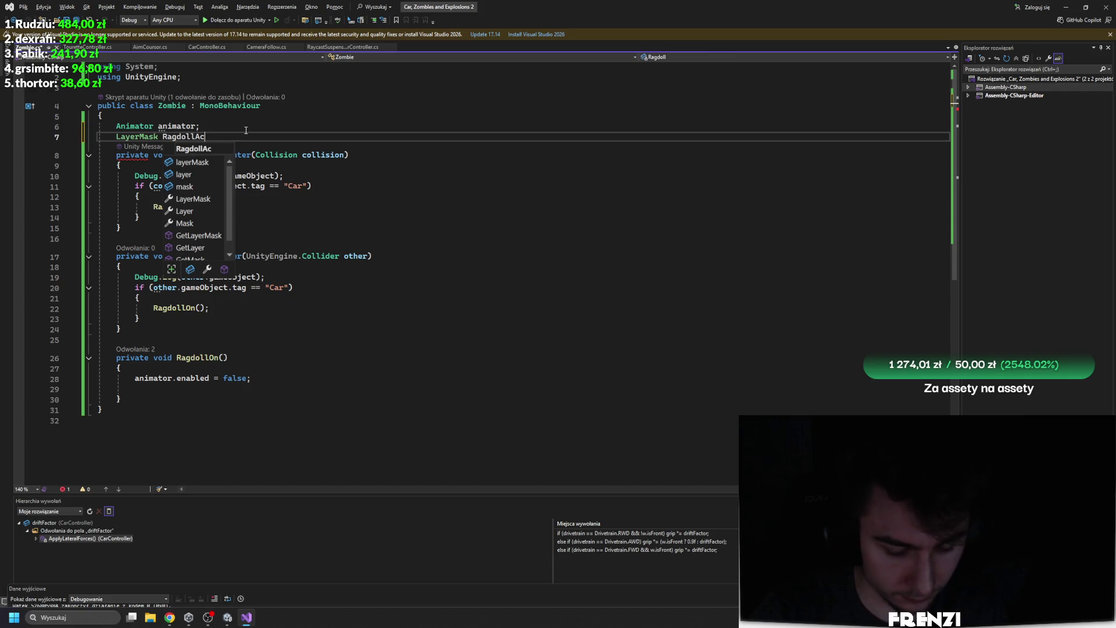
type("tivationLayer")
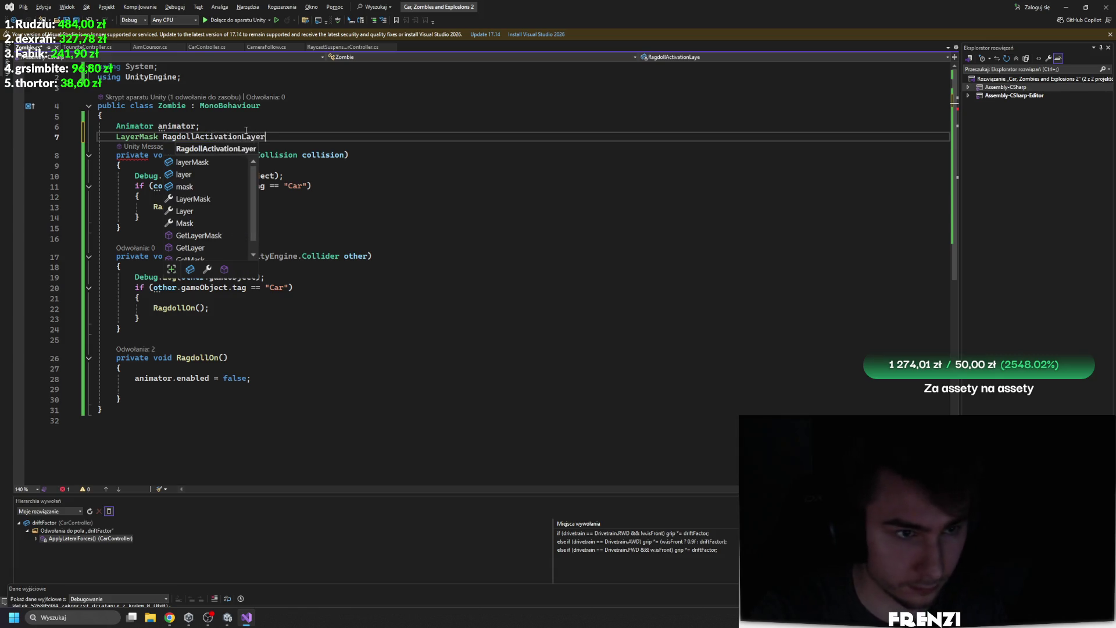
type(";")
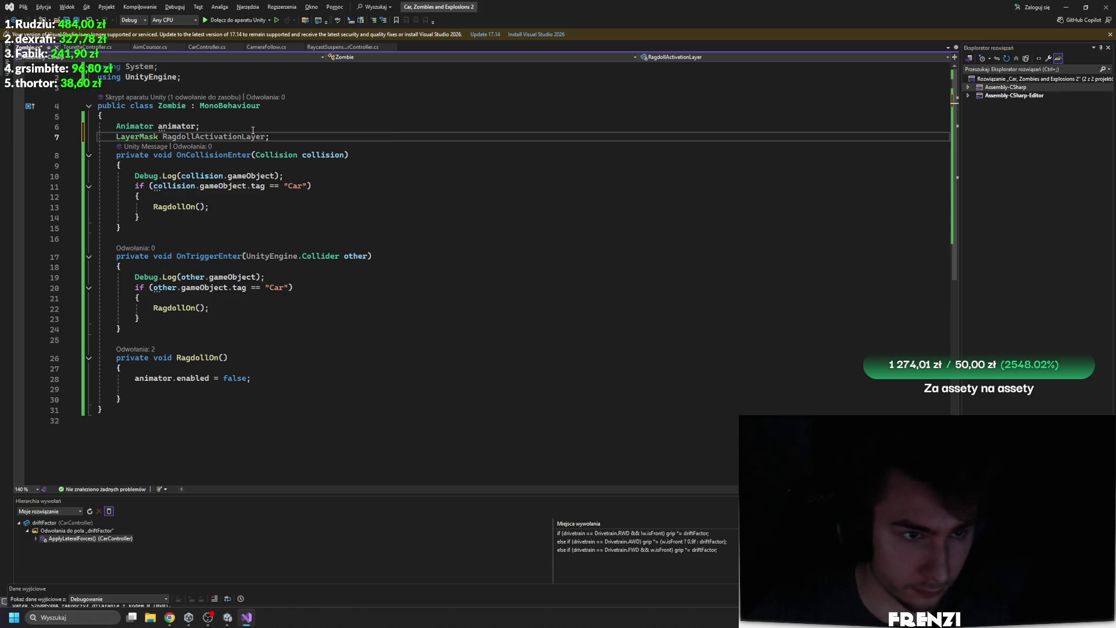
Make the animator and RagdollActivationLayer fields public, then return to Unity declining the script update
left_click_drag(307, 139, 164, 137)
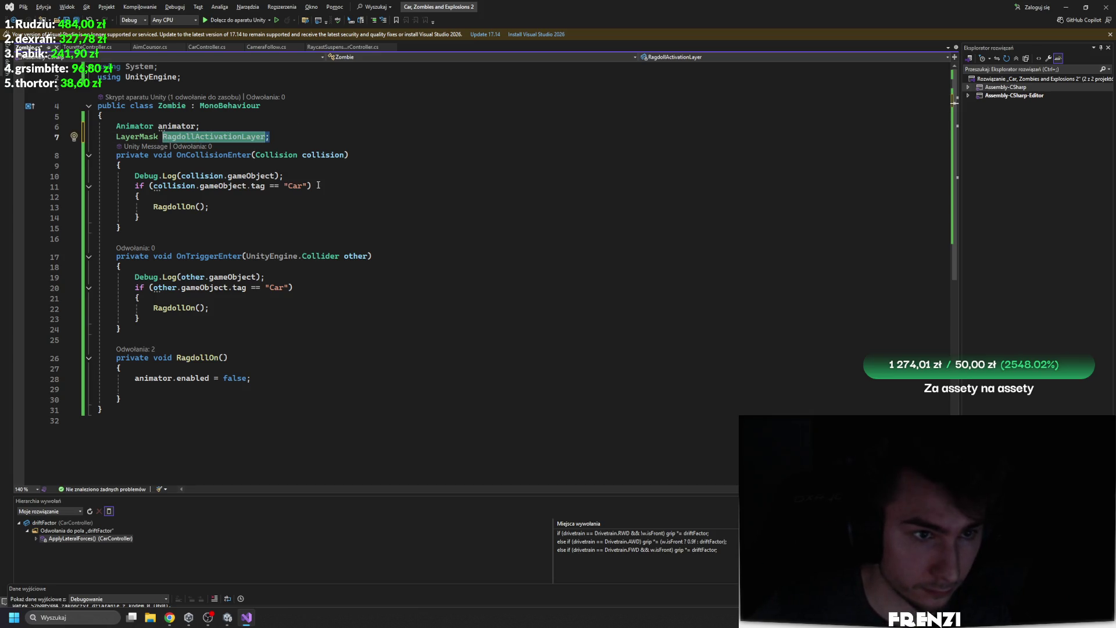
left_click(114, 139)
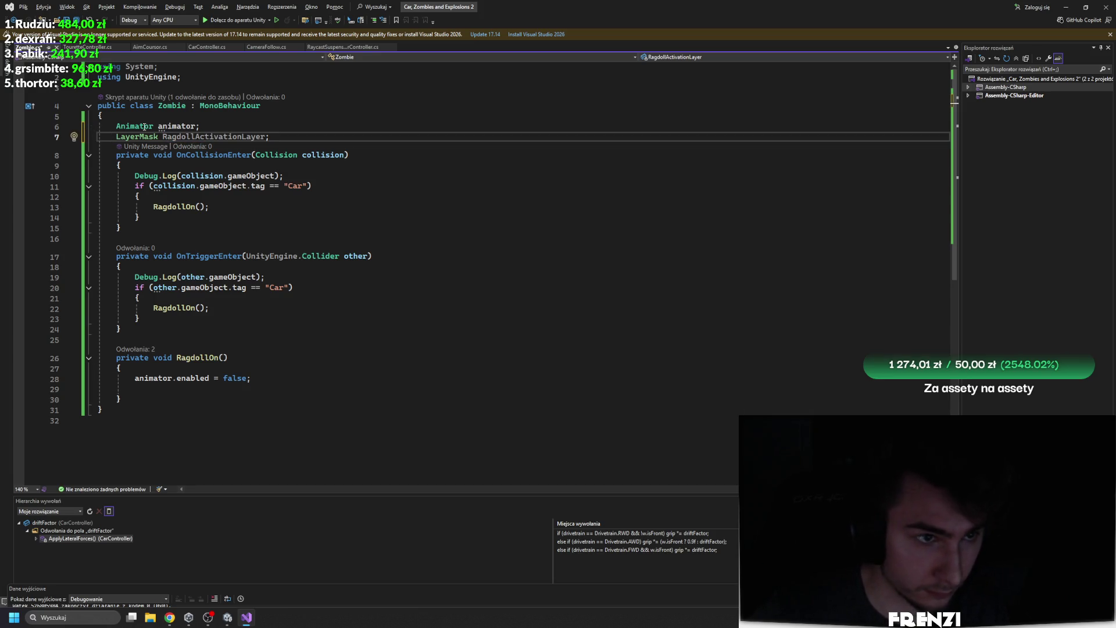
left_click(117, 125)
key("alt+shift+Down")
type("public")
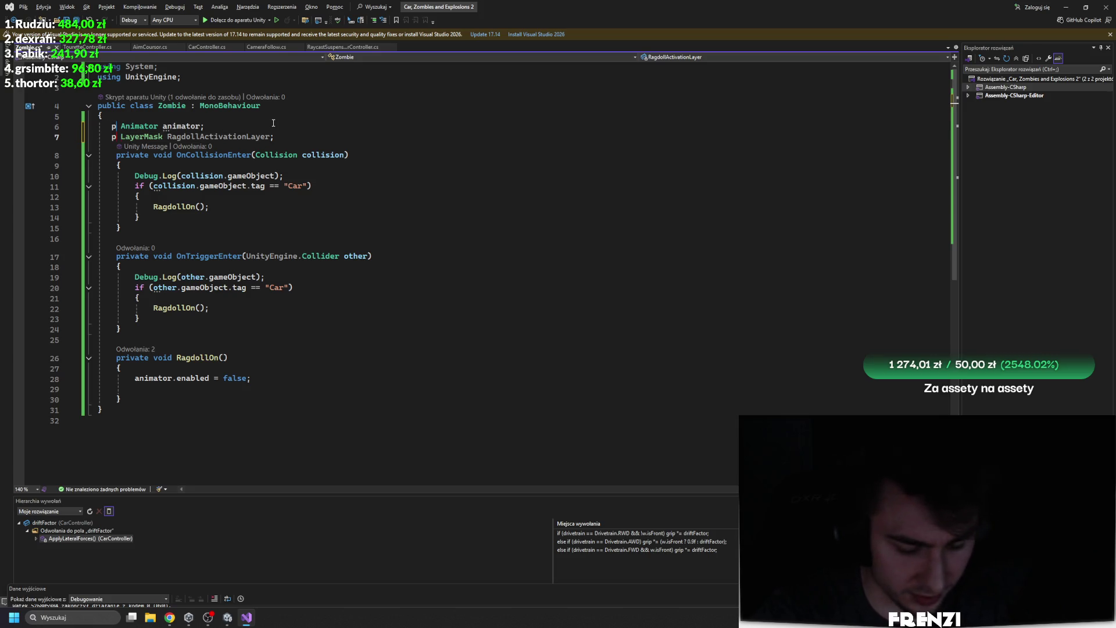
key("BackSpace")
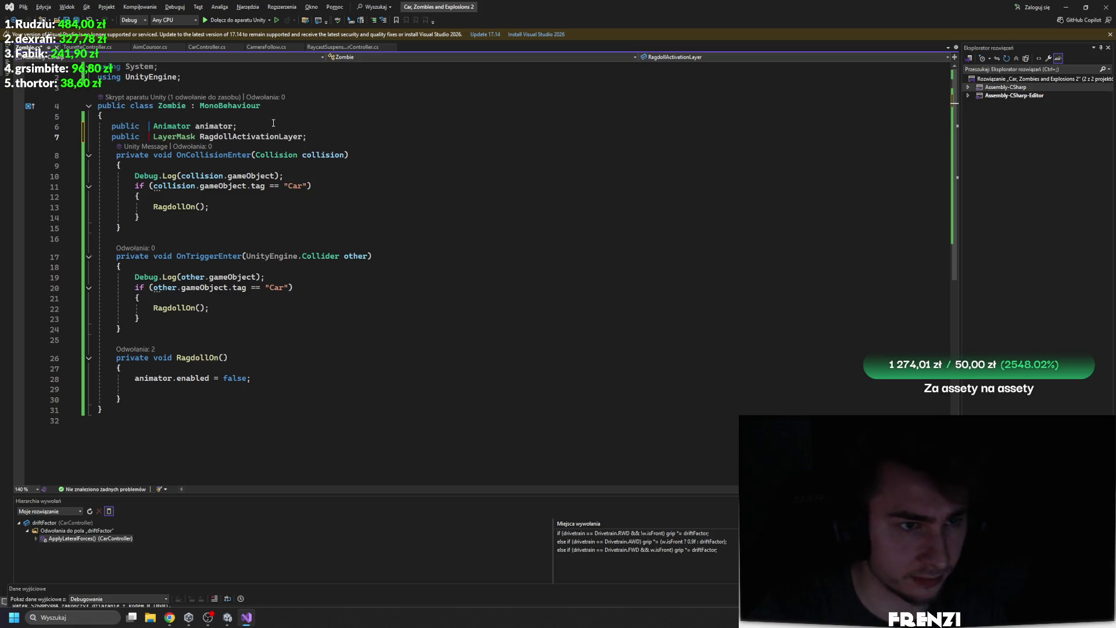
key("Delete")
key("Delete")
key("Home")
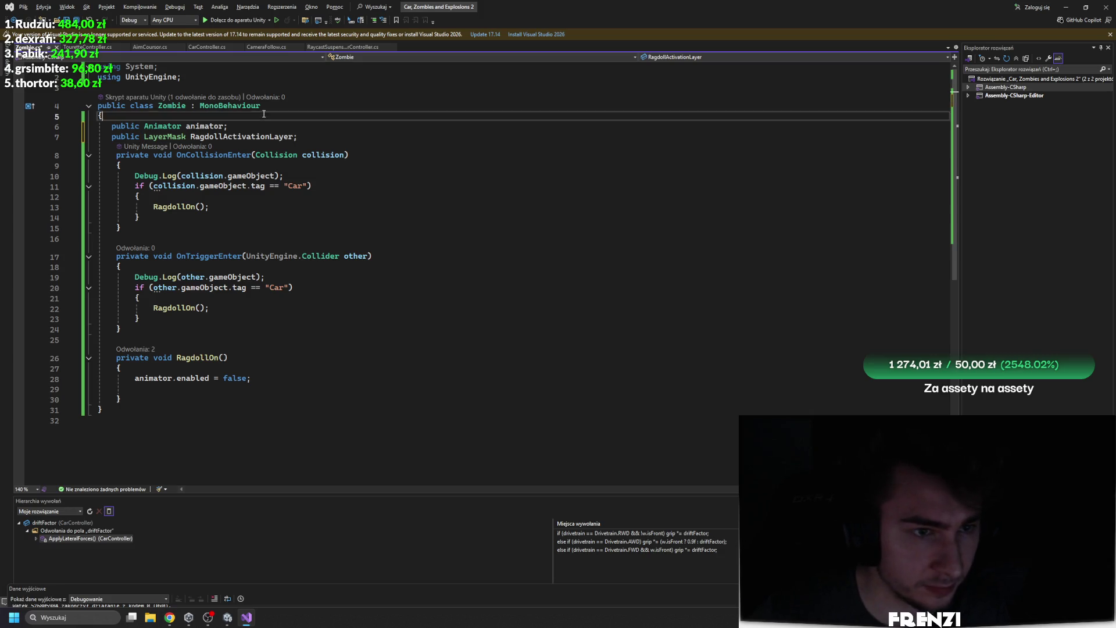
left_click(387, 199)
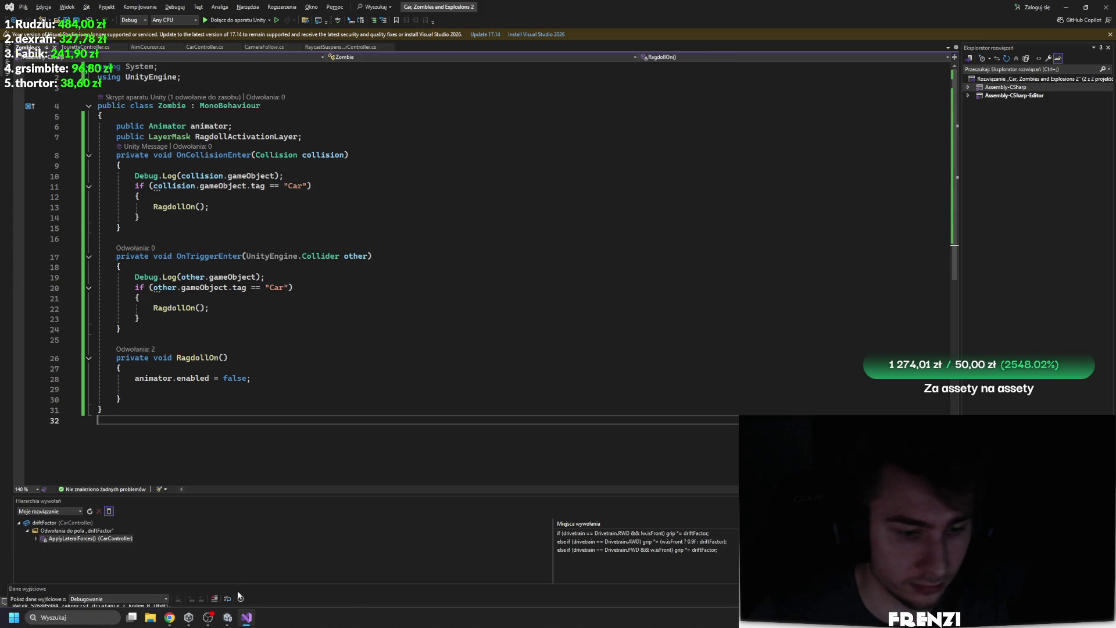
left_click(227, 617)
left_click(643, 328)
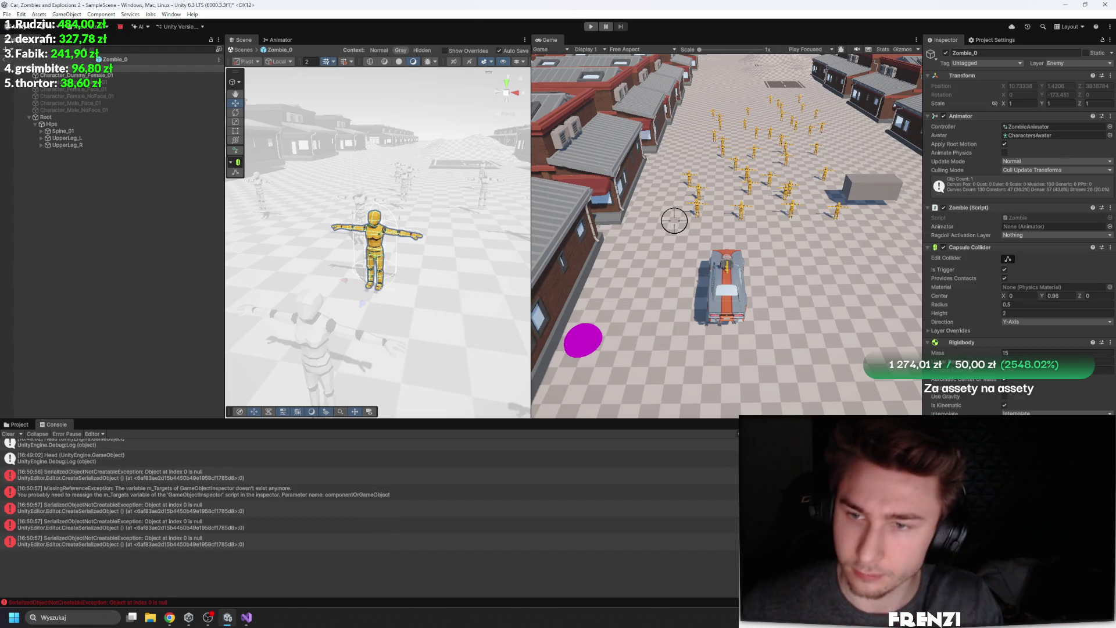
Assign Zombie_0's Animator to the script's Animator field and set Ragdoll Activation Layer to Car
left_click_drag(994, 119, 1026, 221)
left_click(1030, 235)
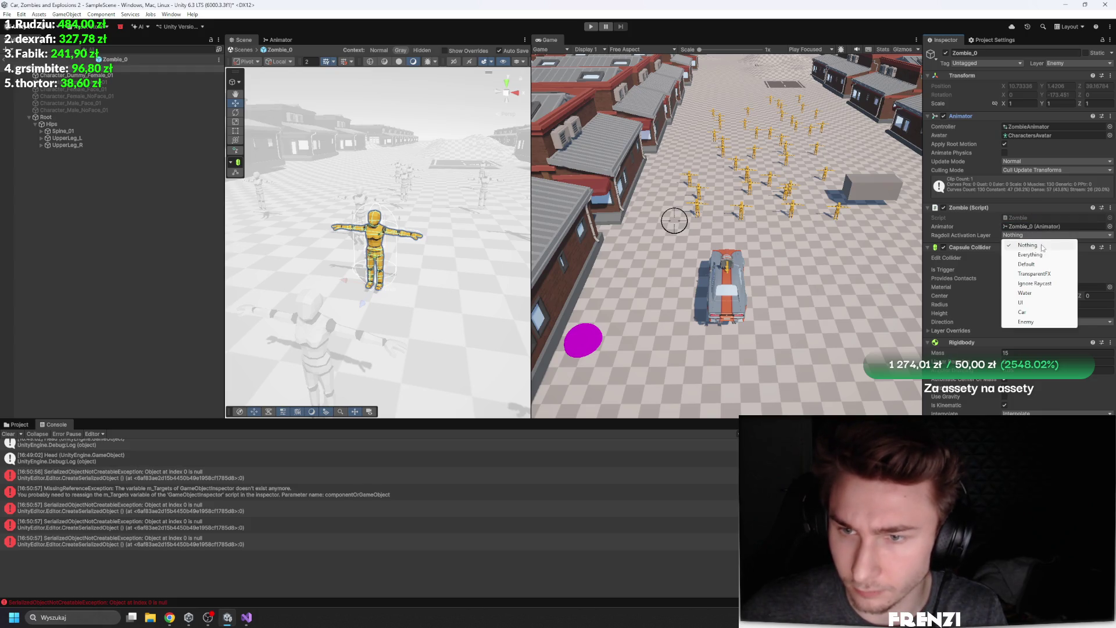
left_click(1042, 313)
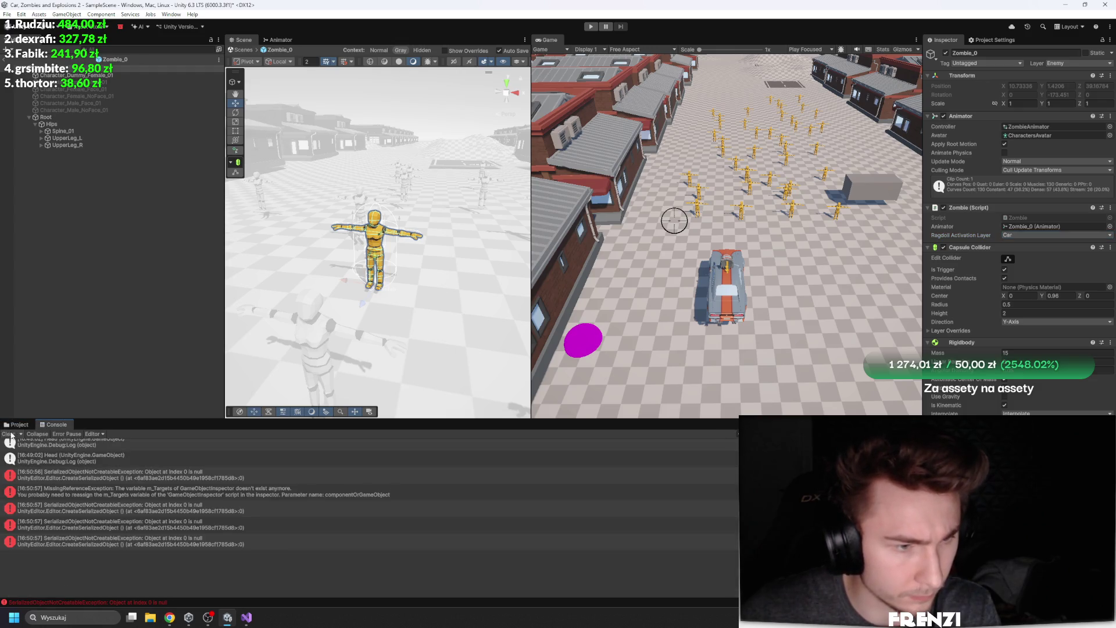
Clear the Console messages and show the project's Assets browser
left_click(11, 435)
left_click(17, 424)
left_click(46, 424)
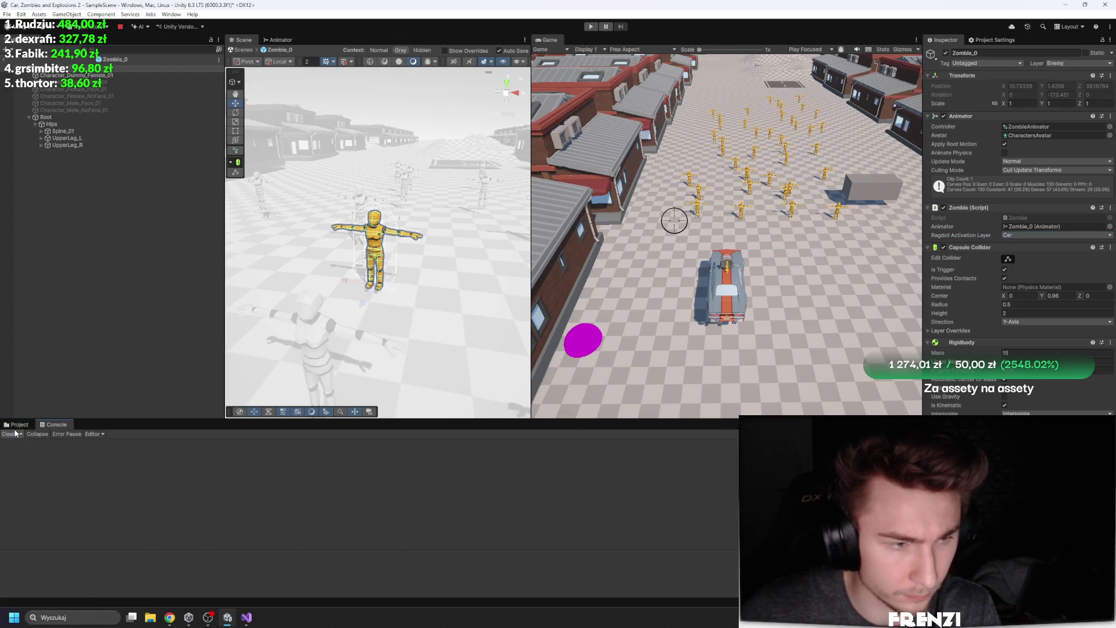
left_click(18, 425)
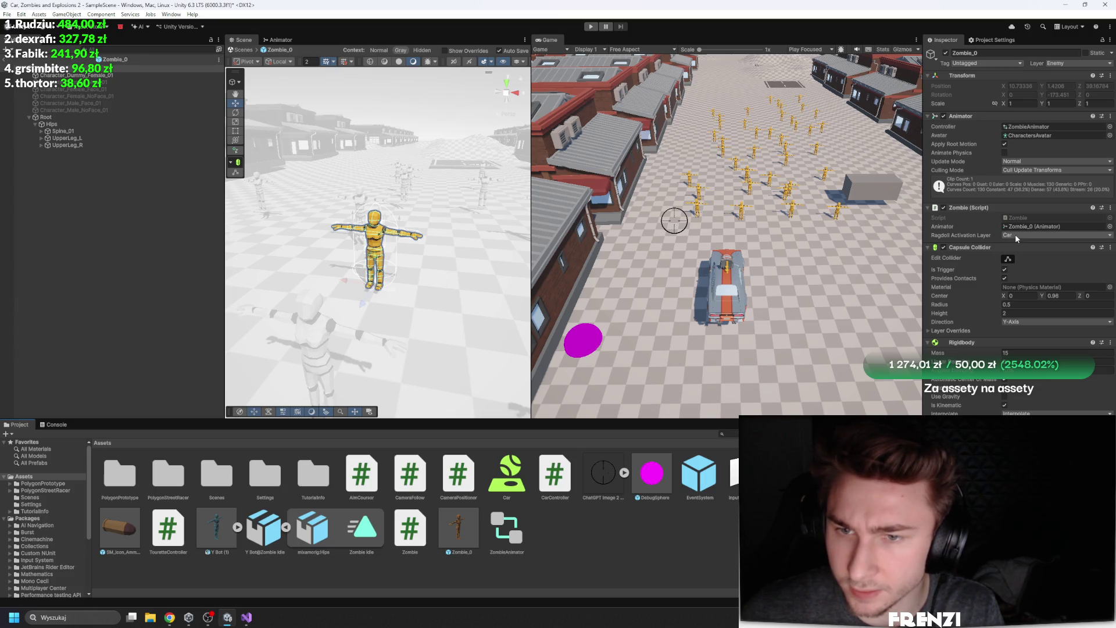
left_click(246, 617)
Rewrite line 11's Car tag check to compare gameObject.layer with RagdollActivationLayer
left_click(248, 187)
left_click(265, 187)
key("BackSpace")
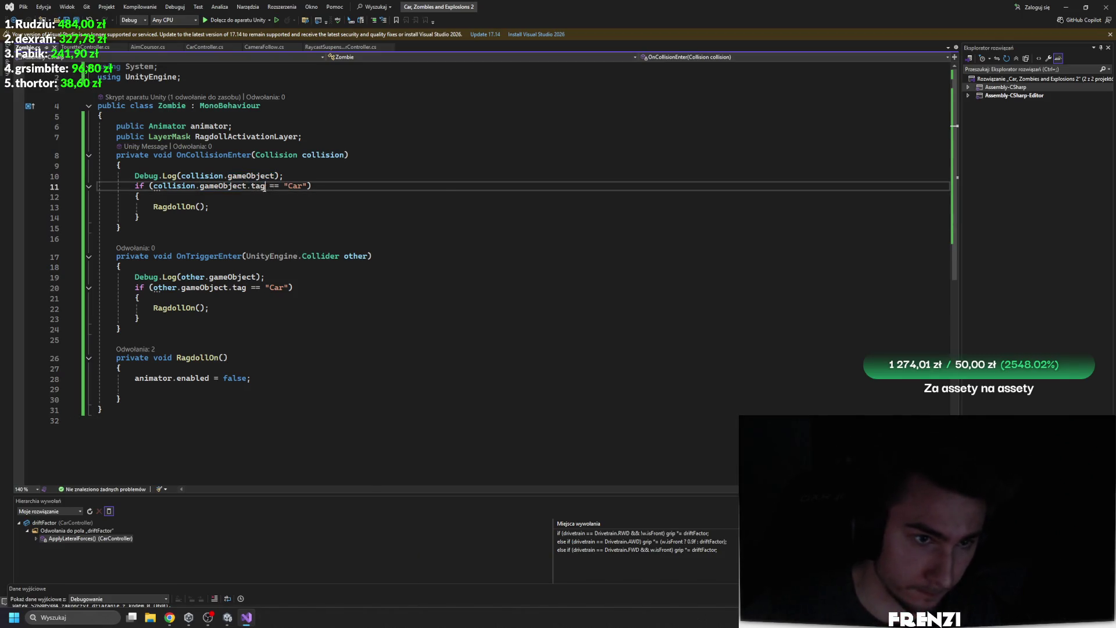
type("la")
key("Tab")
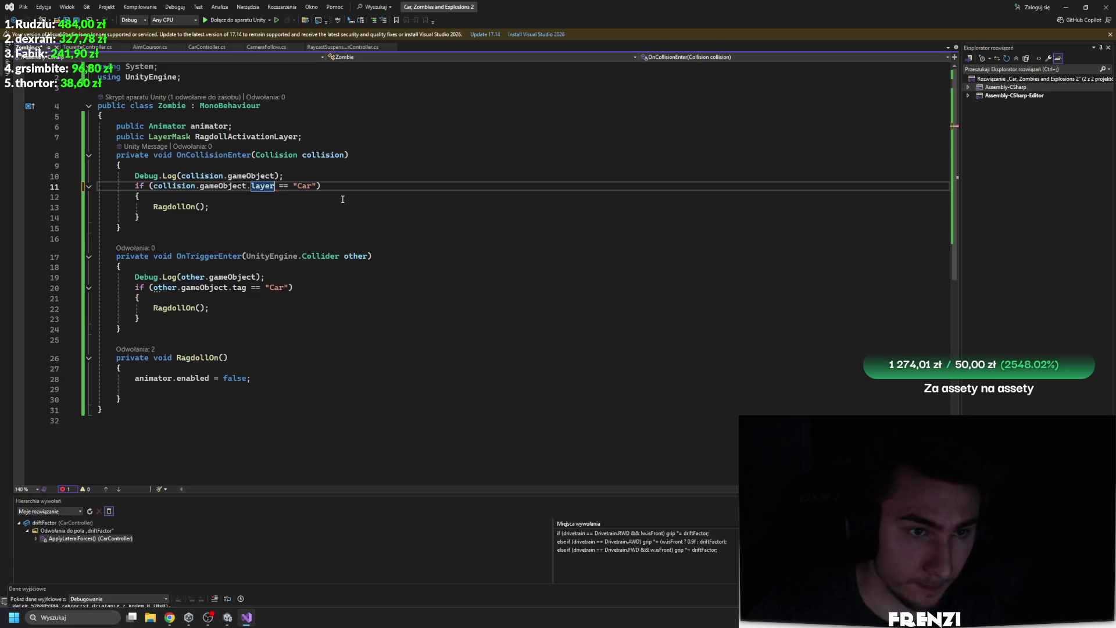
double_click(300, 186)
type("cara")
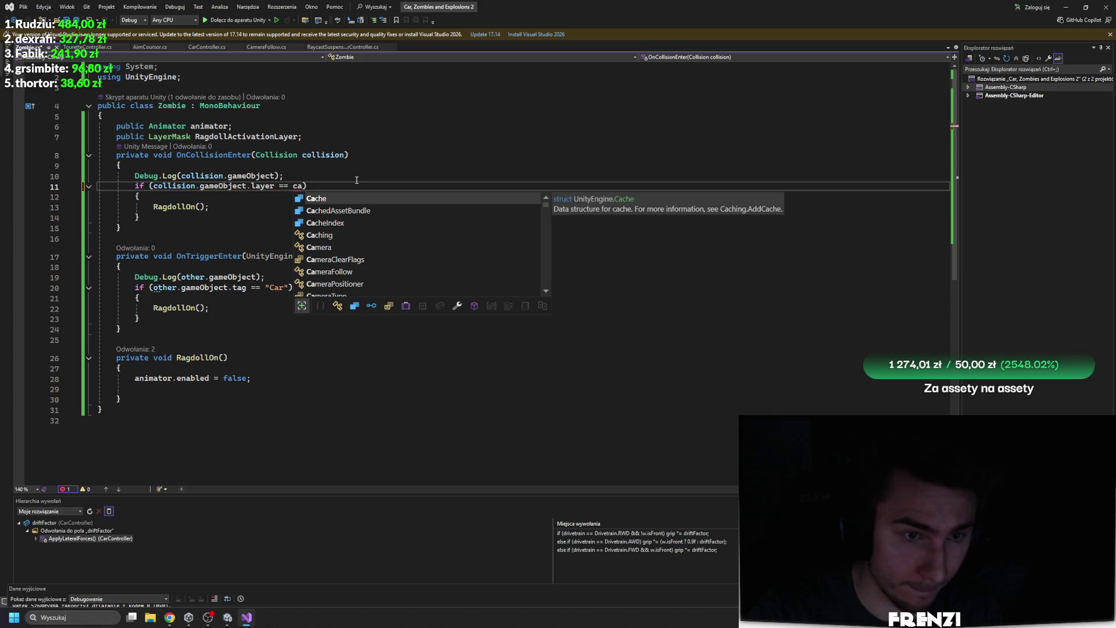
key("BackSpace")
key("BackSpace")
key("BackSpace")
type("ra")
key("Tab")
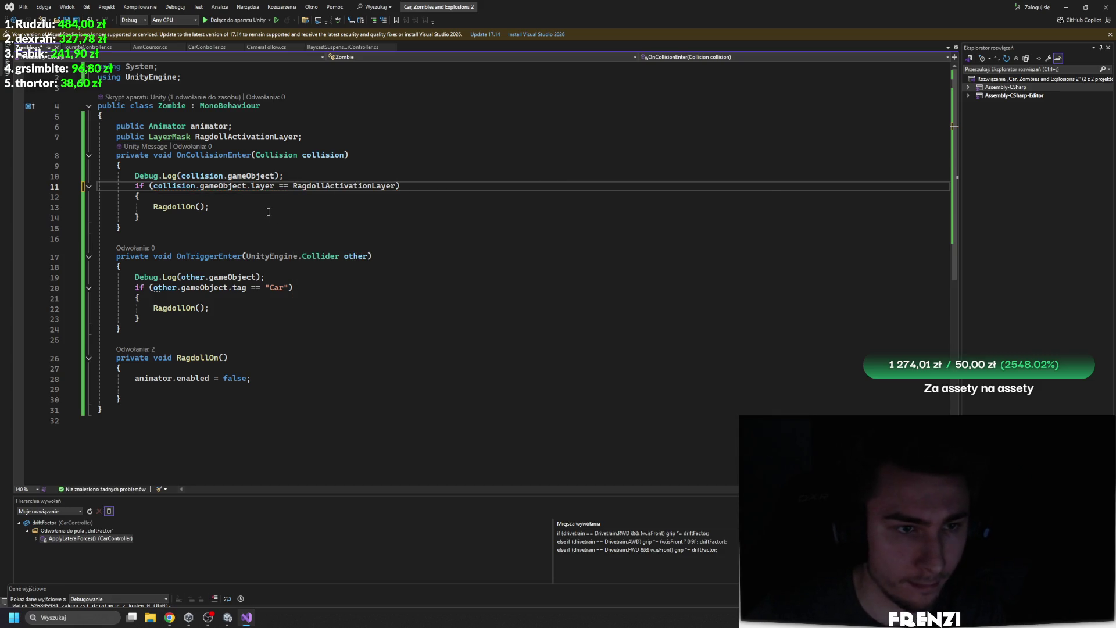
Paste the same layer comparison over line 20's tag check and let Unity reload the scripts
left_click(251, 292)
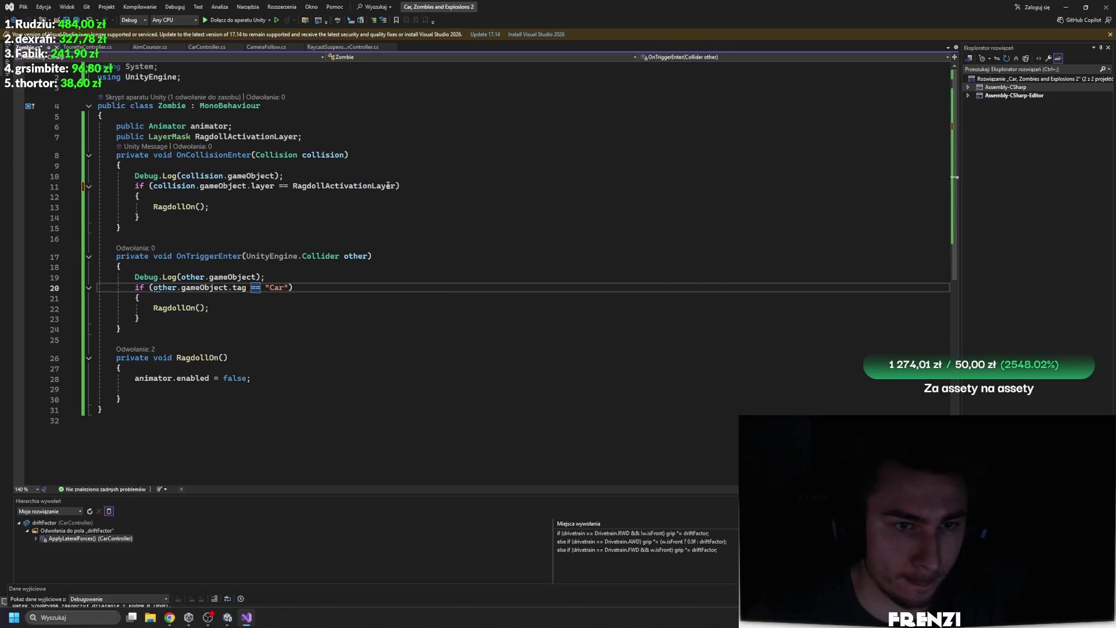
left_click(249, 185)
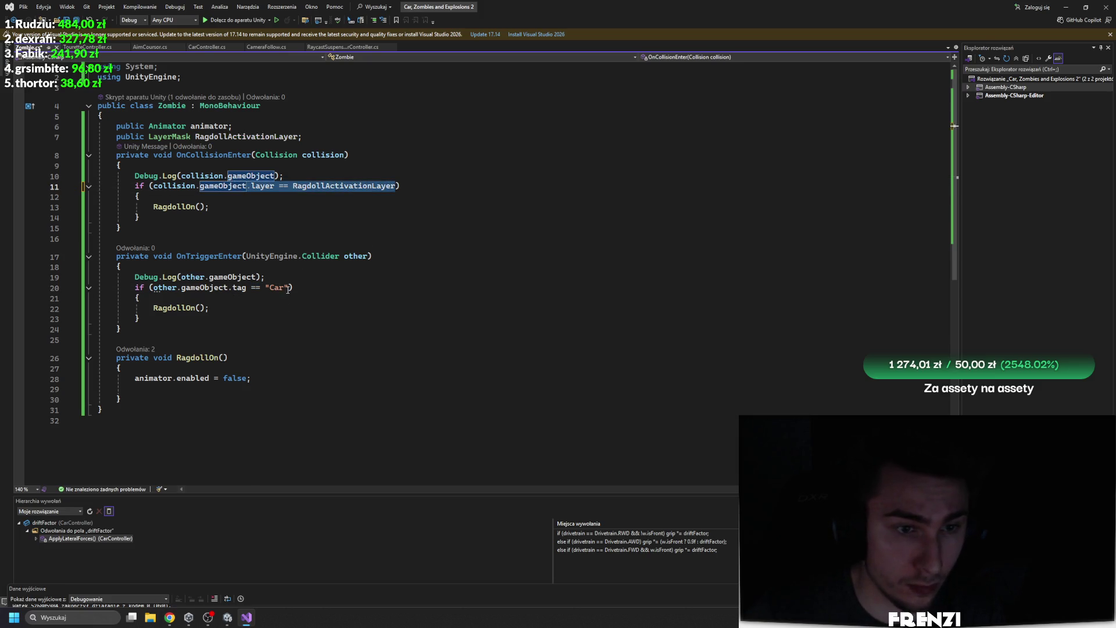
left_click_drag(287, 290, 248, 292)
type(".layer == RagdollActivationLayer")
left_click(270, 307)
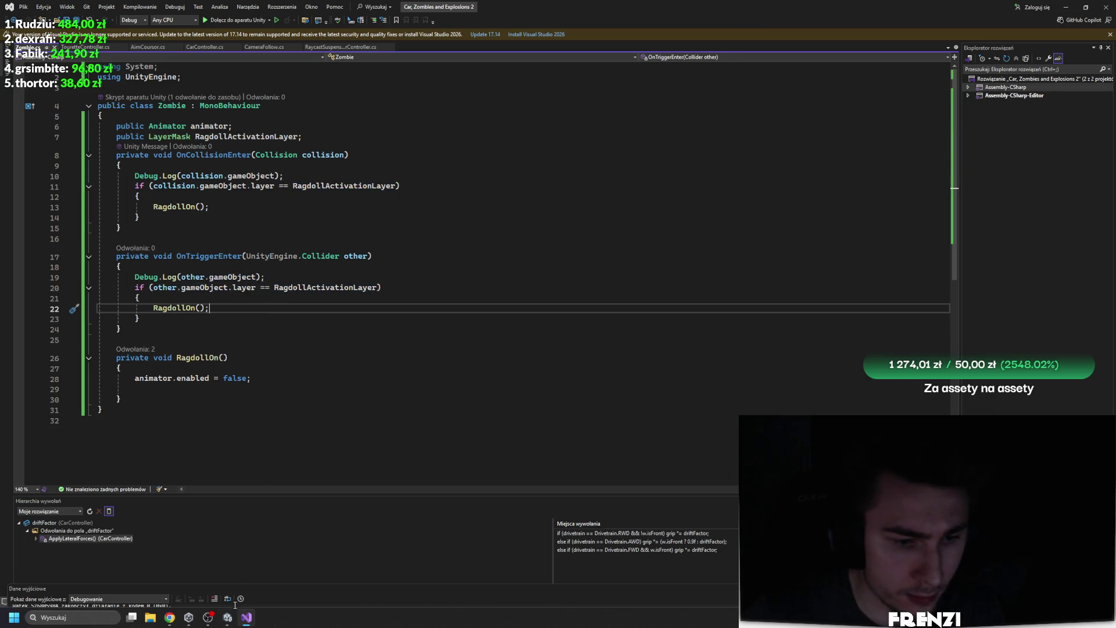
key("alt+Tab")
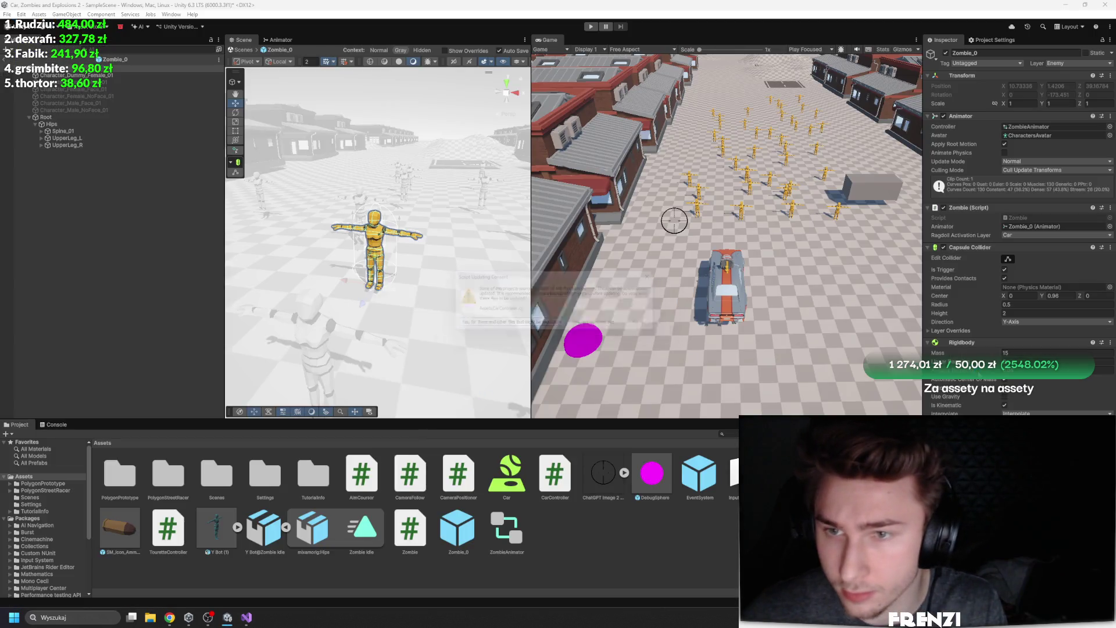
left_click(605, 326)
key("alt+Tab")
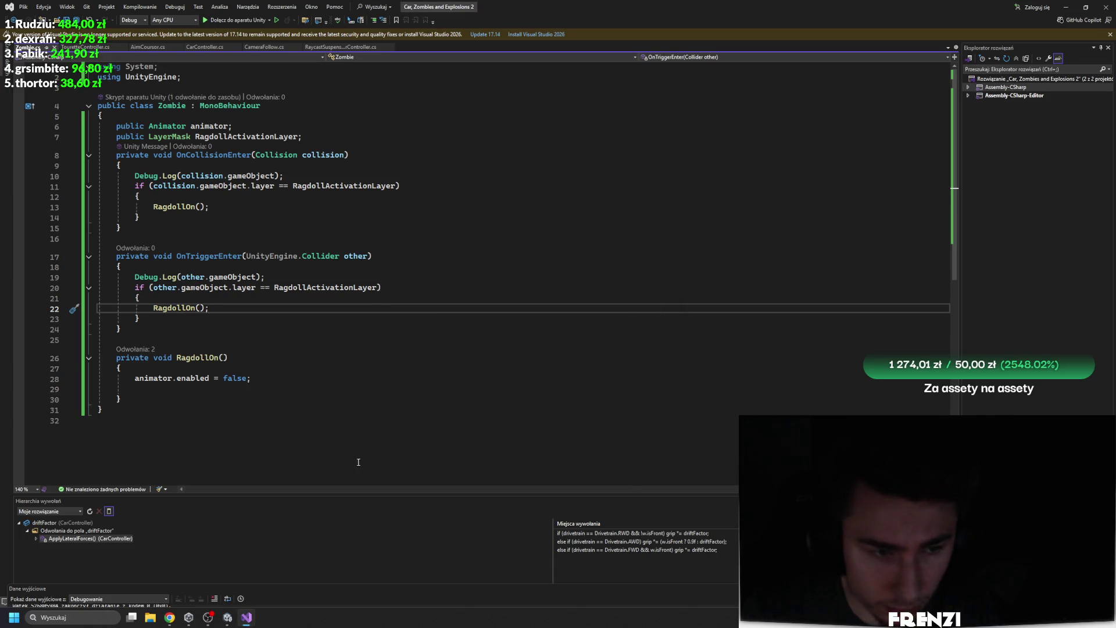
mouse_move(232, 617)
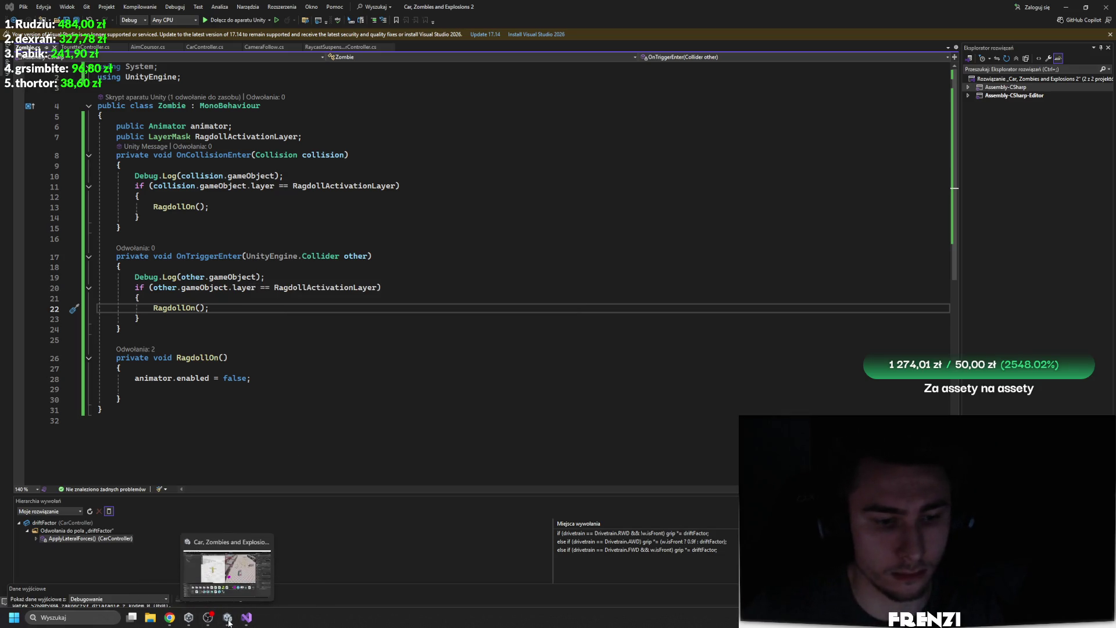
key("alt+Tab")
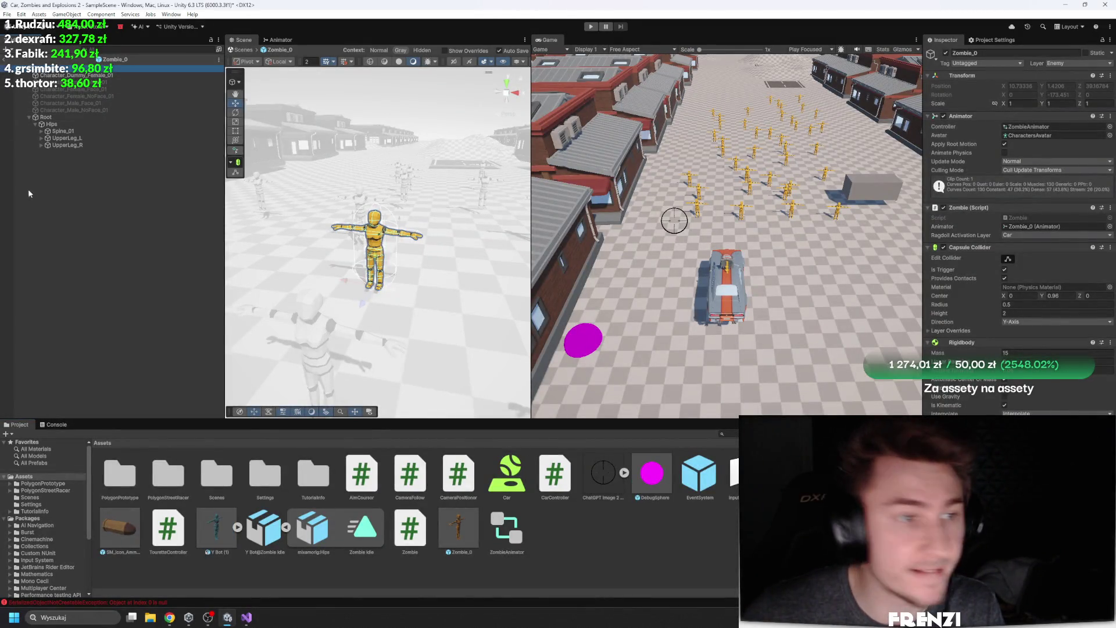
Exit Prefab Mode, inspect the SM_Veh_Muscle_Preset_02 car's Ground Mask layers, then select a scene zombie
left_click(5, 60)
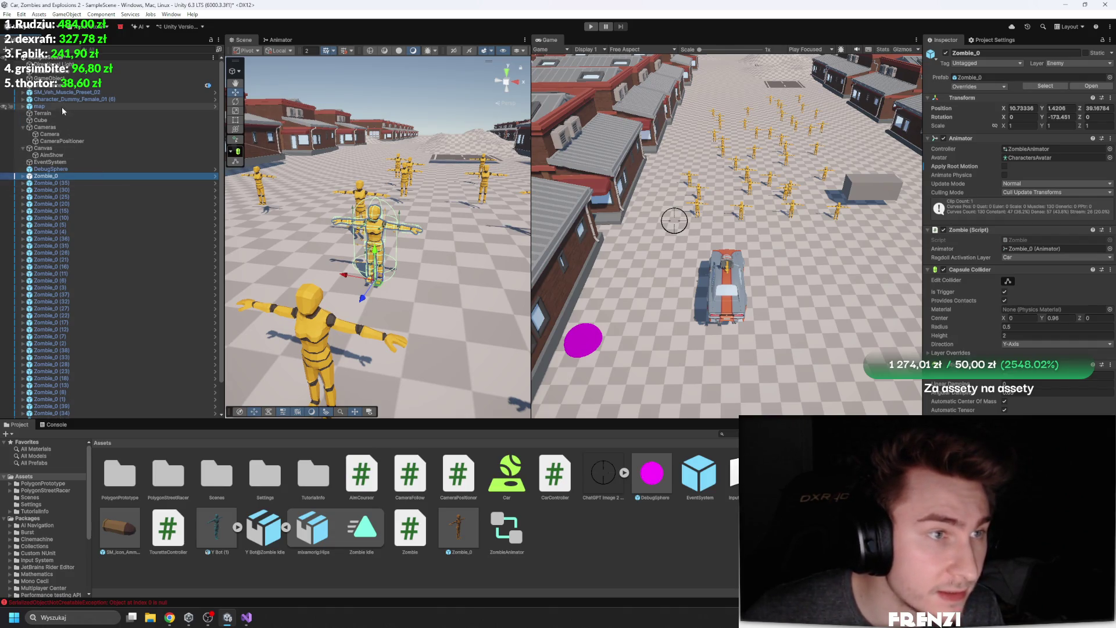
left_click(65, 92)
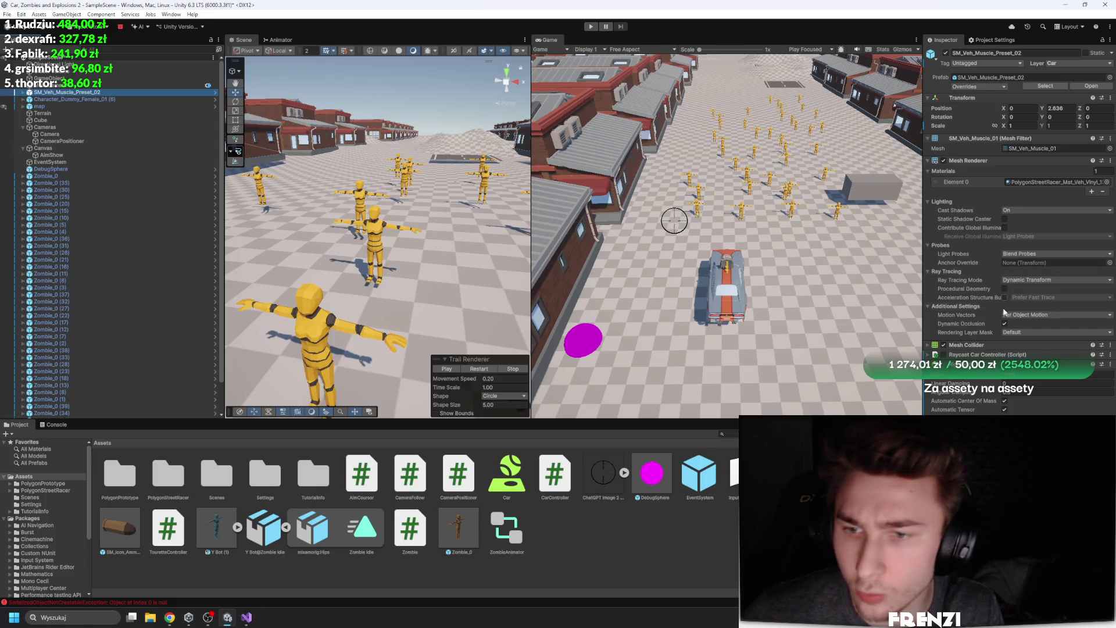
scroll(1017, 232, "down", 10)
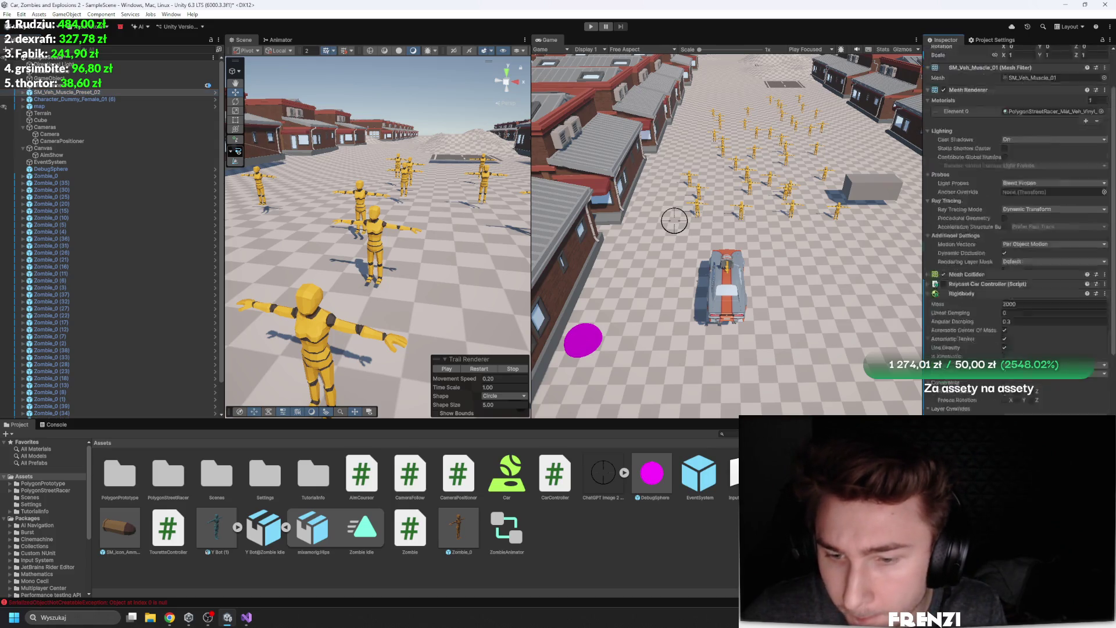
scroll(1017, 232, "down", 3)
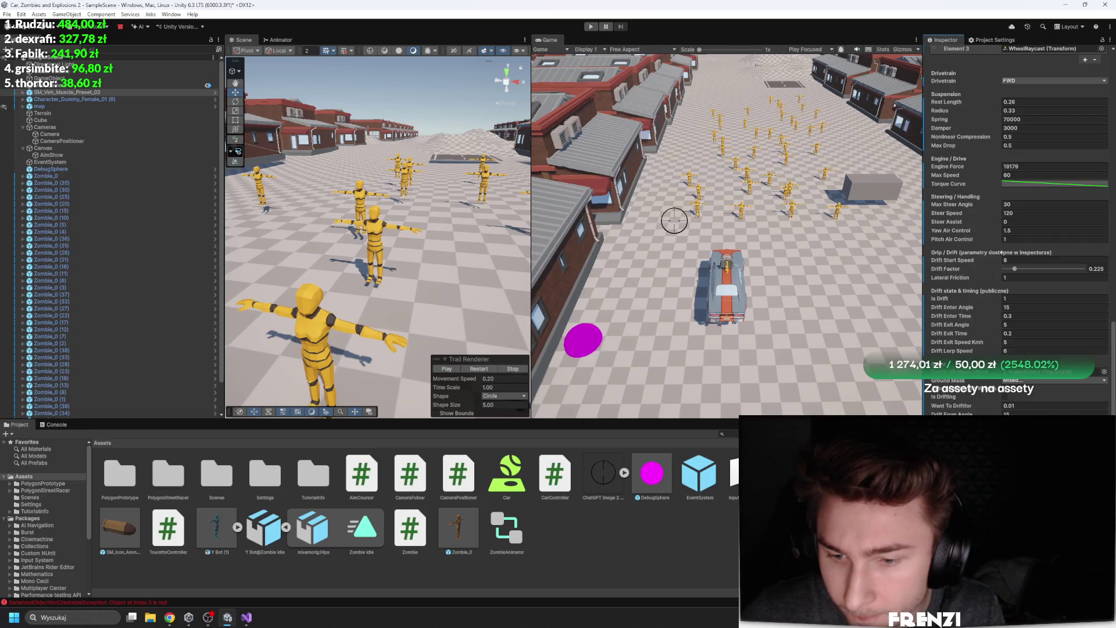
left_click(1030, 381)
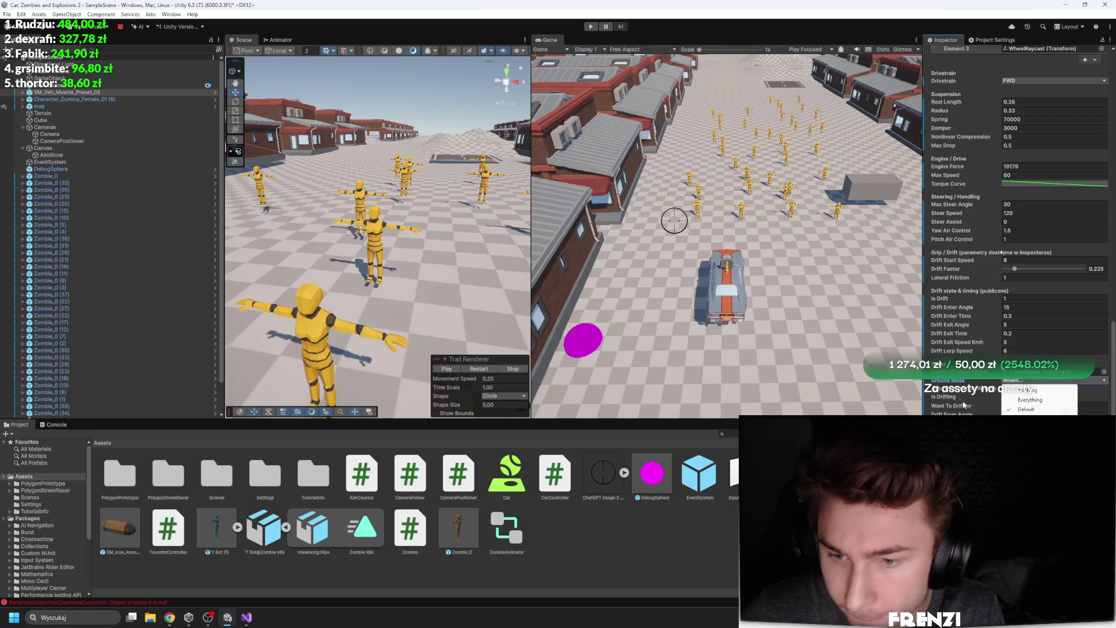
left_click(930, 298)
scroll(965, 256, "up", 10)
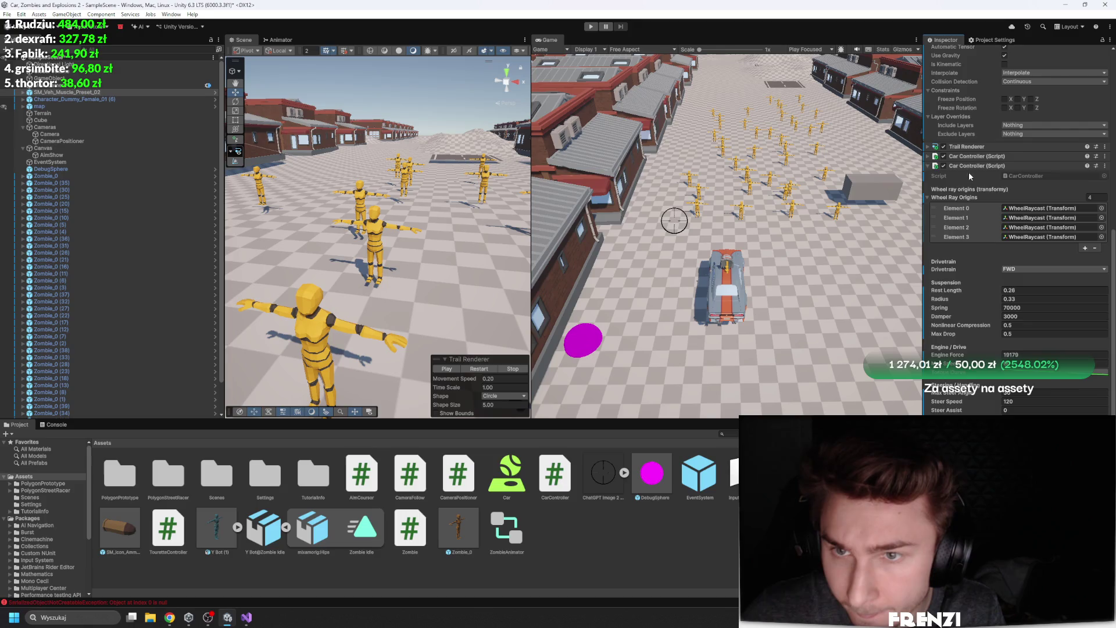
scroll(964, 186, "up", 15)
scroll(1017, 233, "down", 15)
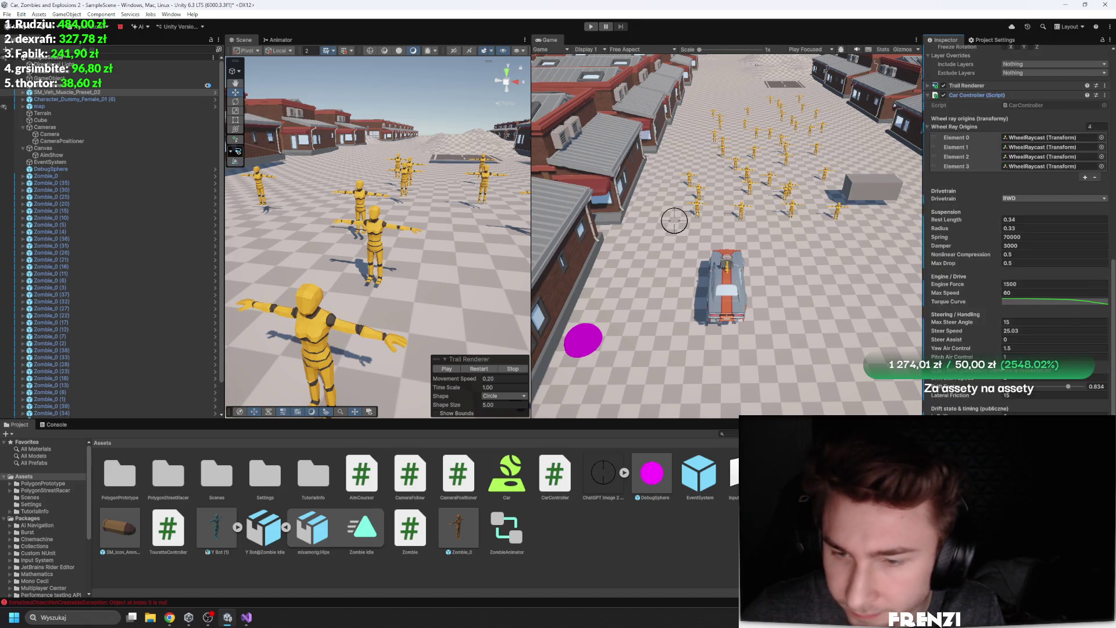
left_click(1040, 370)
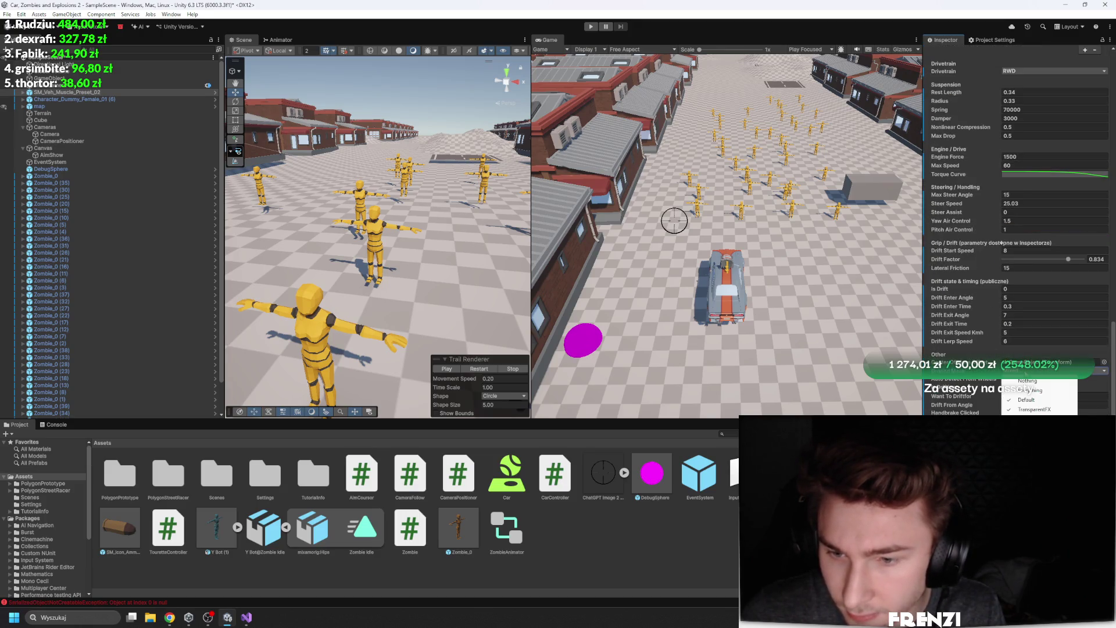
scroll(167, 238, "down", 2)
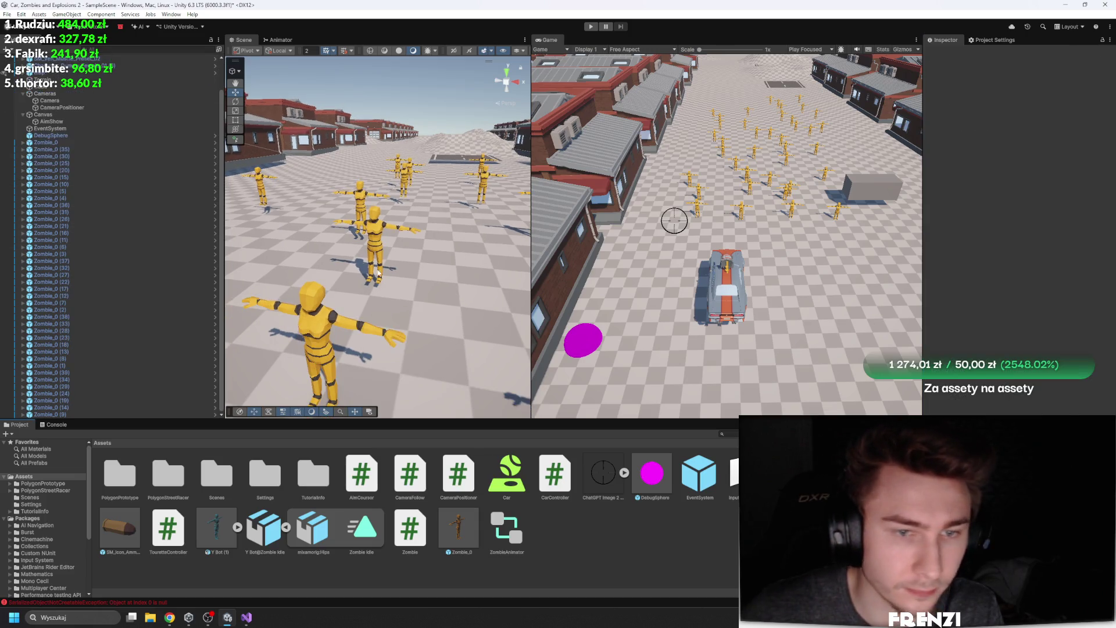
left_click(53, 149)
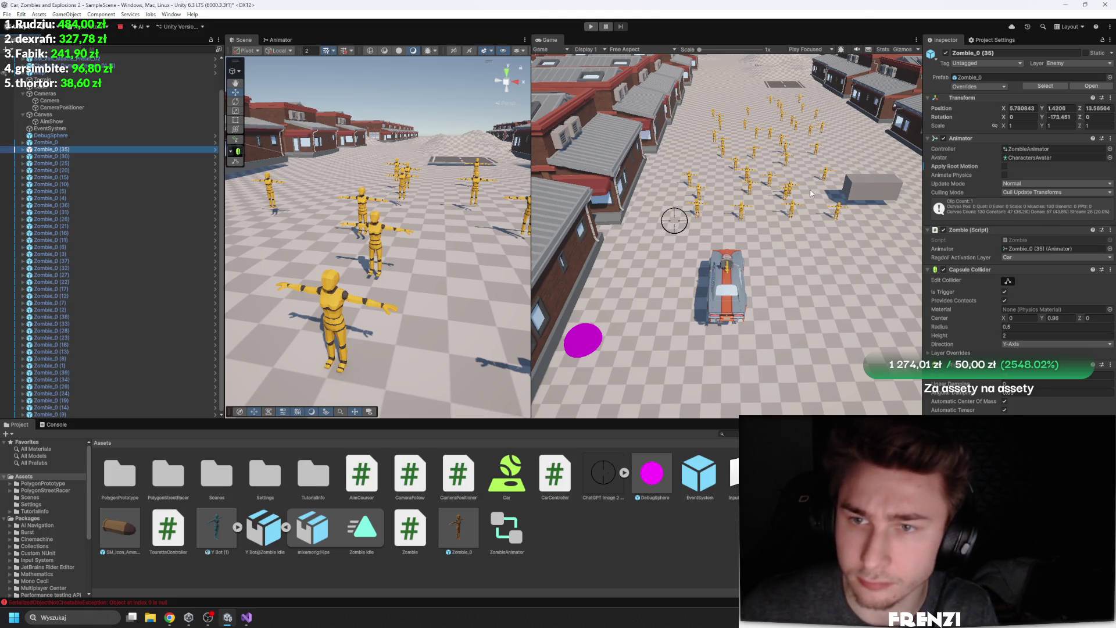
Run and stop a play test, then confirm Zombie_0's Ragdoll Activation Layer is Car
left_click(590, 26)
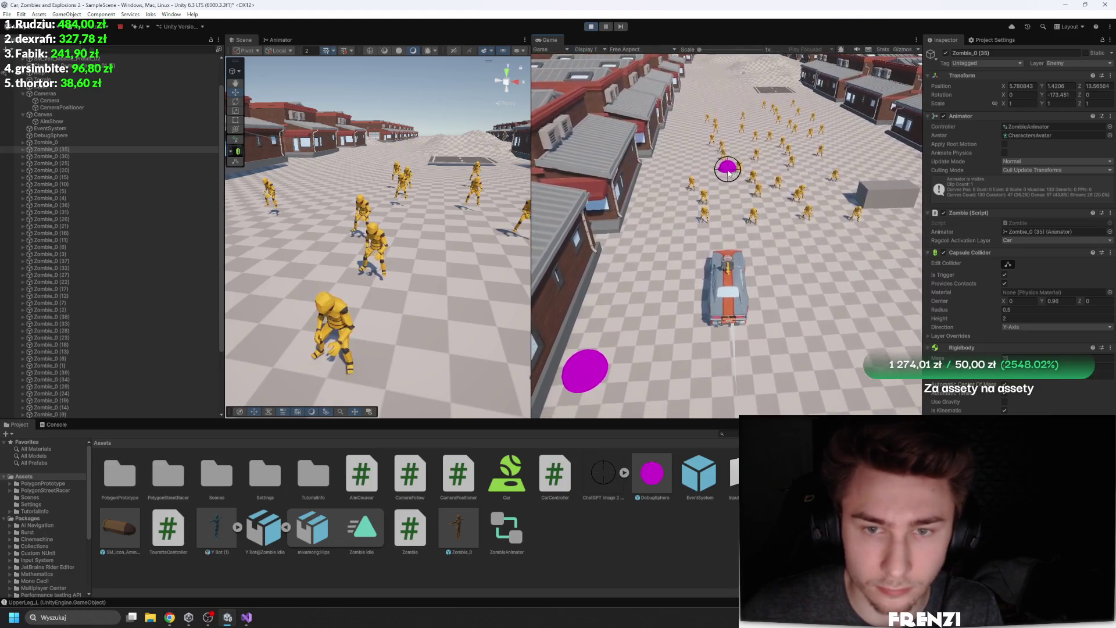
key("ctrl+p")
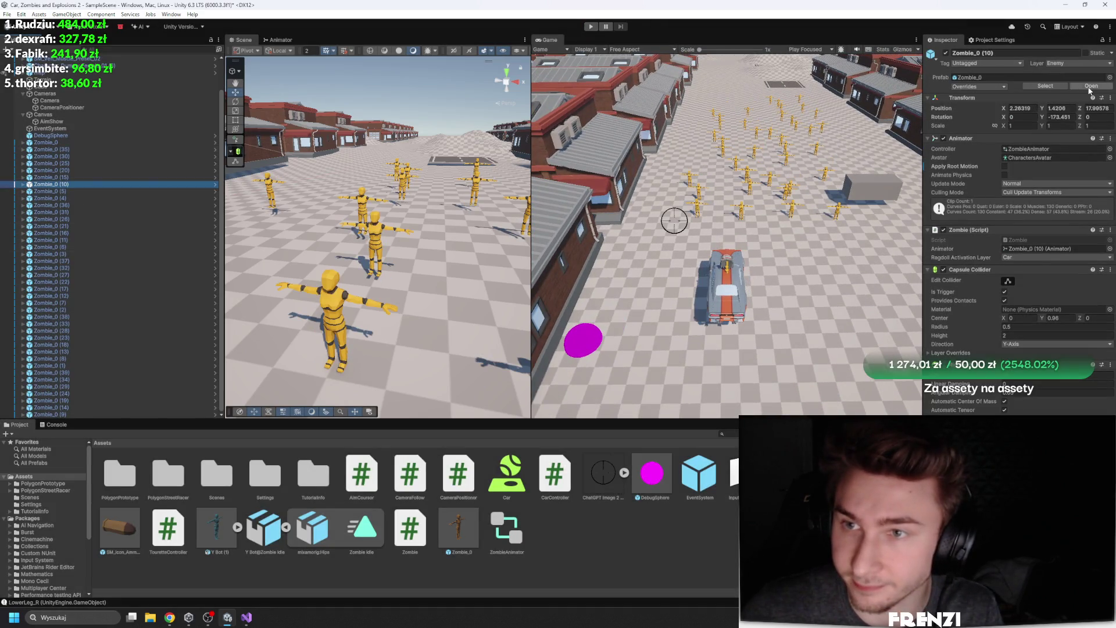
left_click(1089, 86)
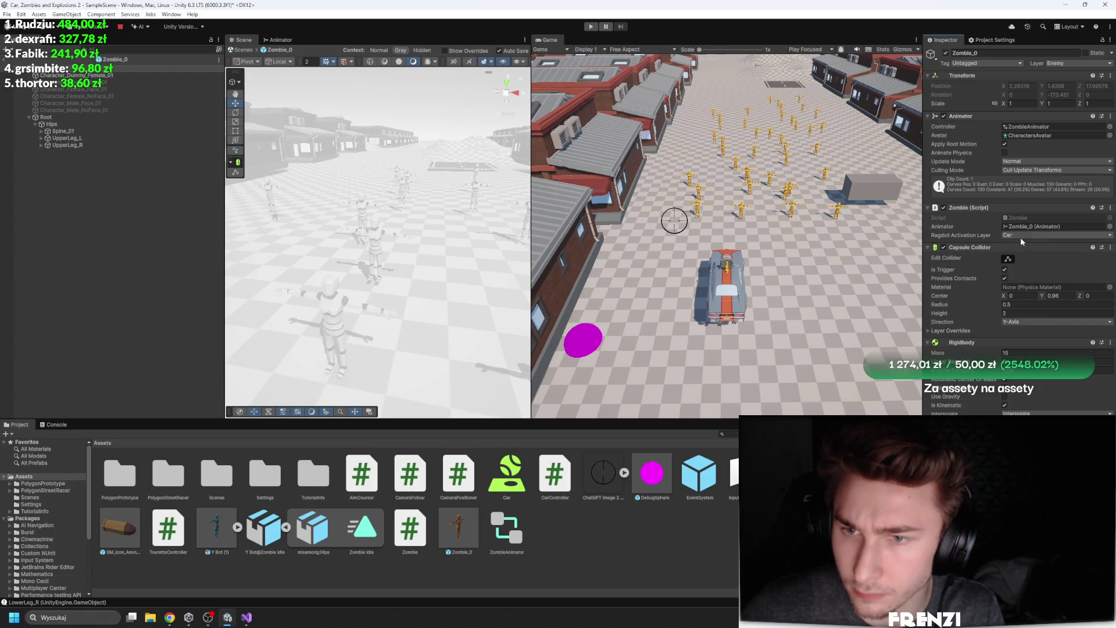
left_click(1022, 238)
key("Escape")
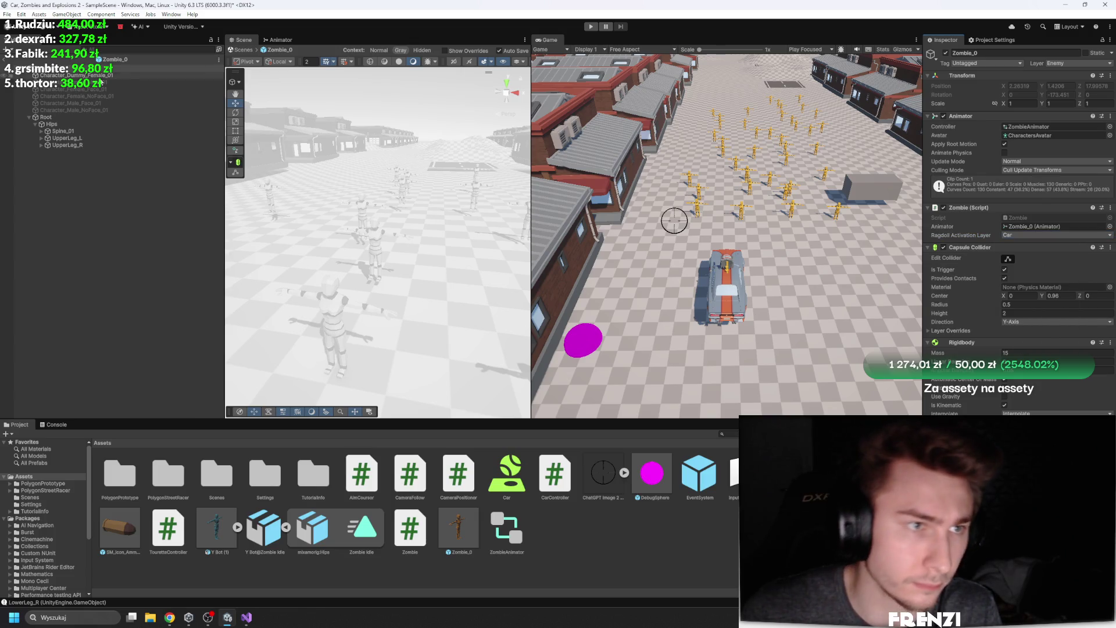
Exit the prefab and select the SM_Veh_Muscle_Preset_02 car in the scene
left_click(6, 58)
scroll(81, 162, "up", 3)
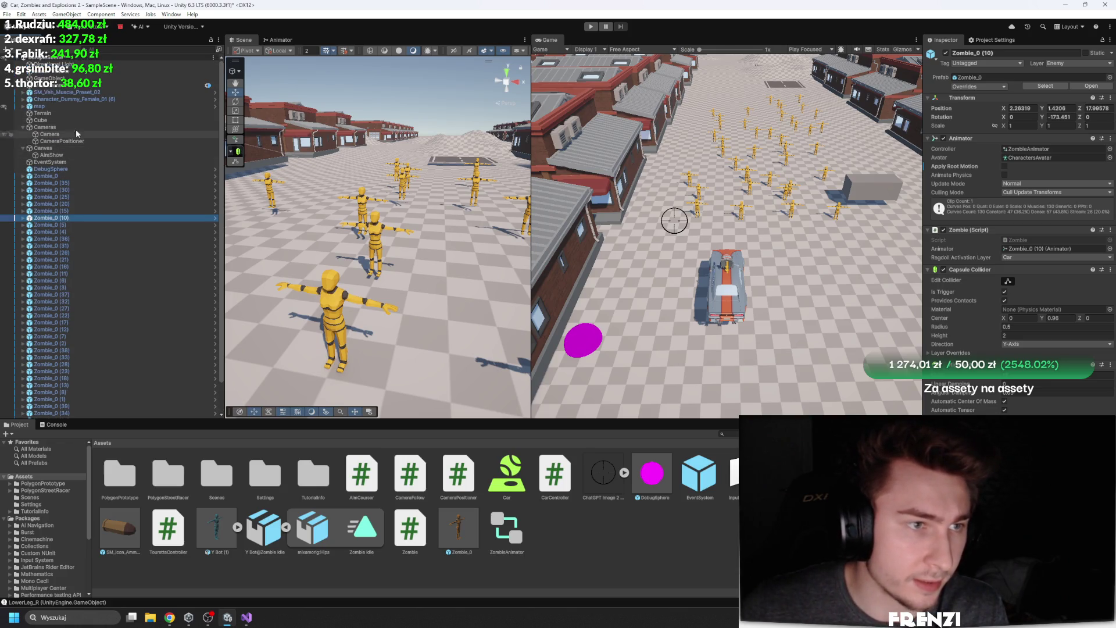
left_click(65, 92)
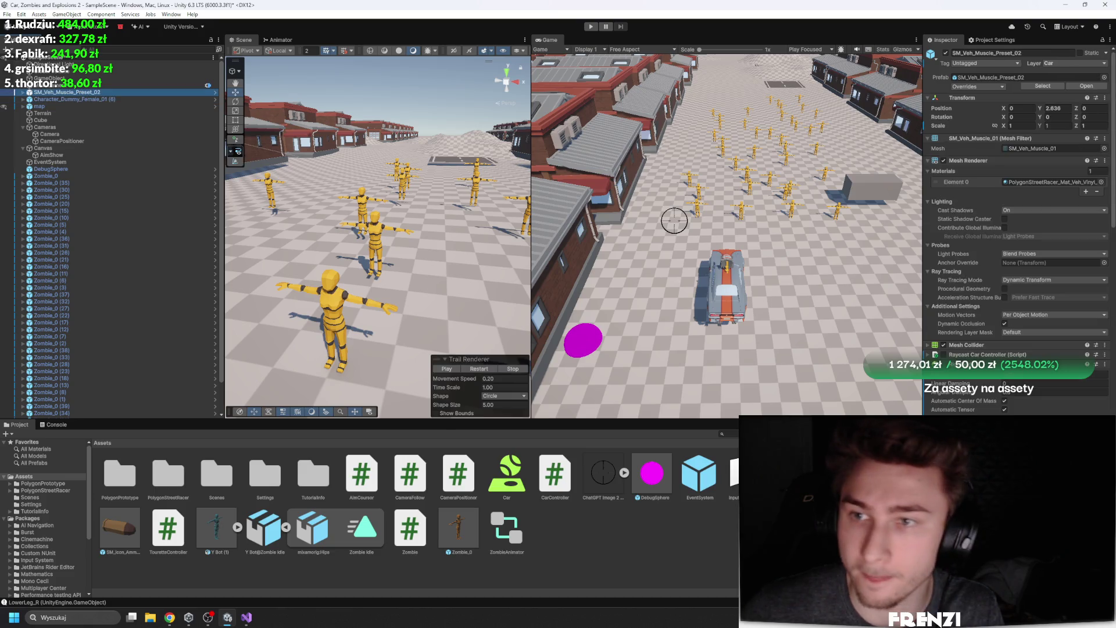
Look over the car prefab, then expand the car's children and select the Wieżyczka turret
left_click(215, 91)
key("alt+Tab")
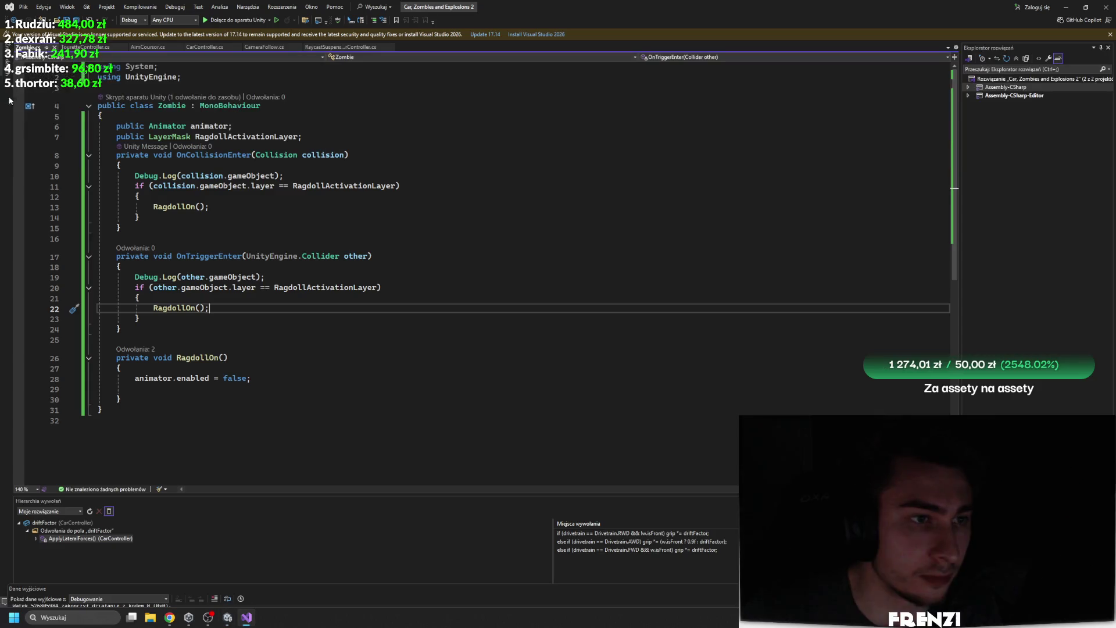
left_click(246, 620)
left_click(7, 60)
scroll(1023, 405, "down", 5)
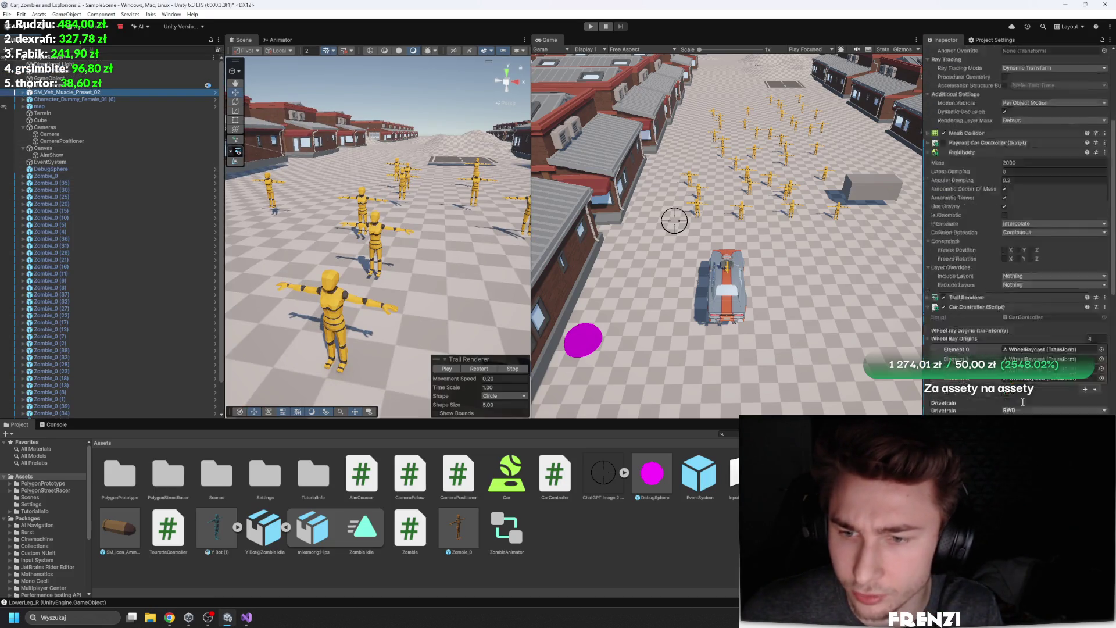
scroll(1024, 405, "down", 10)
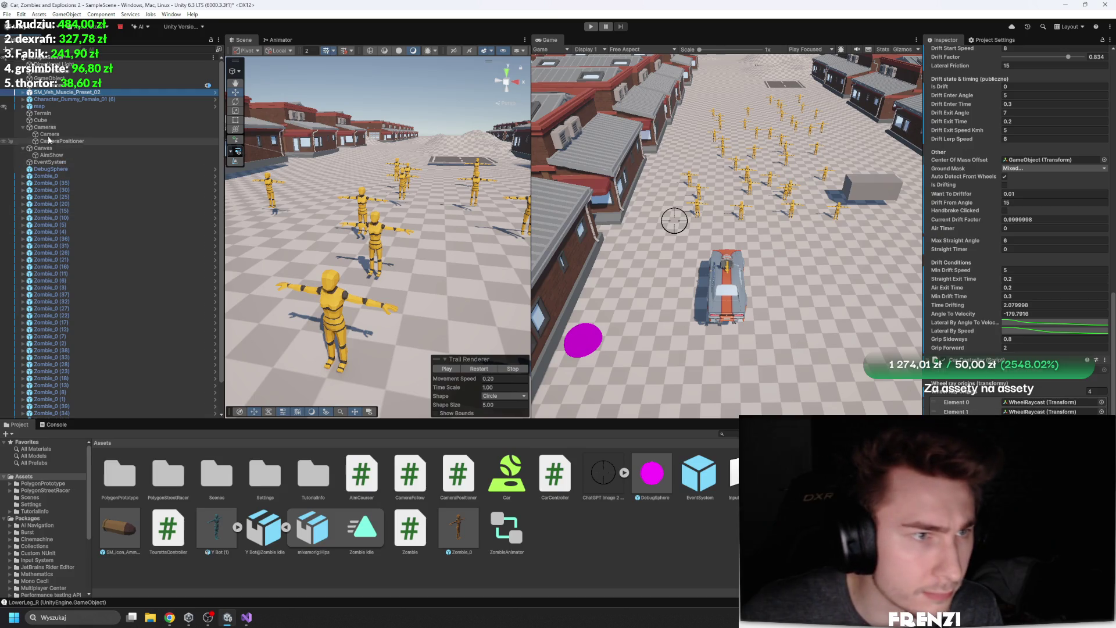
left_click(22, 91)
left_click(88, 357)
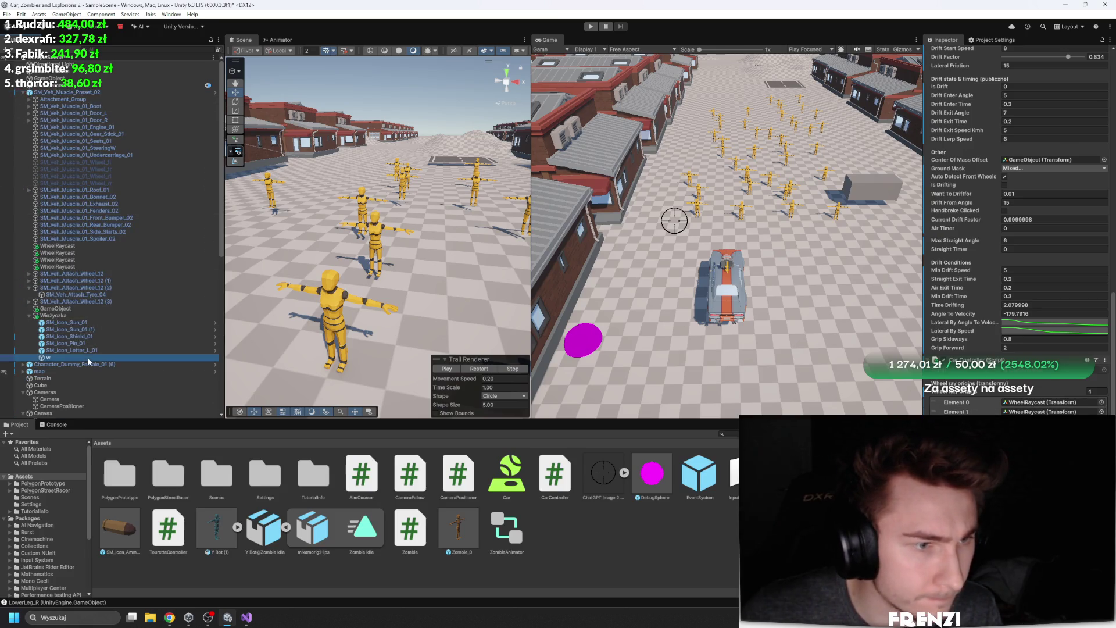
left_click(53, 315)
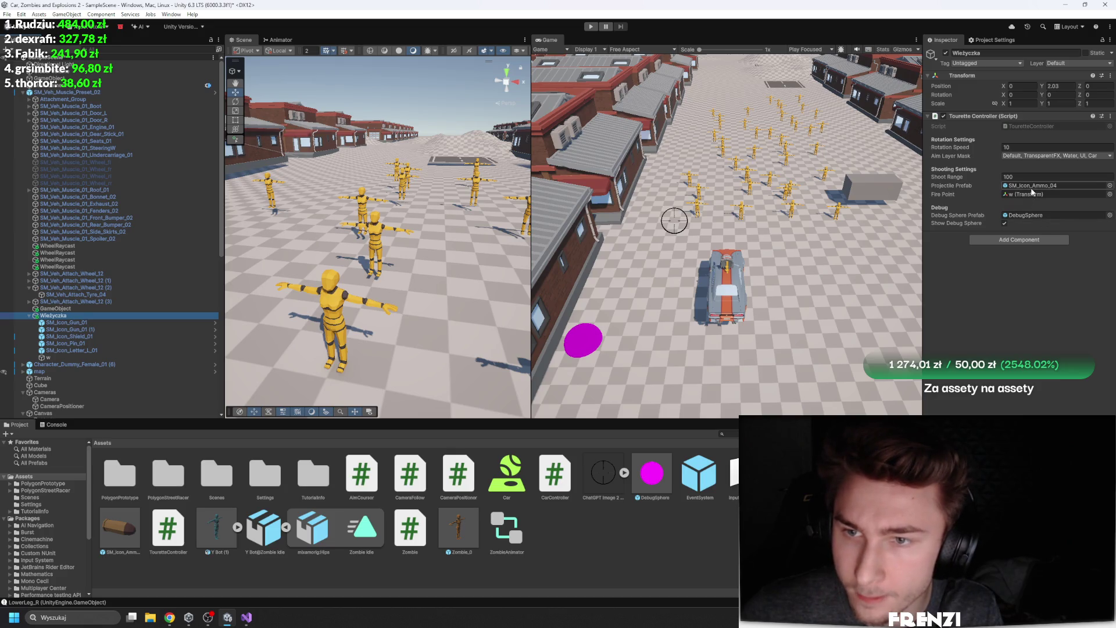
Open the SM_Icon_Ammo_04 prefab and add a new User Layer 8 named 'Bullet'
double_click(1028, 186)
left_click(1061, 63)
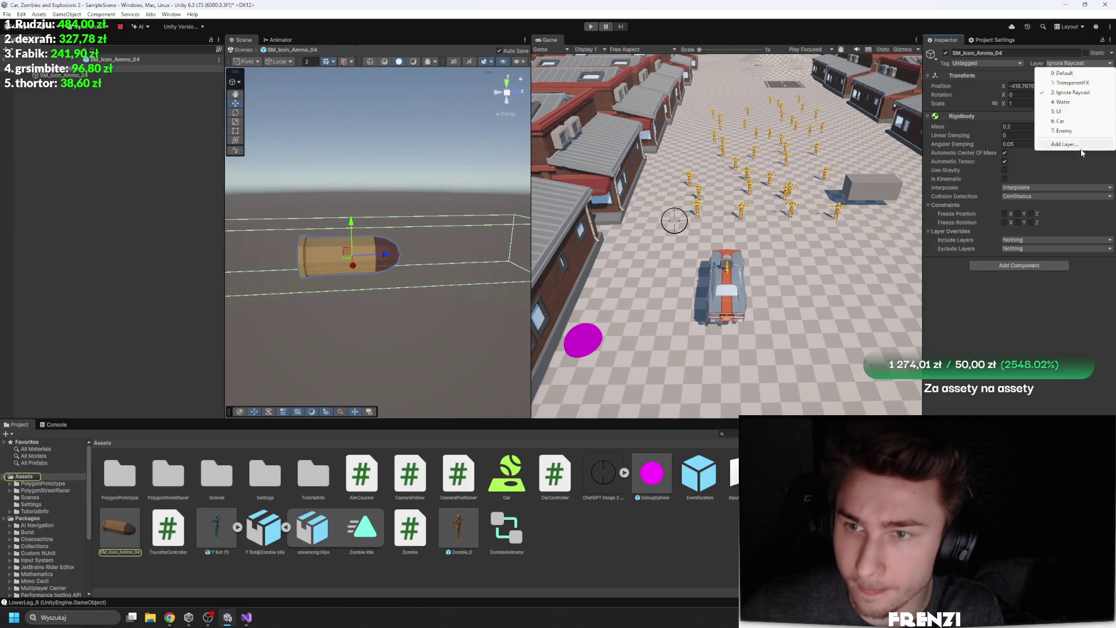
left_click(1063, 144)
left_click(1022, 182)
type("Bullet")
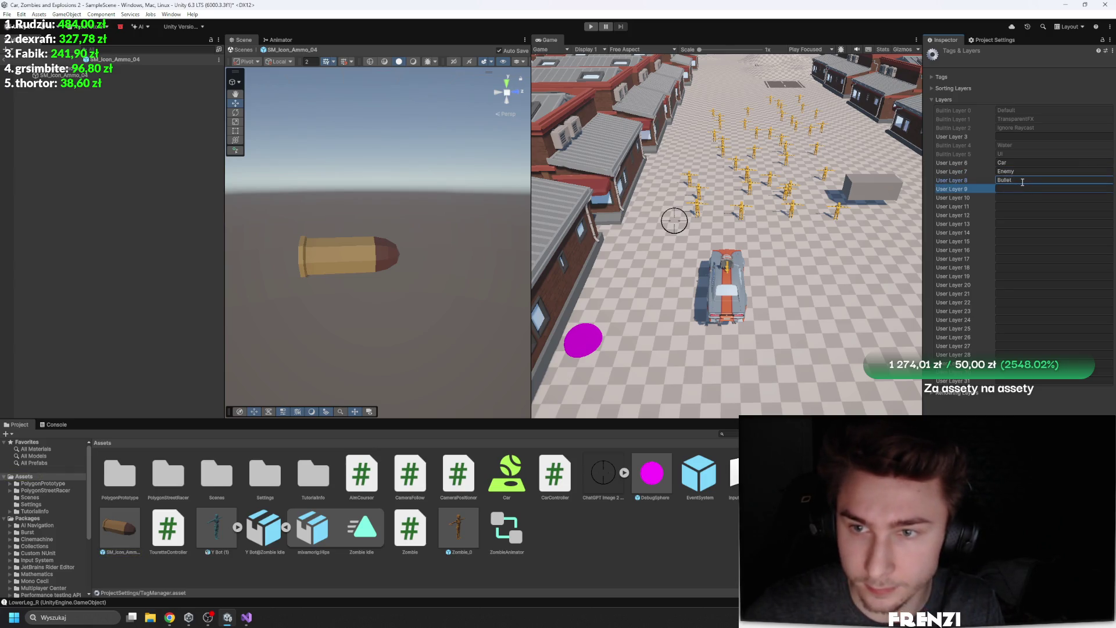
Put the ammo prefab and all its children on the Bullet layer
left_click(117, 175)
left_click(116, 69)
left_click(1071, 64)
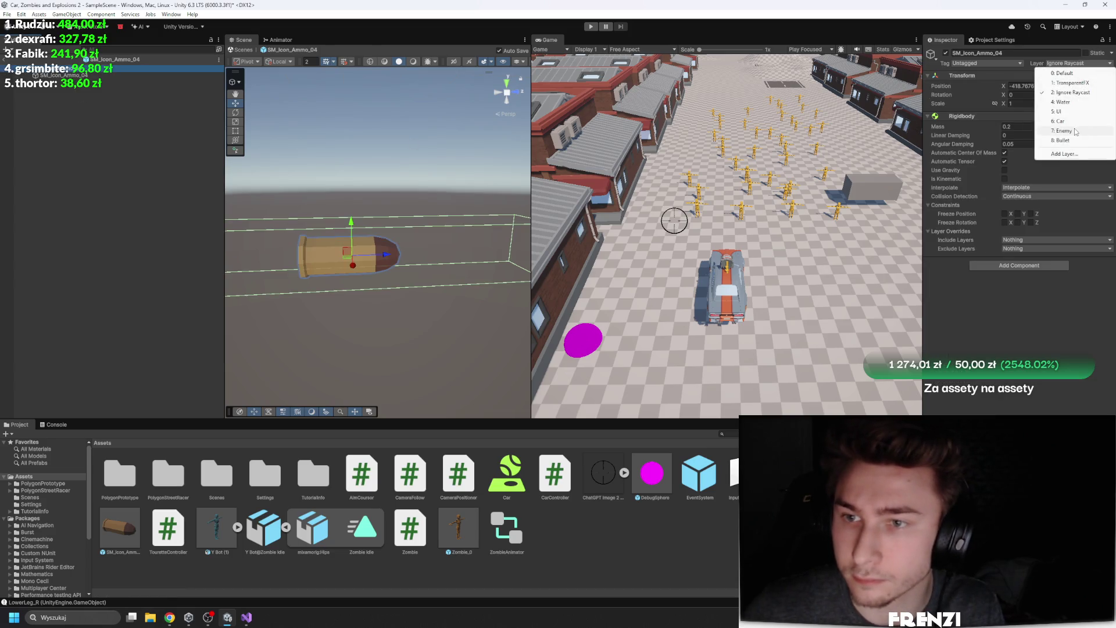
left_click(1059, 141)
left_click(516, 320)
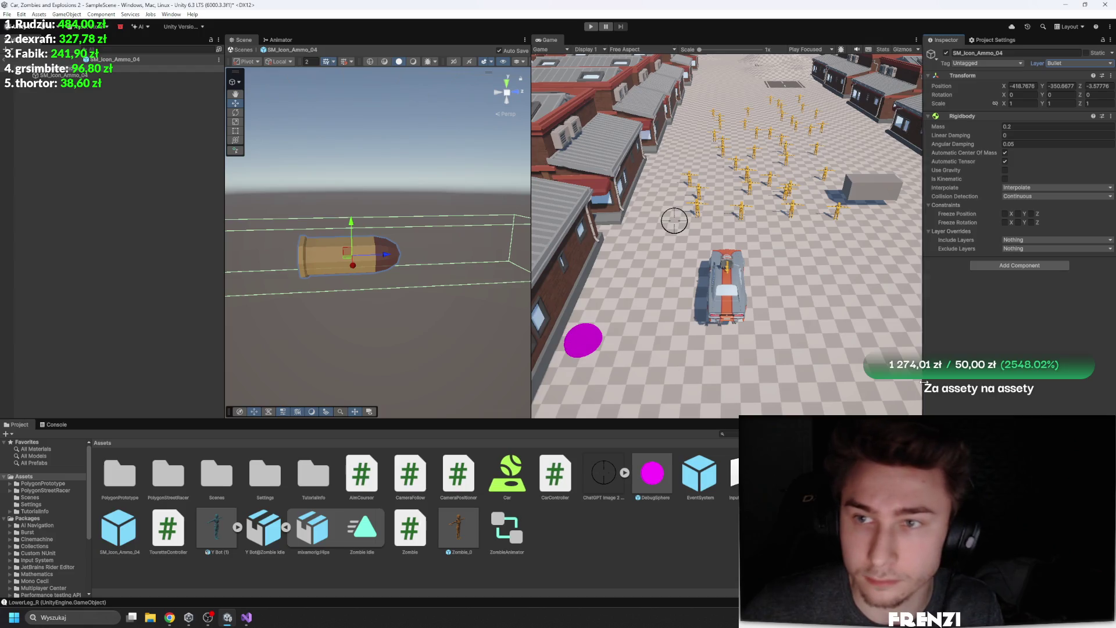
left_click(5, 57)
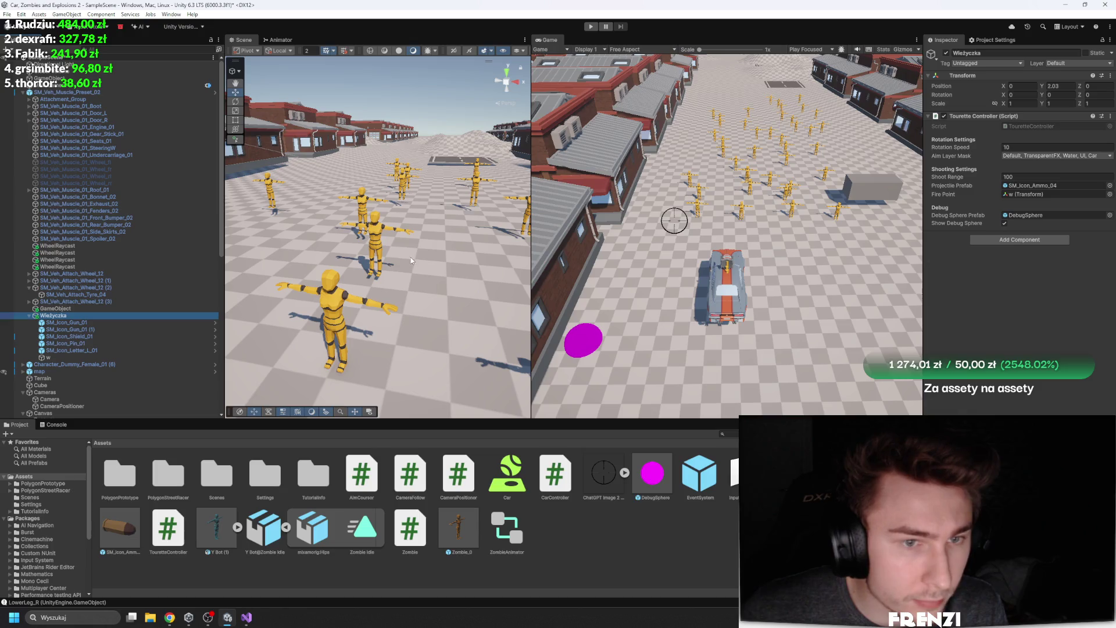
Set Zombie_0's Ragdoll Activation Layer to Car and Bullet, then start the game
left_click(376, 234)
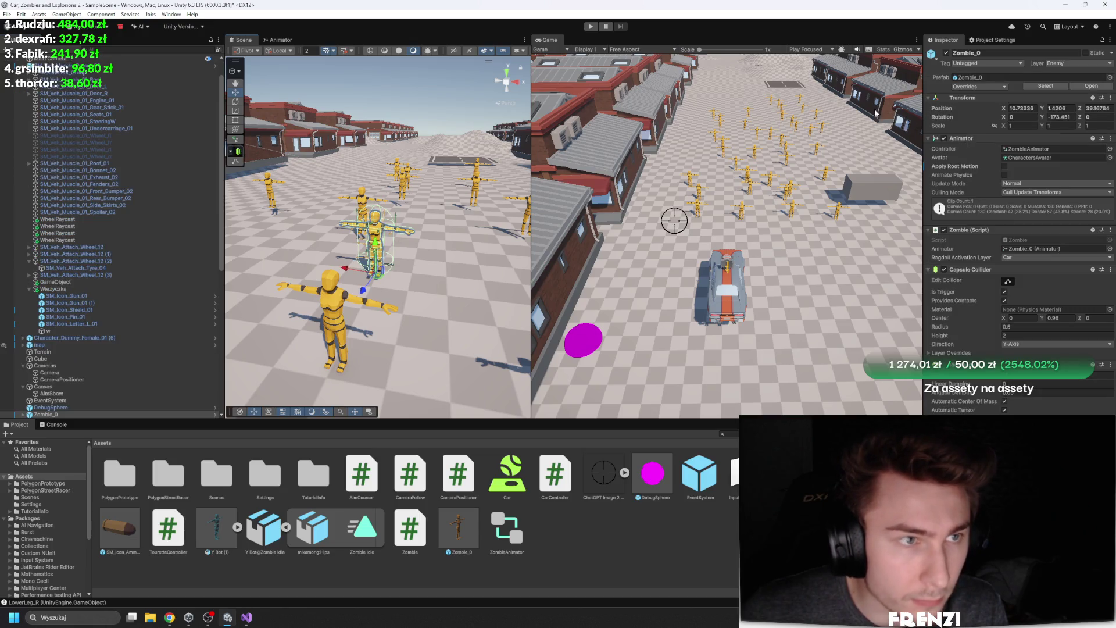
left_click(1084, 88)
left_click(1054, 235)
left_click(1040, 336)
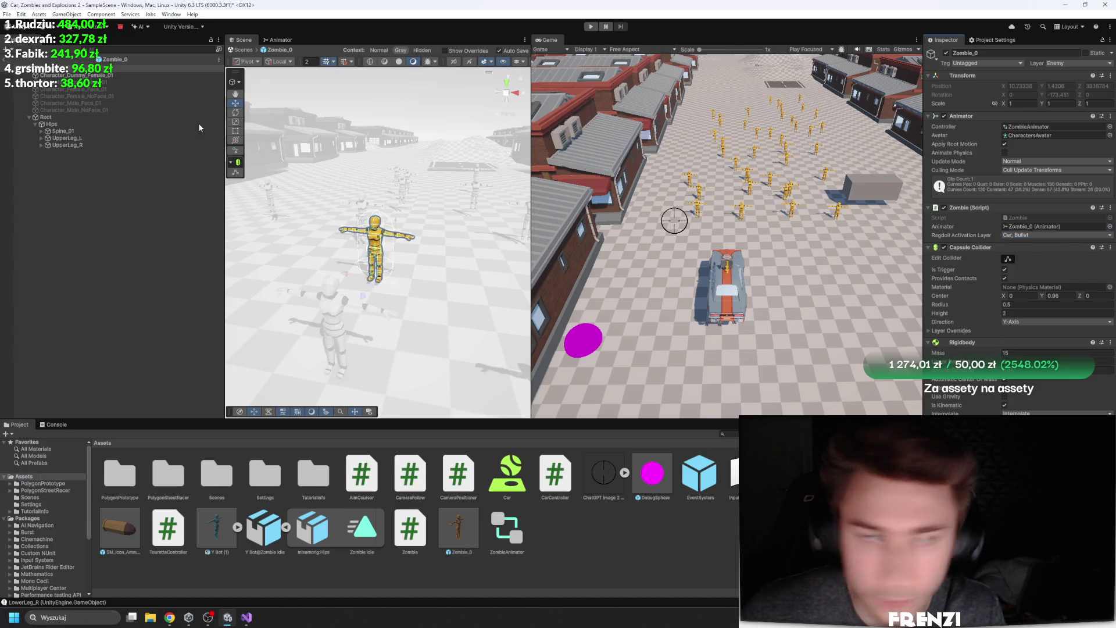
left_click(7, 60)
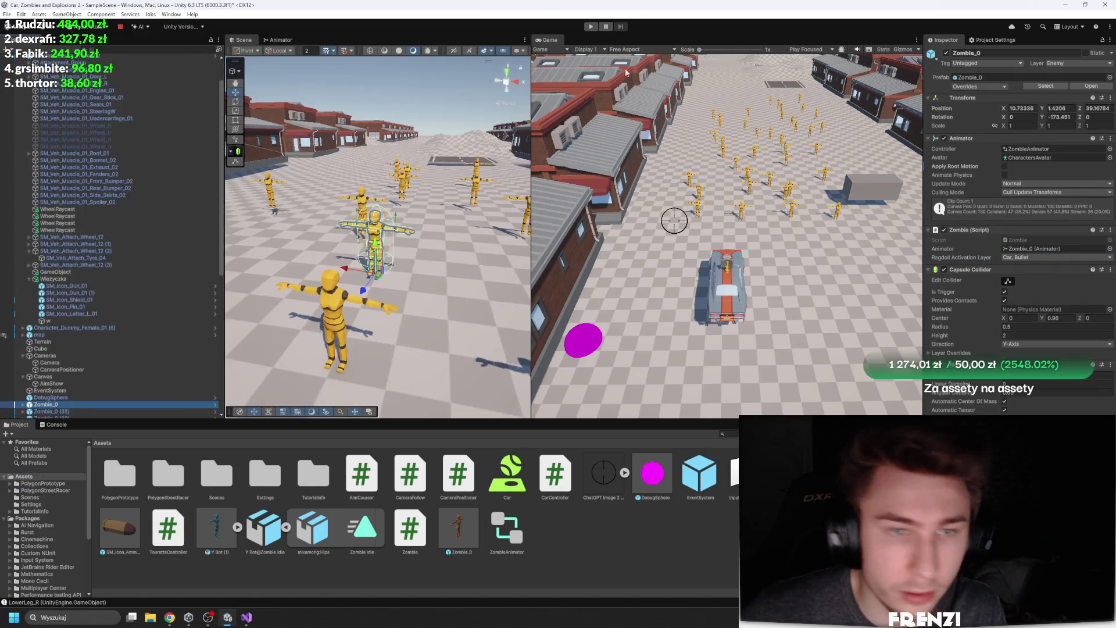
left_click(591, 26)
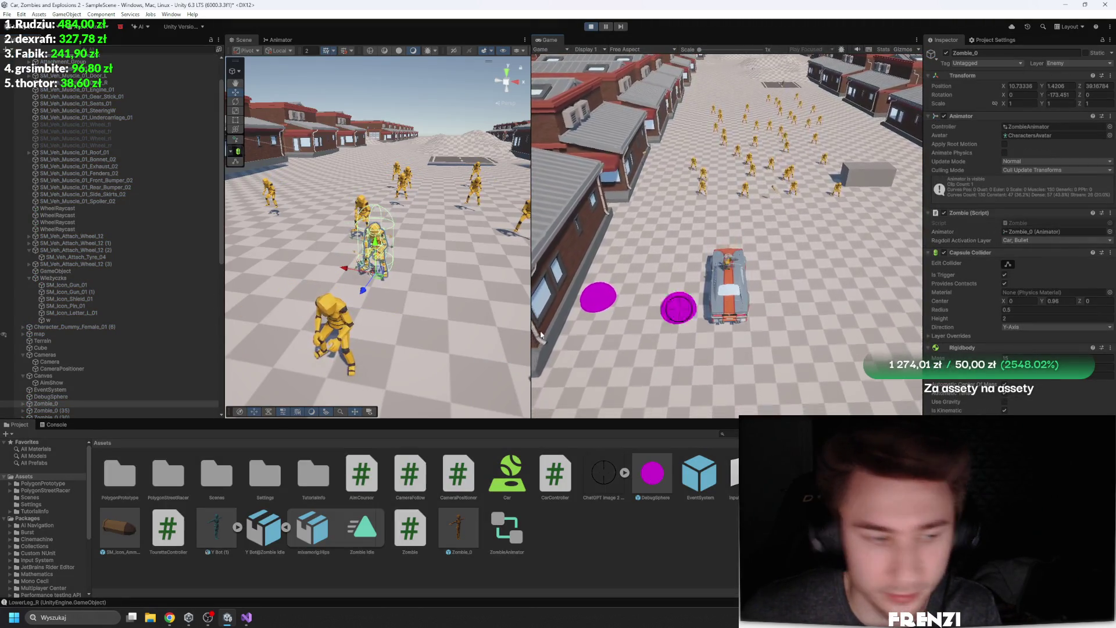
Show the Console and inspect the front zombie and Zombie_0 (22) in the running game
left_click(42, 427)
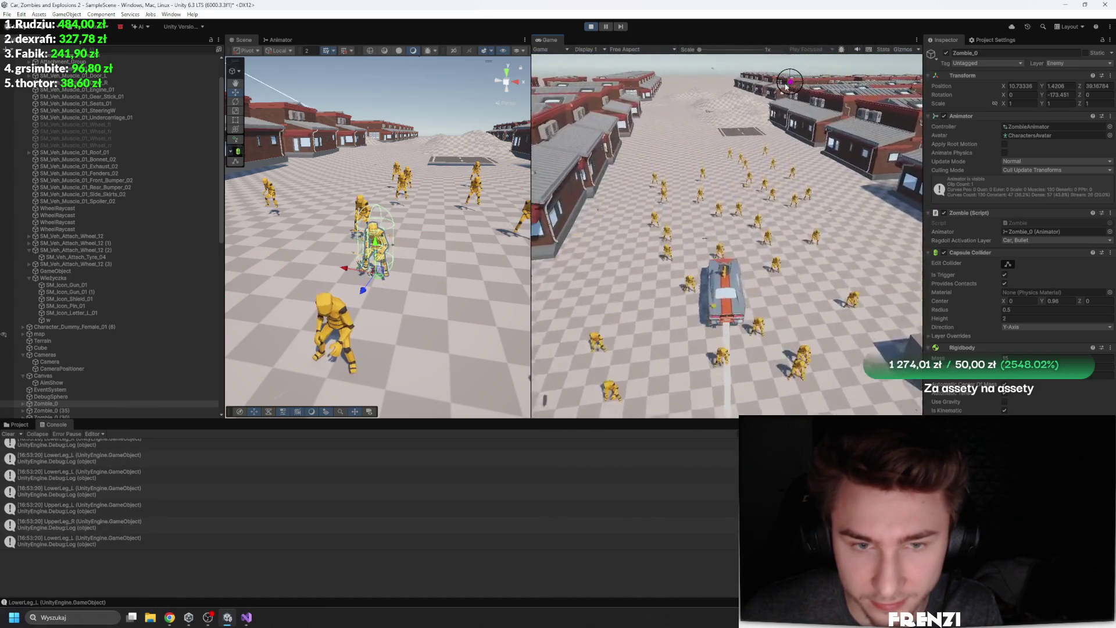
left_click(333, 323)
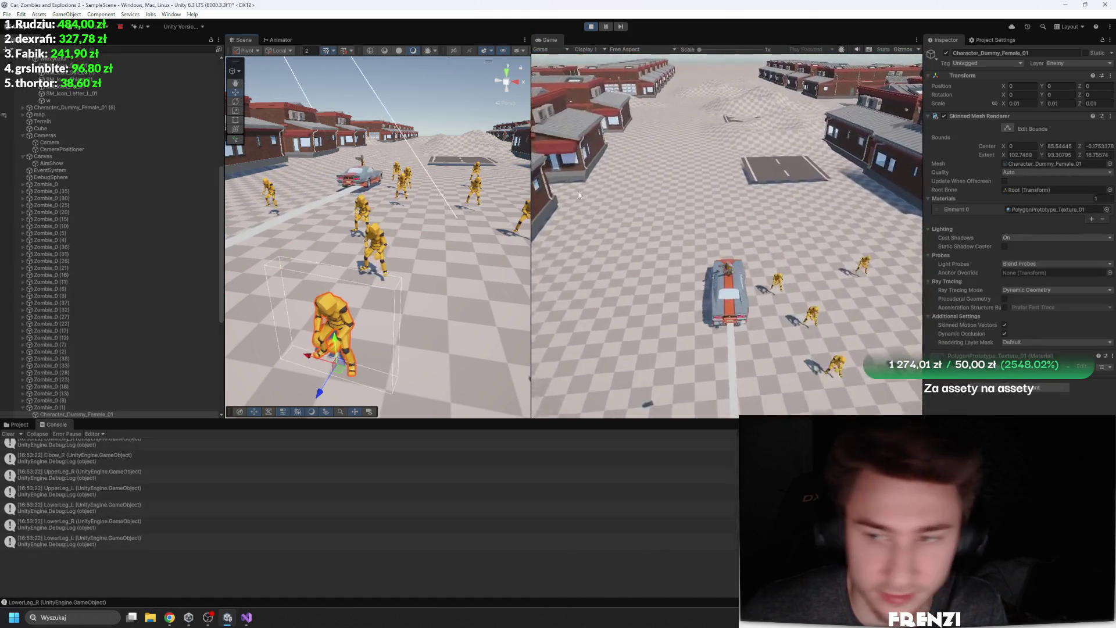
scroll(125, 142, "down", 3)
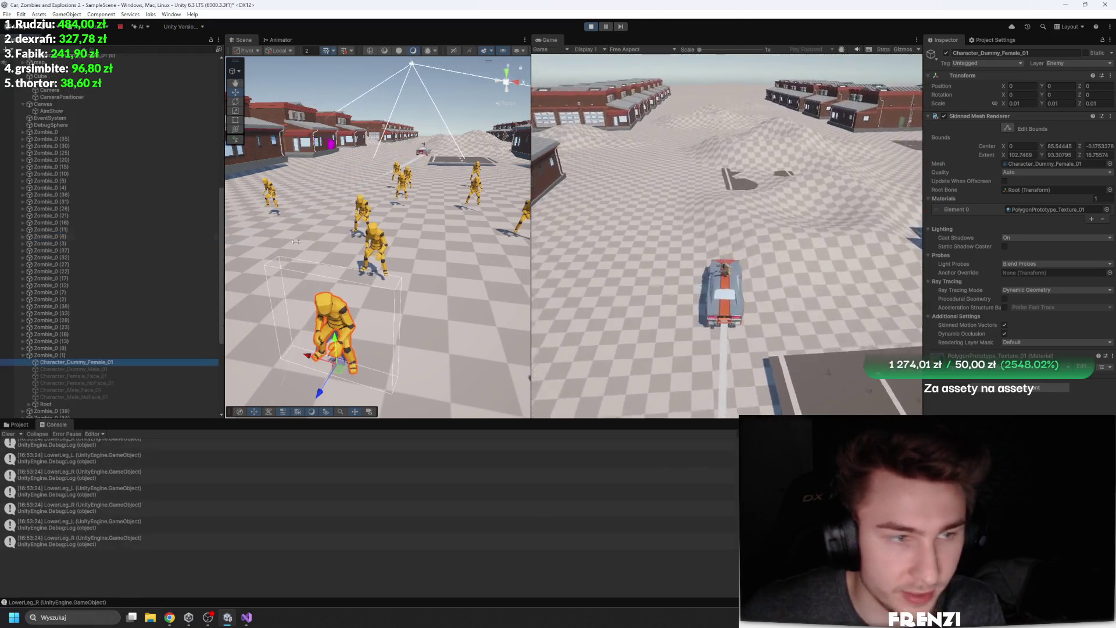
left_click(203, 276)
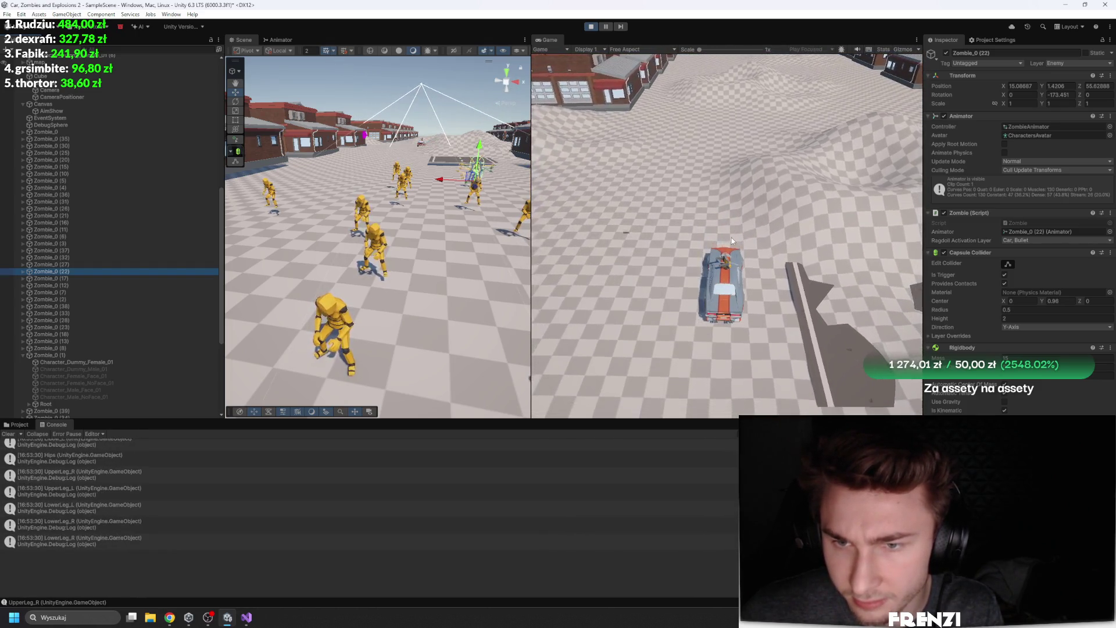
Drive the car into the zombie horde with W, fire a shot, then stop the game
left_click(750, 308)
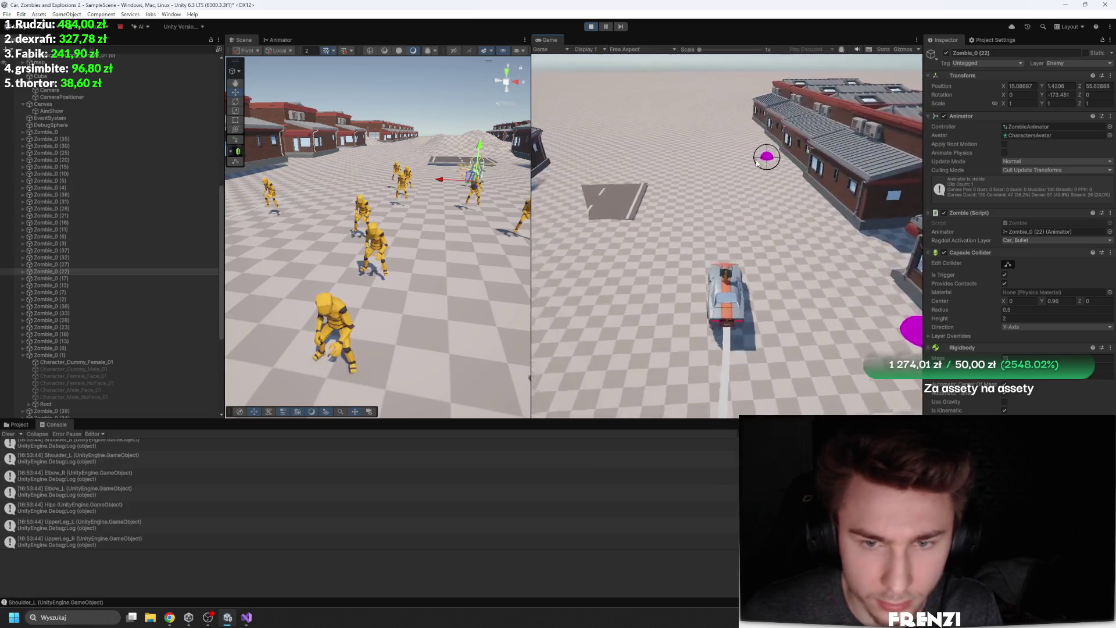
key("w")
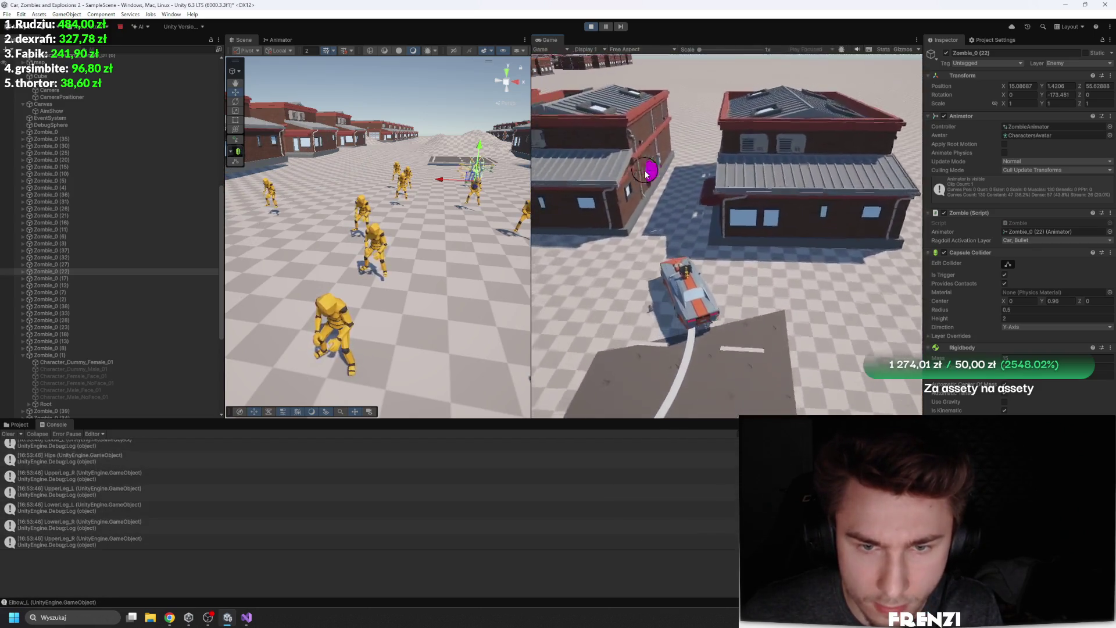
key("w")
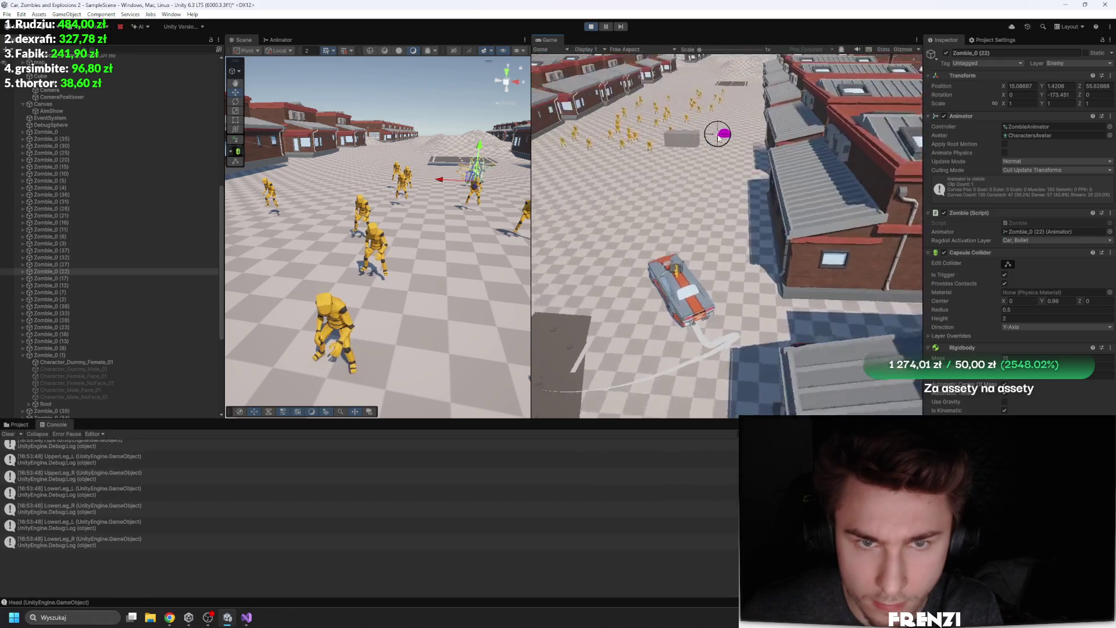
key("w")
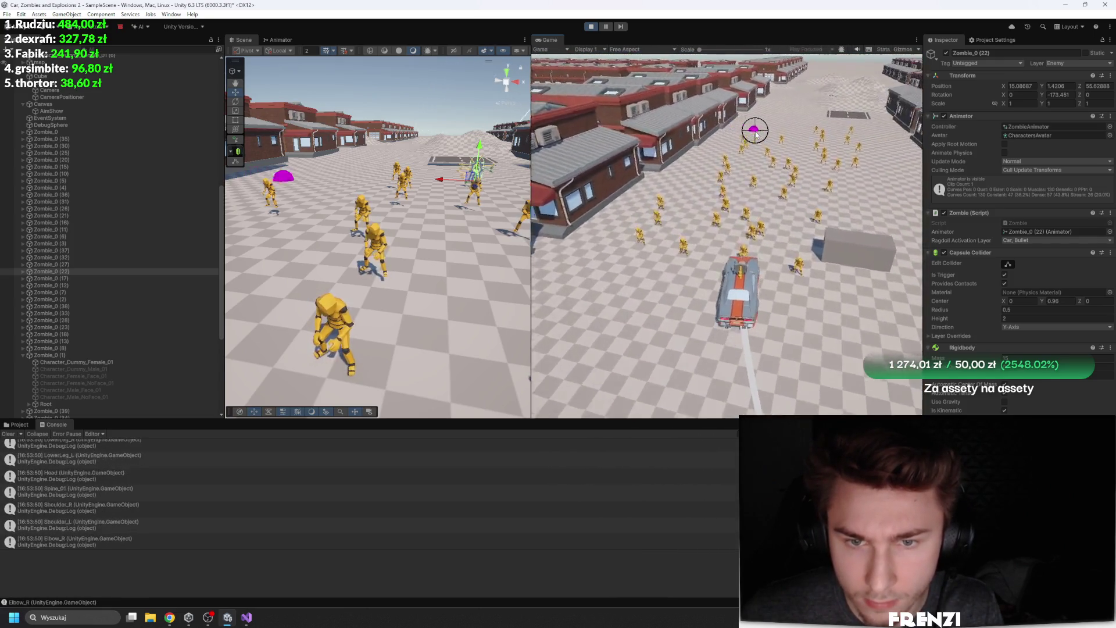
left_click(755, 135)
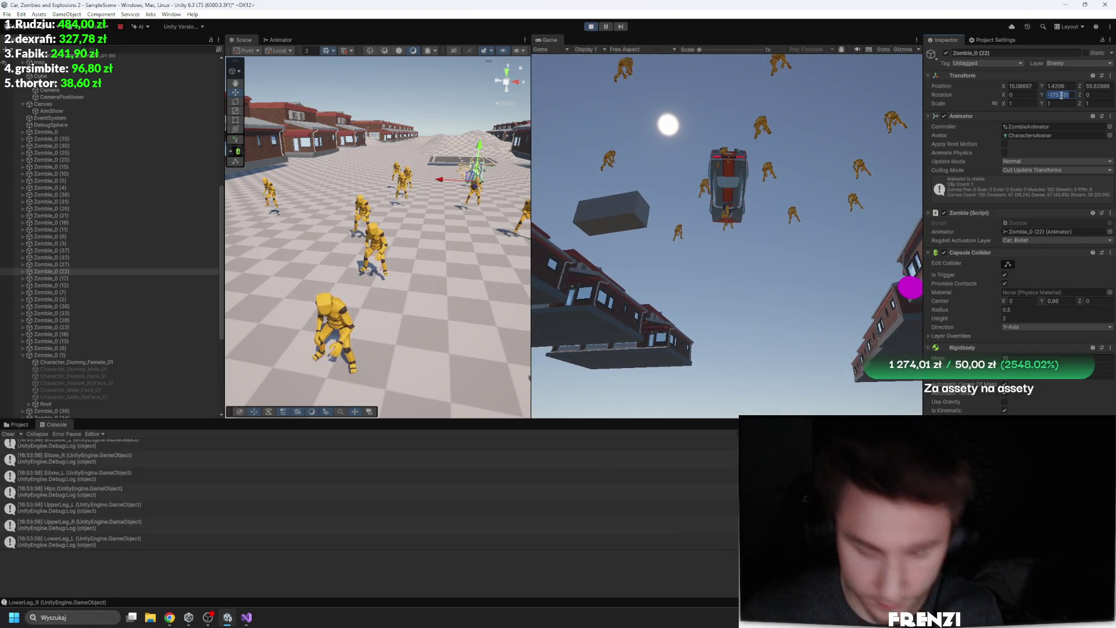
scroll(66, 124, "up", 5)
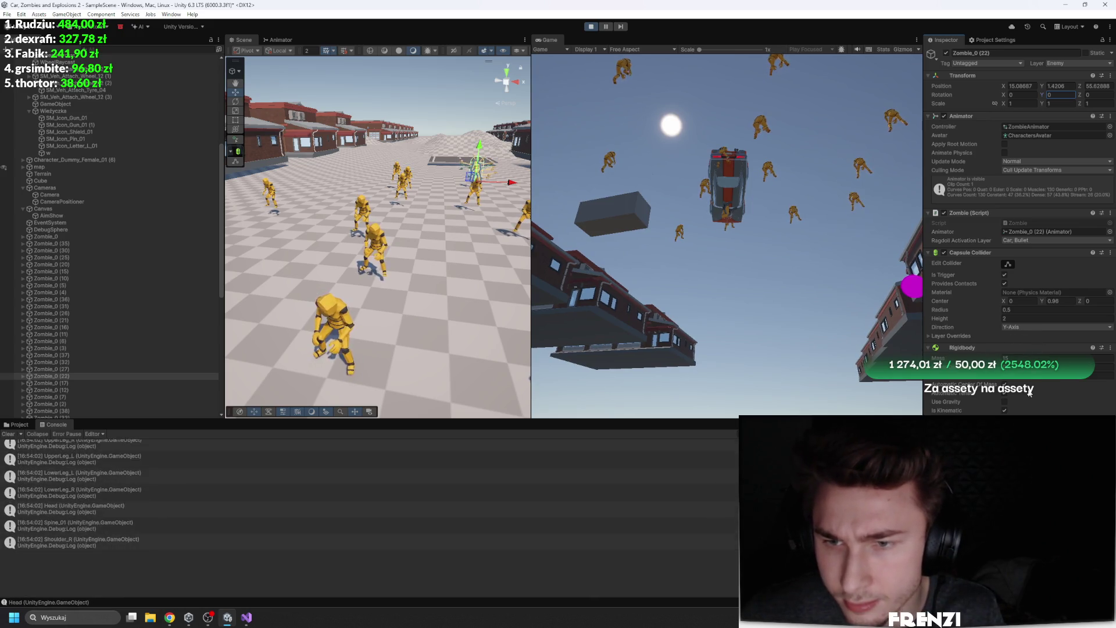
scroll(68, 185, "up", 9)
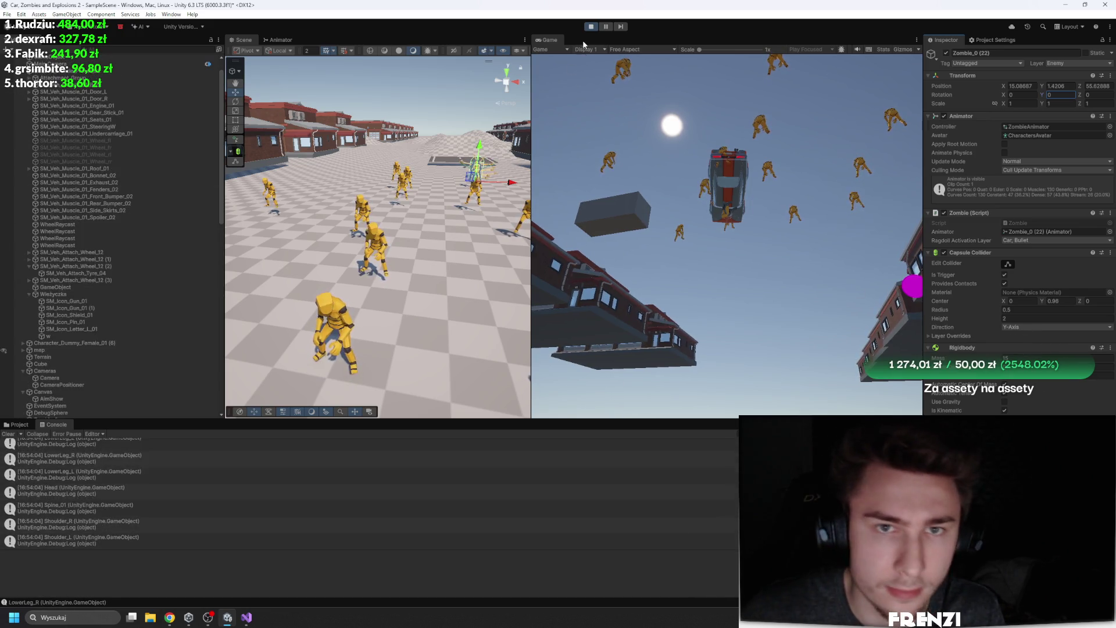
key("ctrl+p")
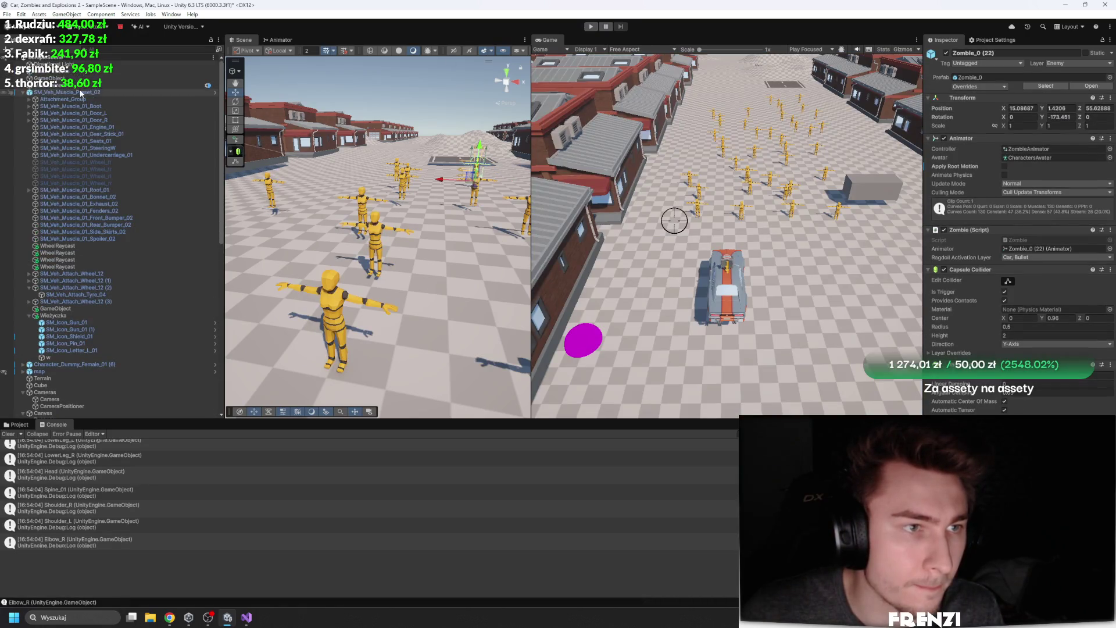
Check the car's Tag options without changing them, review its components, and clear the Console
left_click(992, 64)
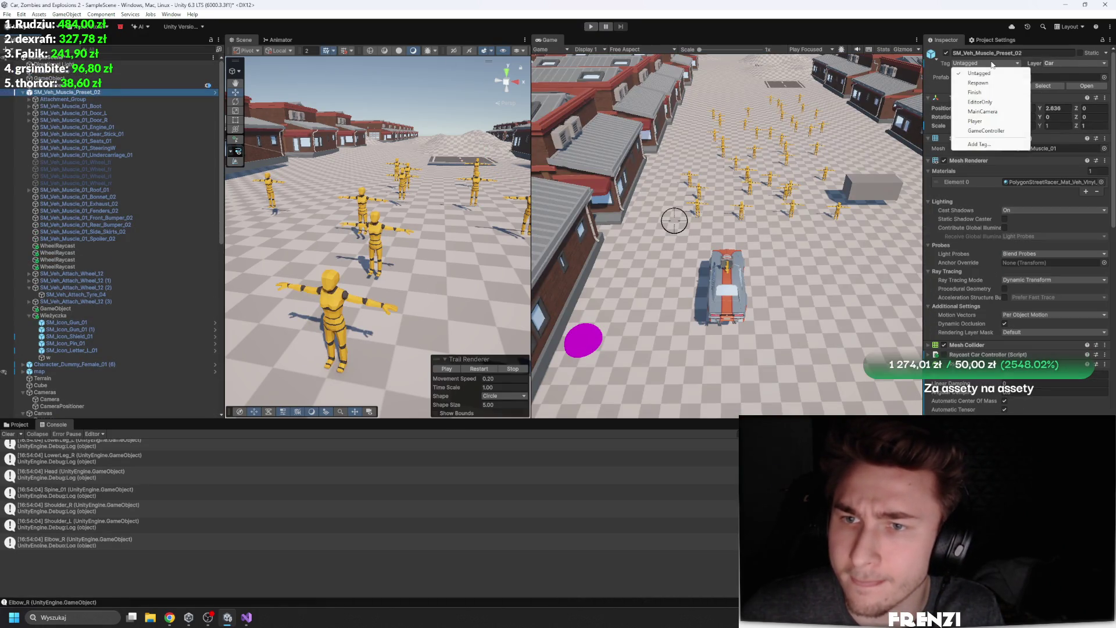
left_click(707, 481)
scroll(1003, 329, "down", 3)
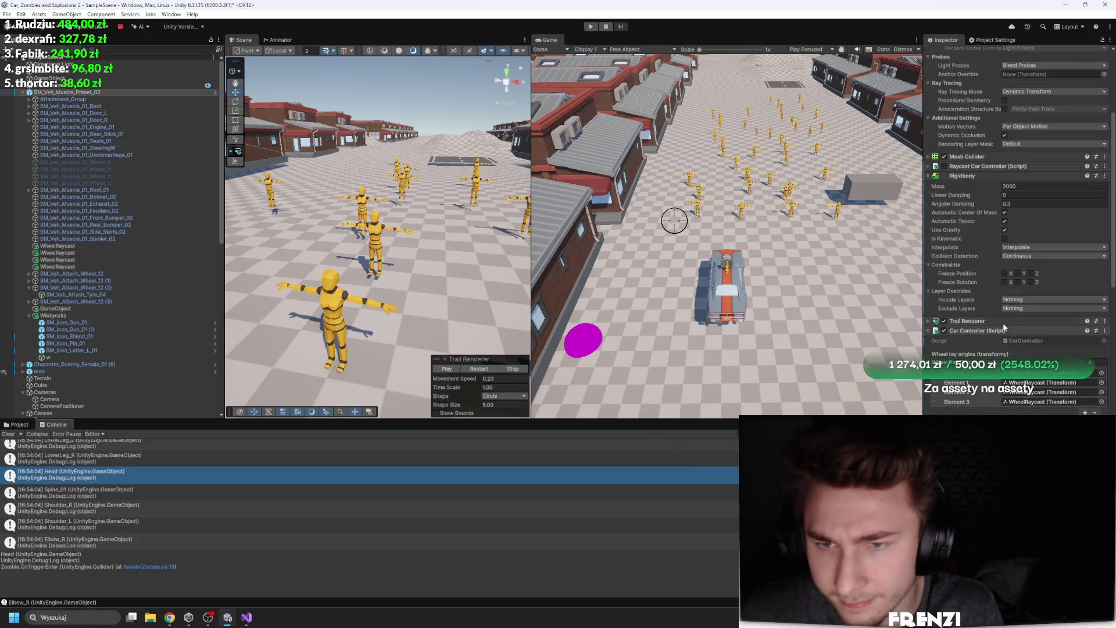
scroll(984, 297, "down", 5)
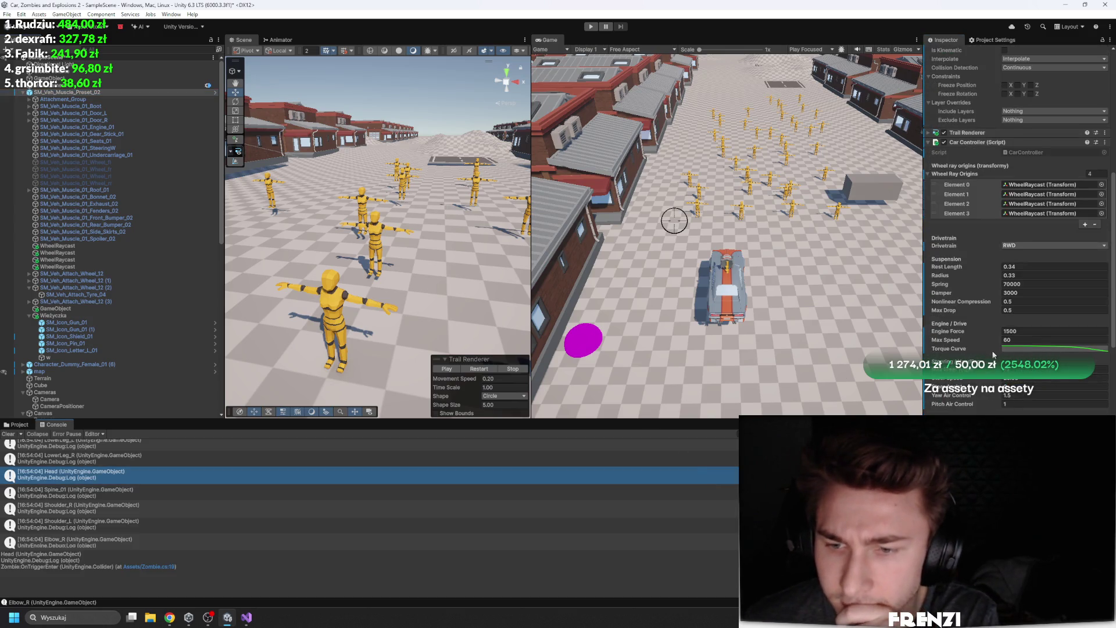
scroll(992, 353, "down", 5)
left_click(12, 434)
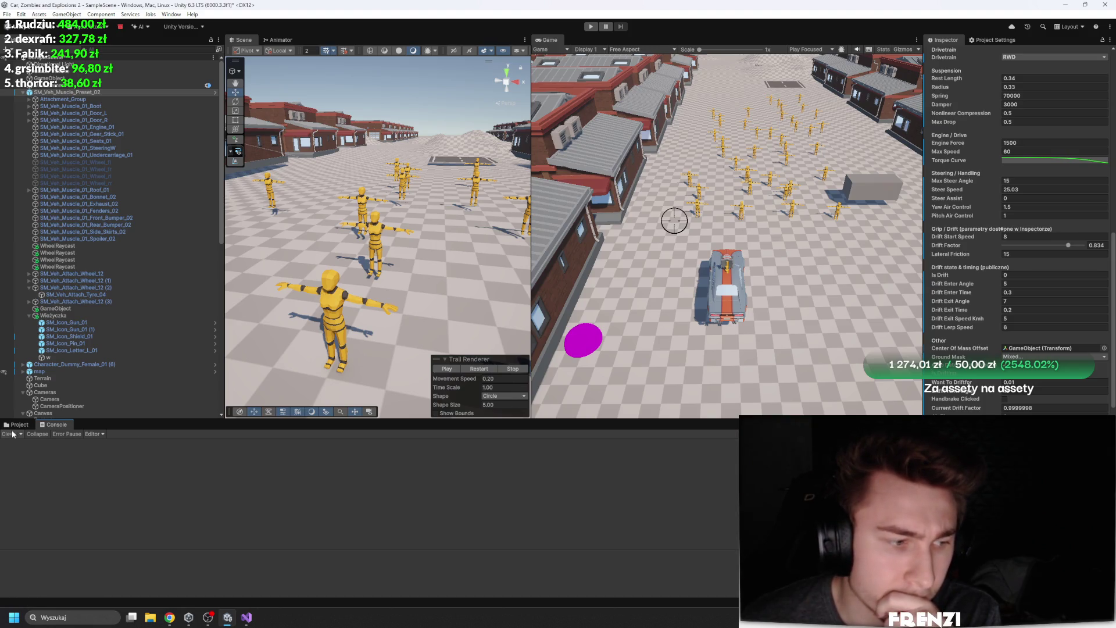
Return to the Project assets, expand the car's Mesh Collider settings, and play the game again
left_click(18, 424)
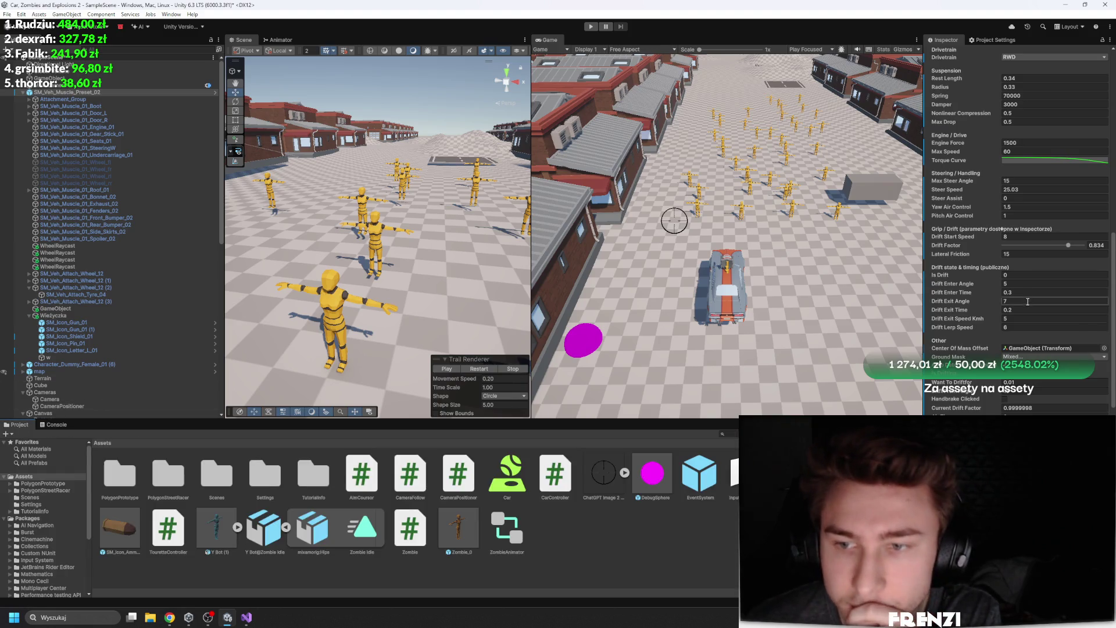
scroll(1027, 301, "up", 9)
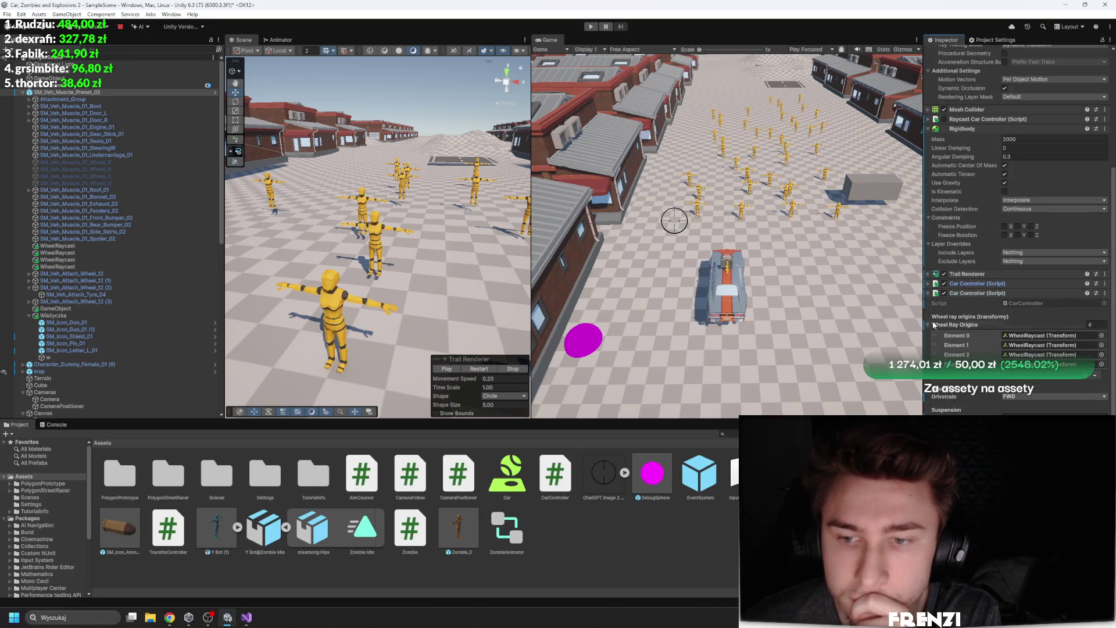
scroll(971, 296, "up", 6)
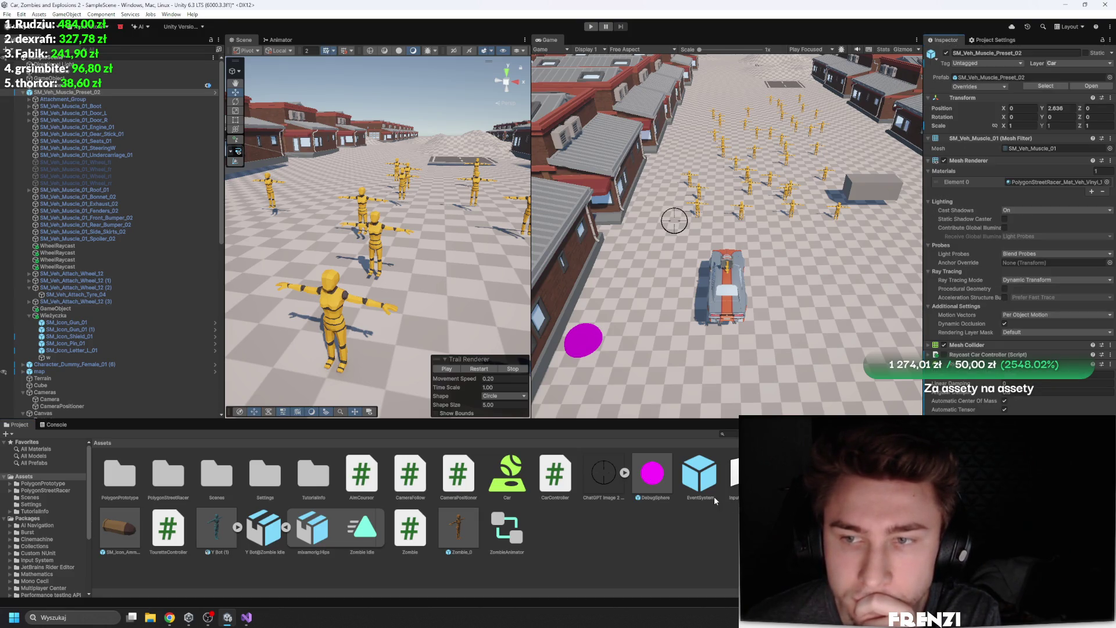
left_click(992, 347)
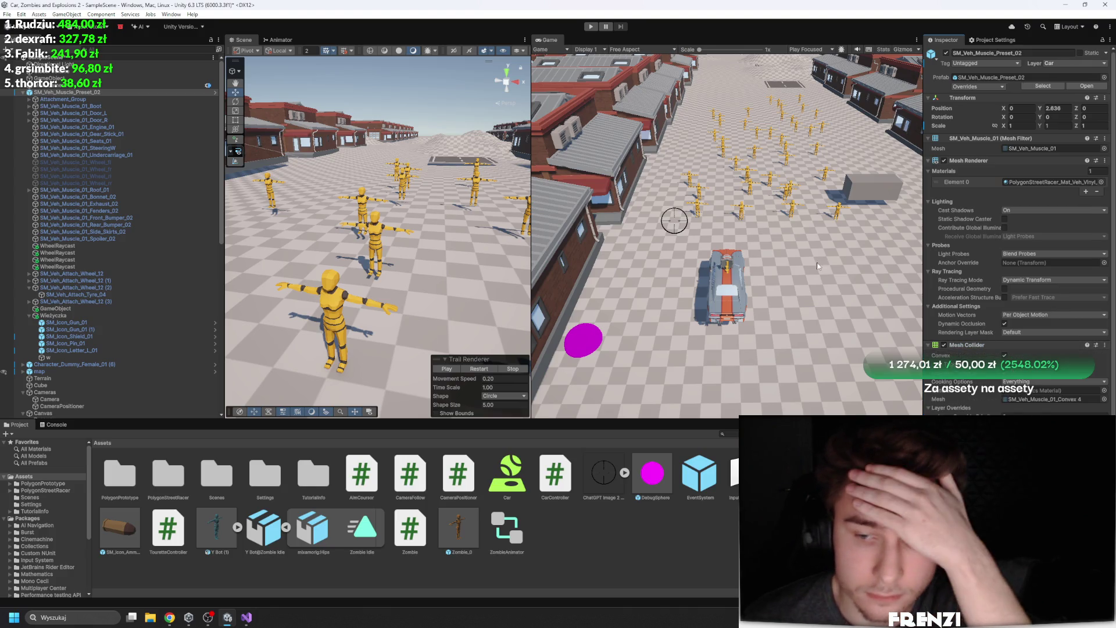
left_click(590, 26)
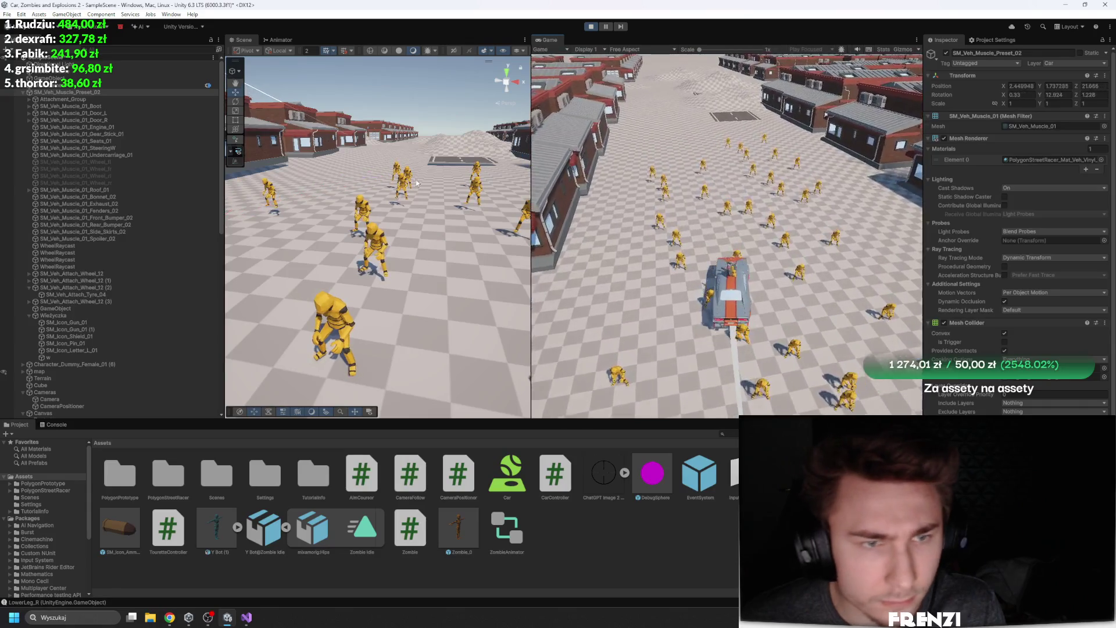
Frame the car and check the colliders on its door, steering wheel, side skirts and front bumper
left_click(67, 92)
key("f")
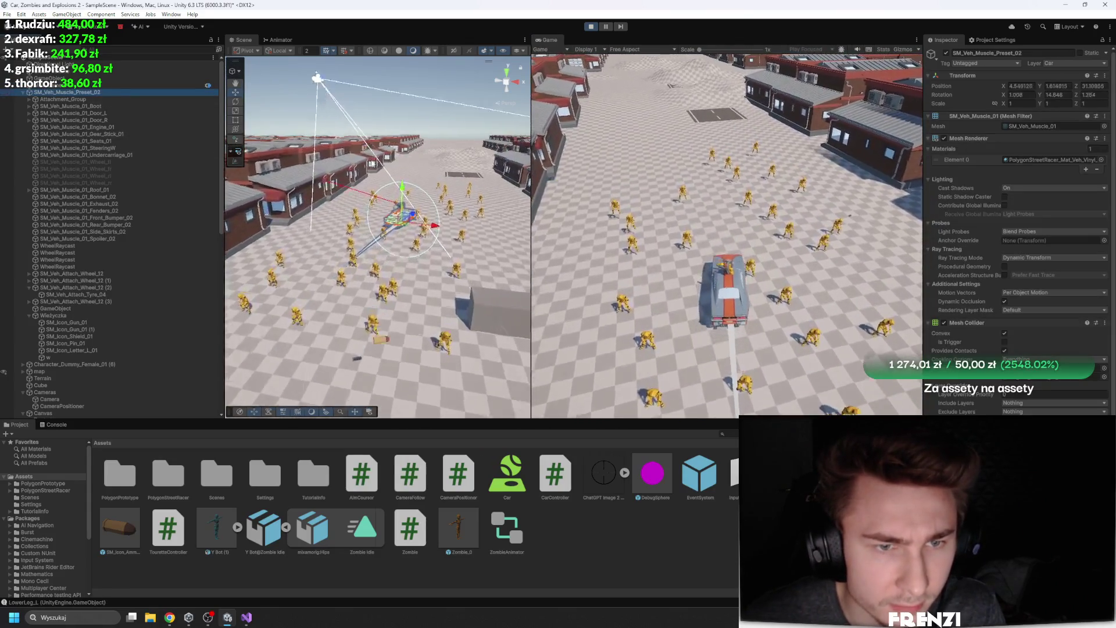
scroll(372, 161, "up", 5)
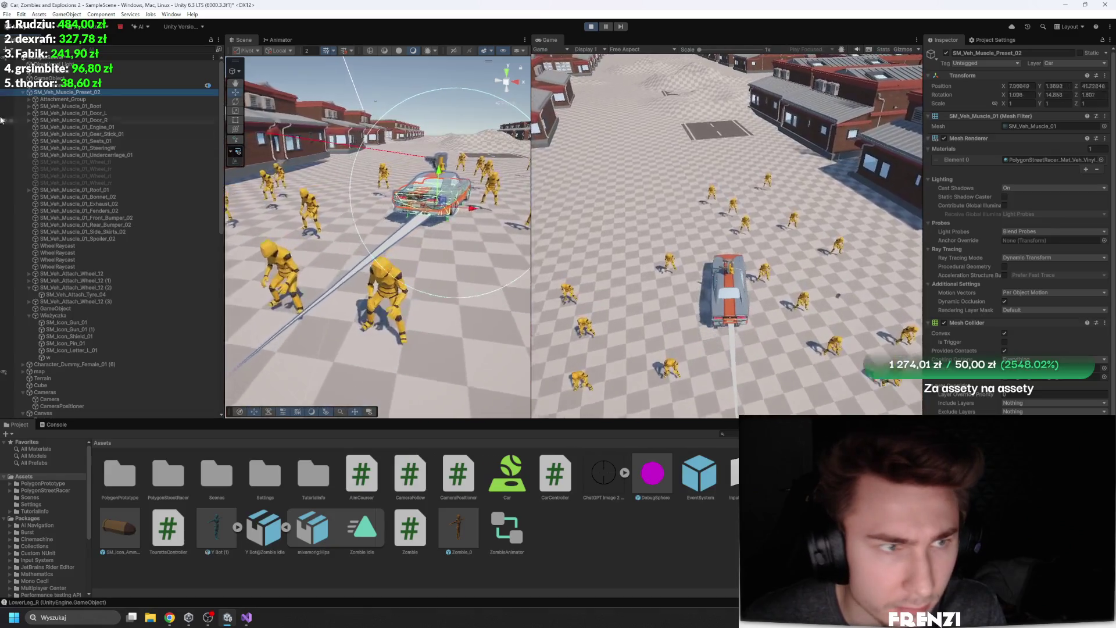
left_click(116, 119)
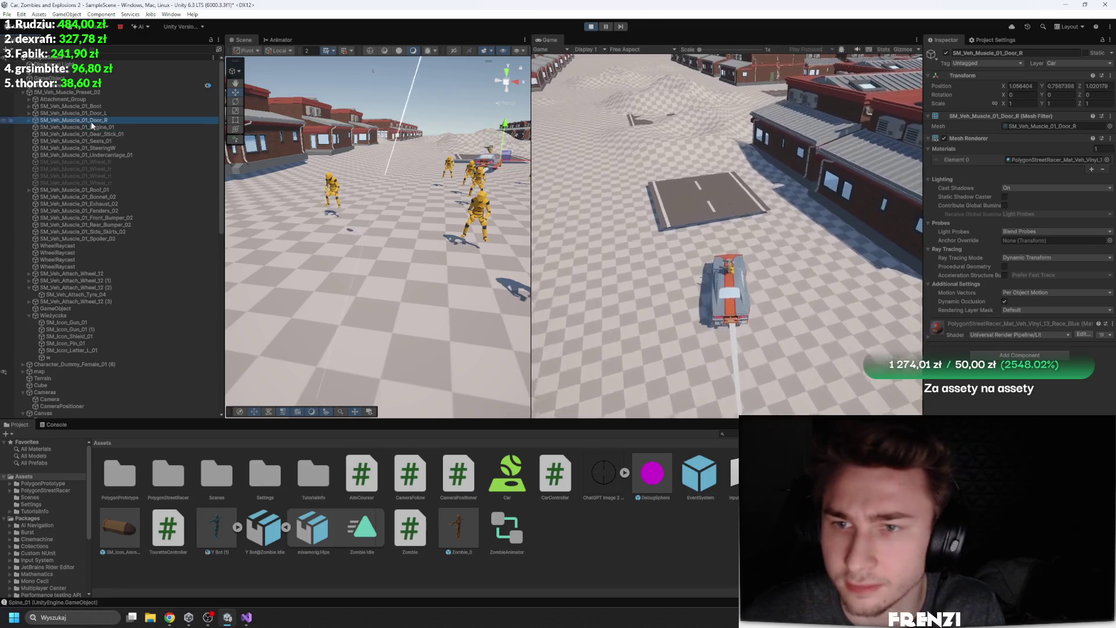
left_click(102, 148)
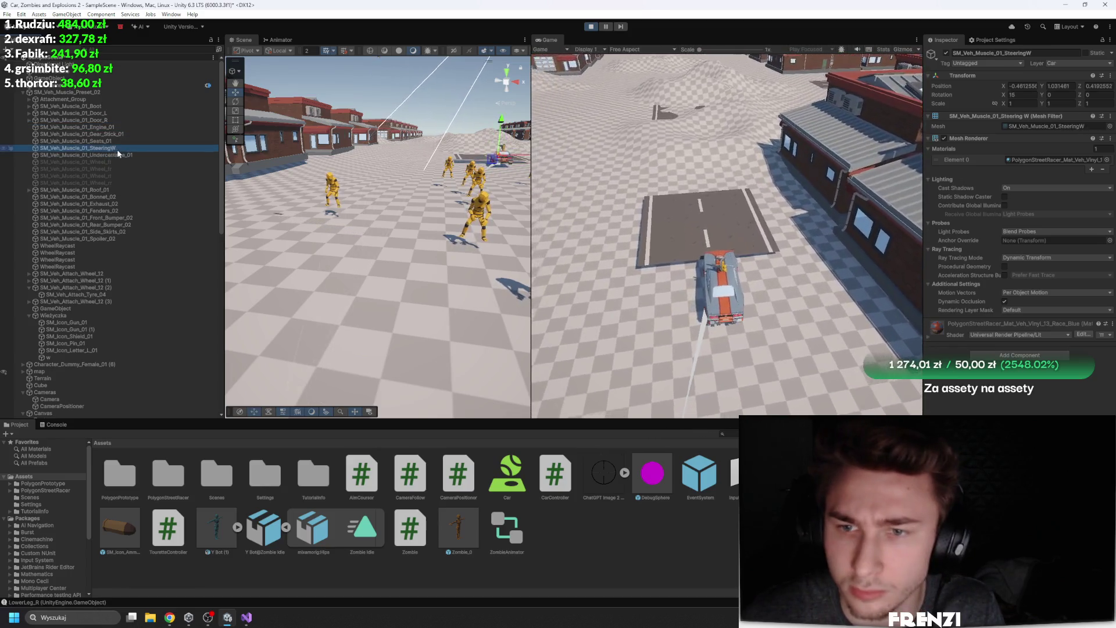
left_click(108, 204)
left_click(114, 217)
left_click(104, 184)
left_click(104, 203)
left_click(102, 231)
left_click(105, 217)
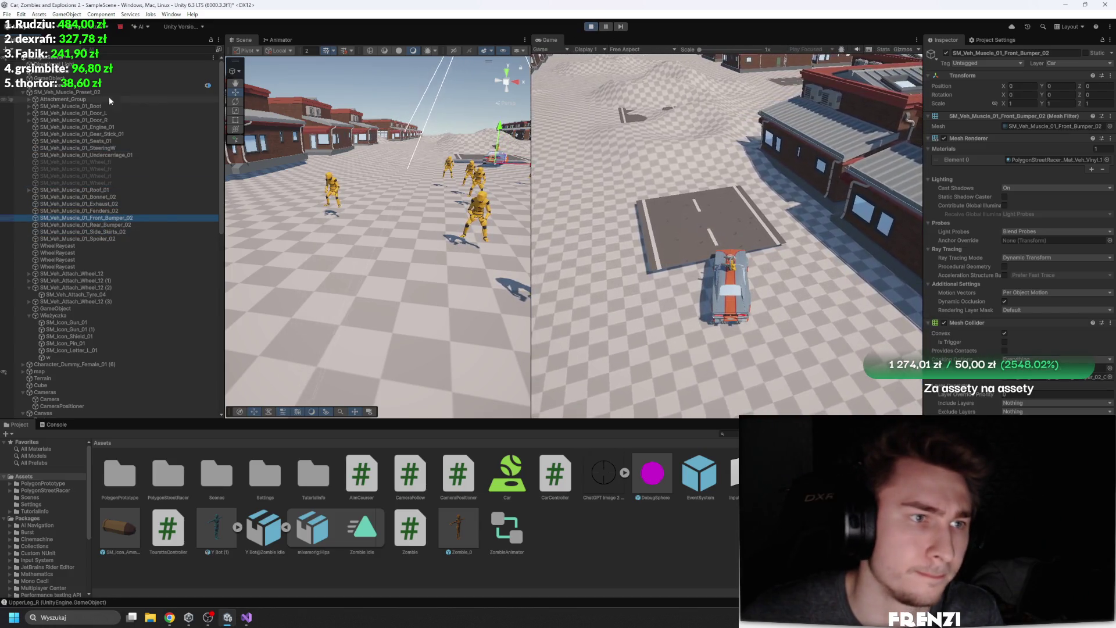
left_click(591, 27)
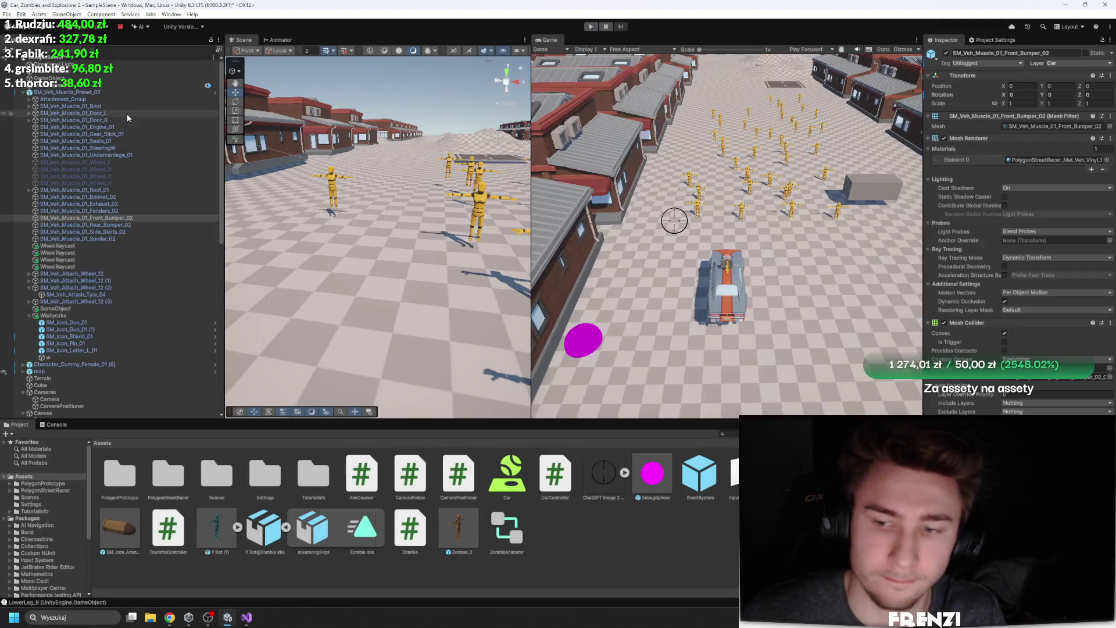
In the car prefab, enable Provides Contacts on the front and rear bumper Mesh Colliders
left_click(1096, 84)
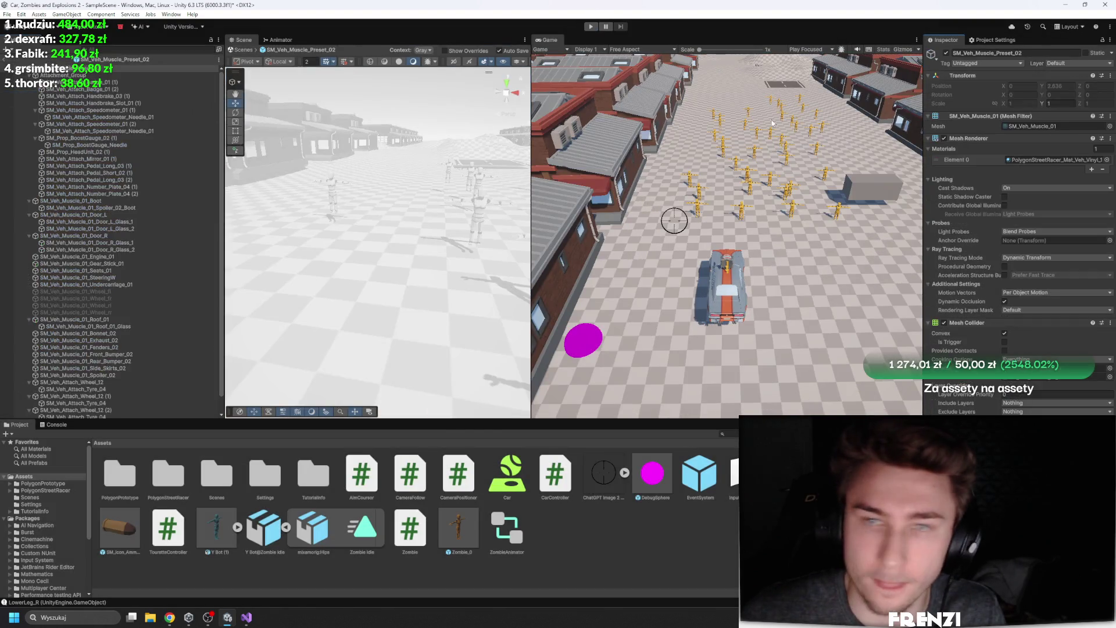
type("v")
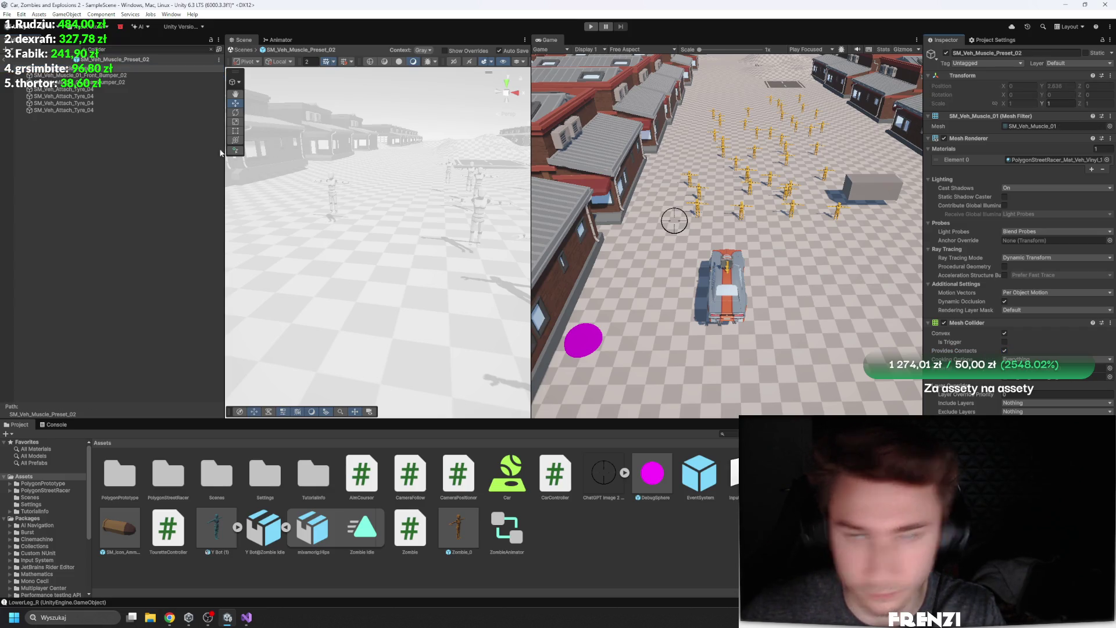
left_click(95, 76)
left_click(1004, 350)
left_click(139, 83)
left_click(1004, 351)
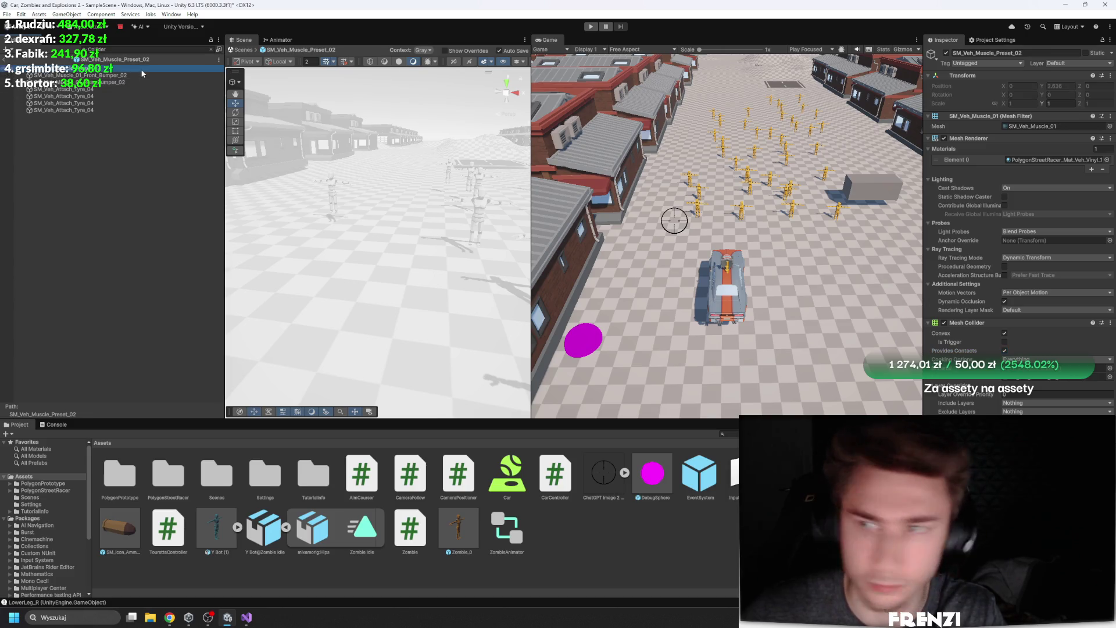
left_click(137, 124)
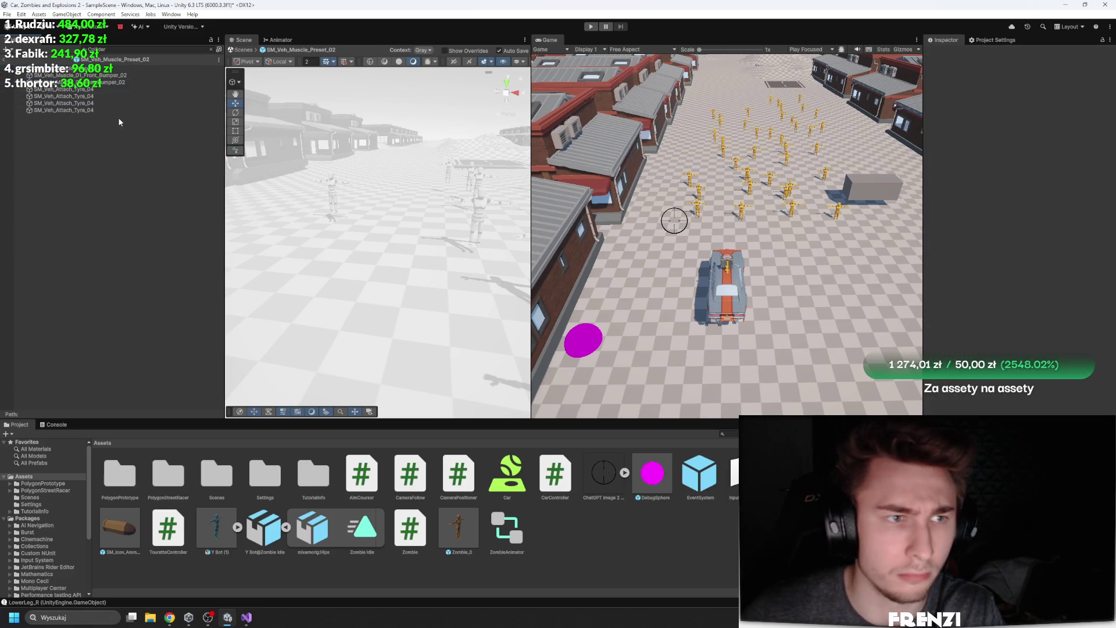
left_click(116, 103)
left_click(81, 75)
Enable Provides Contacts on two tyre Sphere Colliders, then play and drive the car forward
left_click(116, 128)
left_click(64, 110)
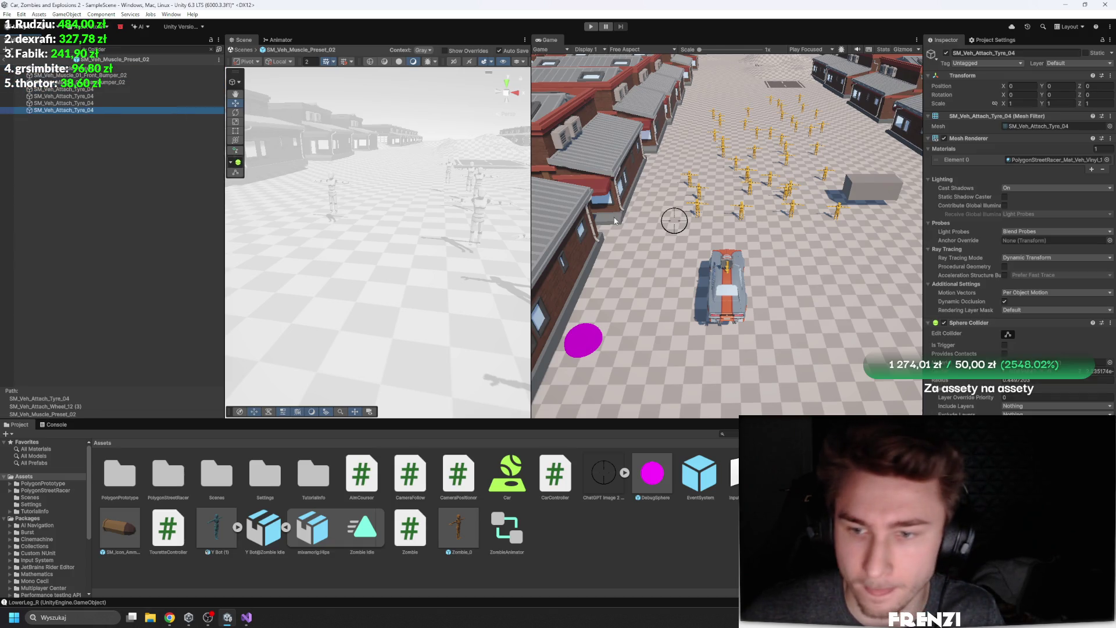
left_click(1005, 354)
left_click(108, 104)
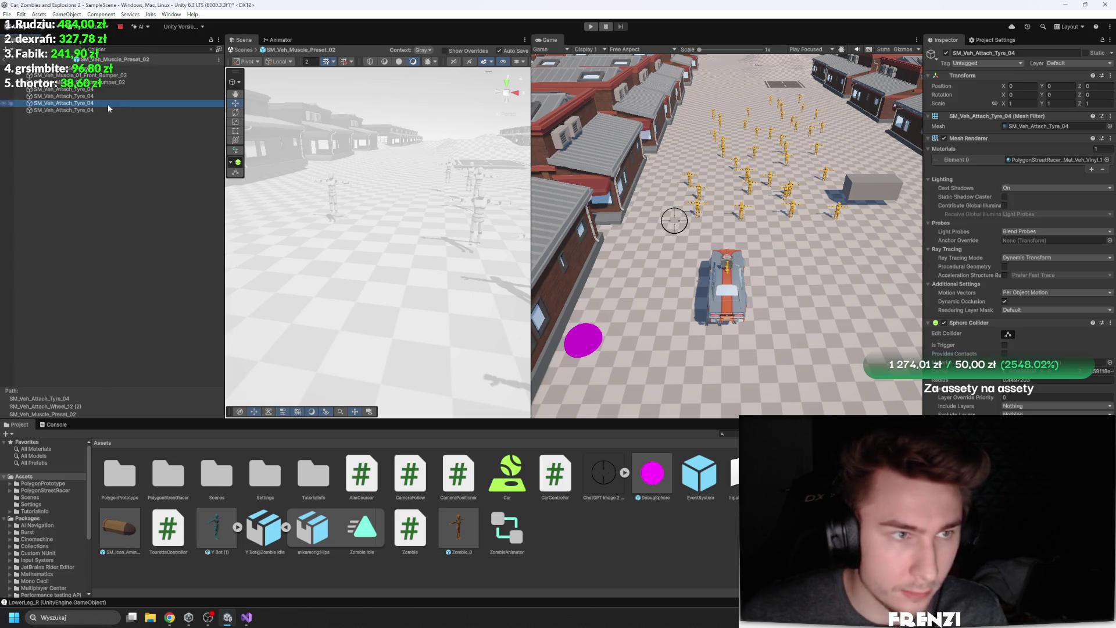
left_click(1005, 354)
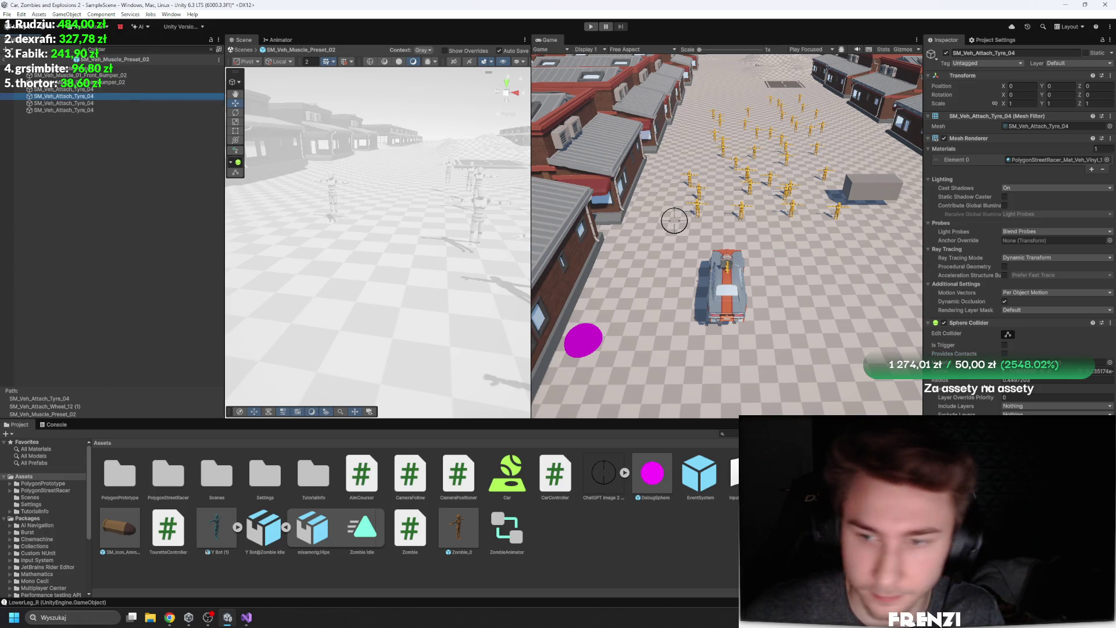
left_click(432, 176)
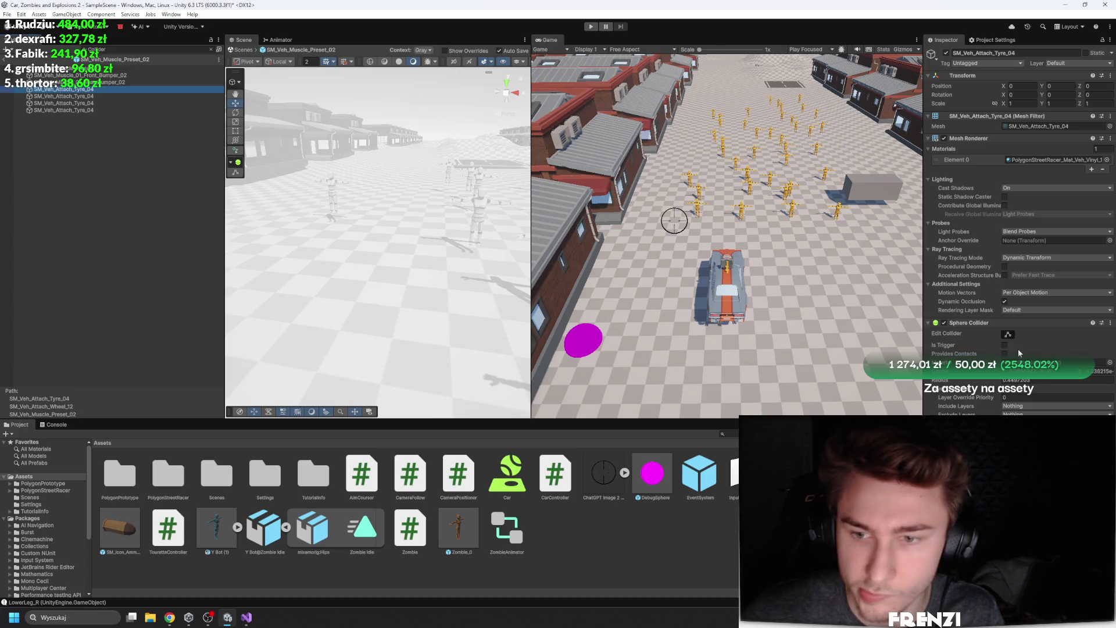
key("Up")
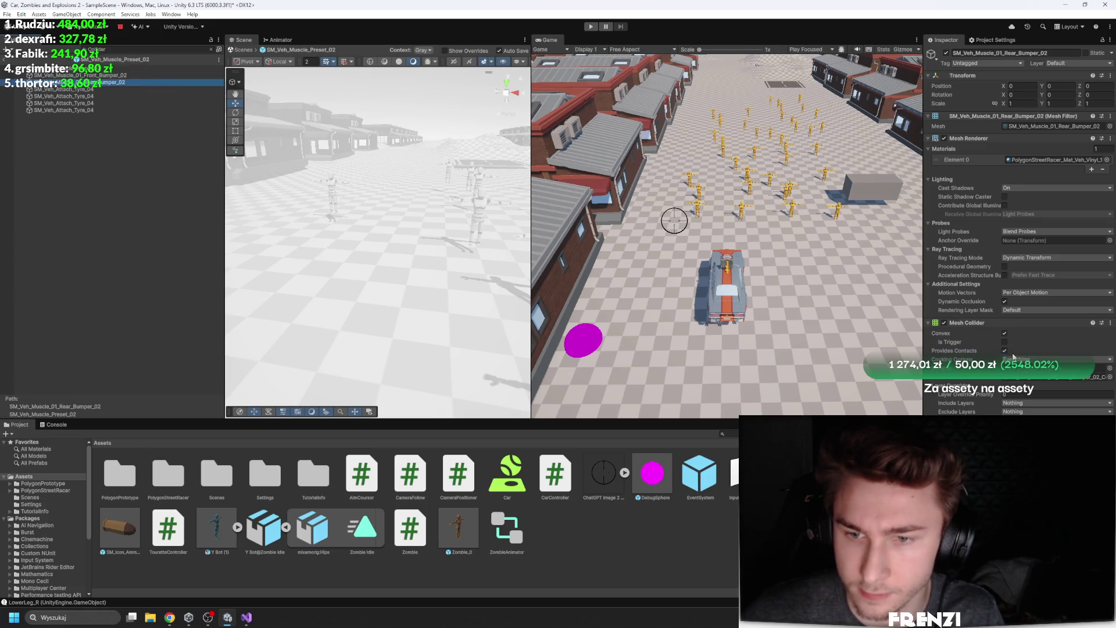
left_click(123, 75)
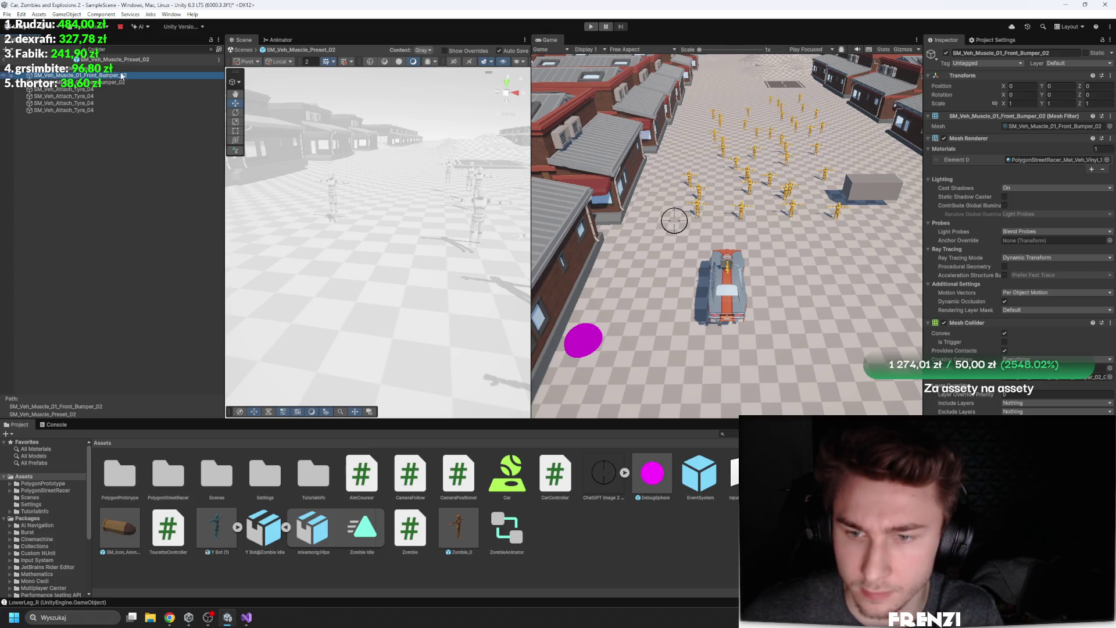
left_click(128, 227)
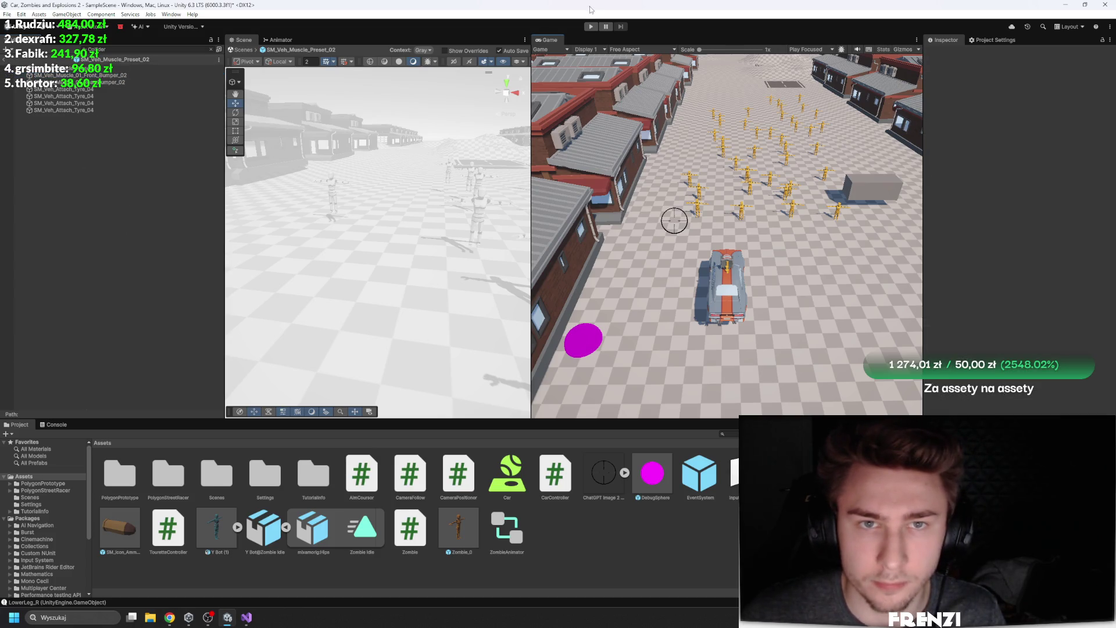
left_click(591, 26)
key("w")
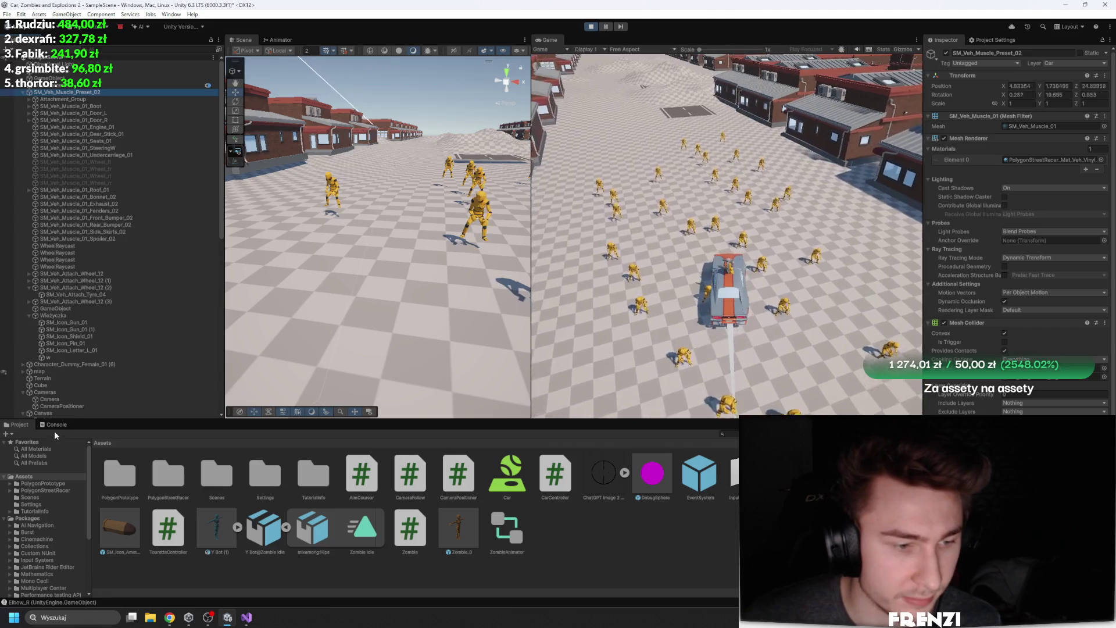
Stop the game, select all Zombie_0 objects, and remove their Rigidbody component
left_click(54, 424)
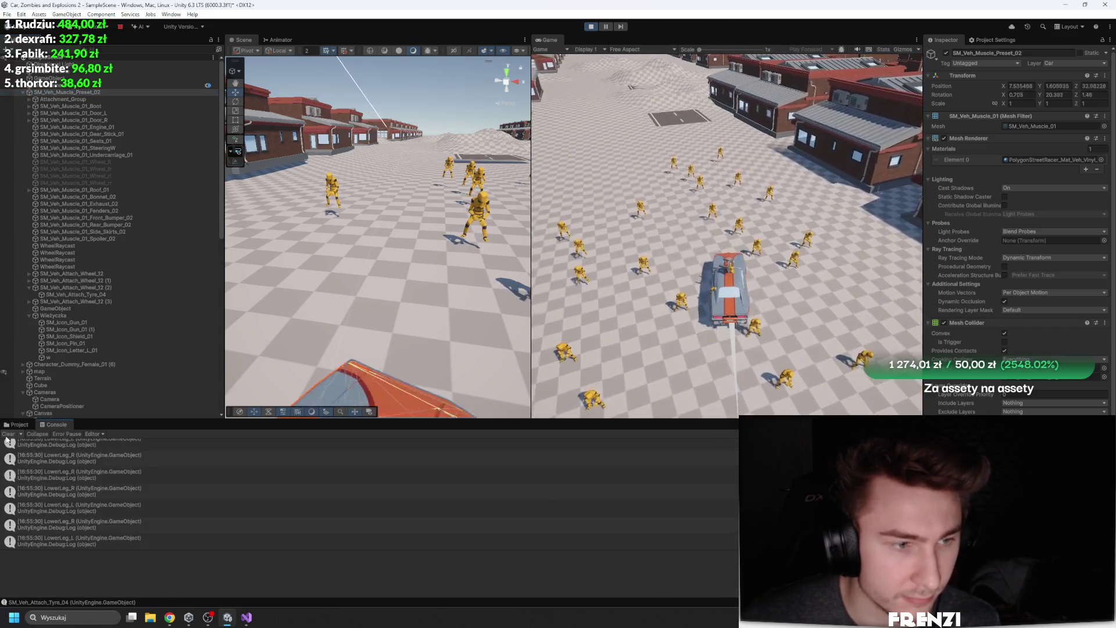
left_click(590, 27)
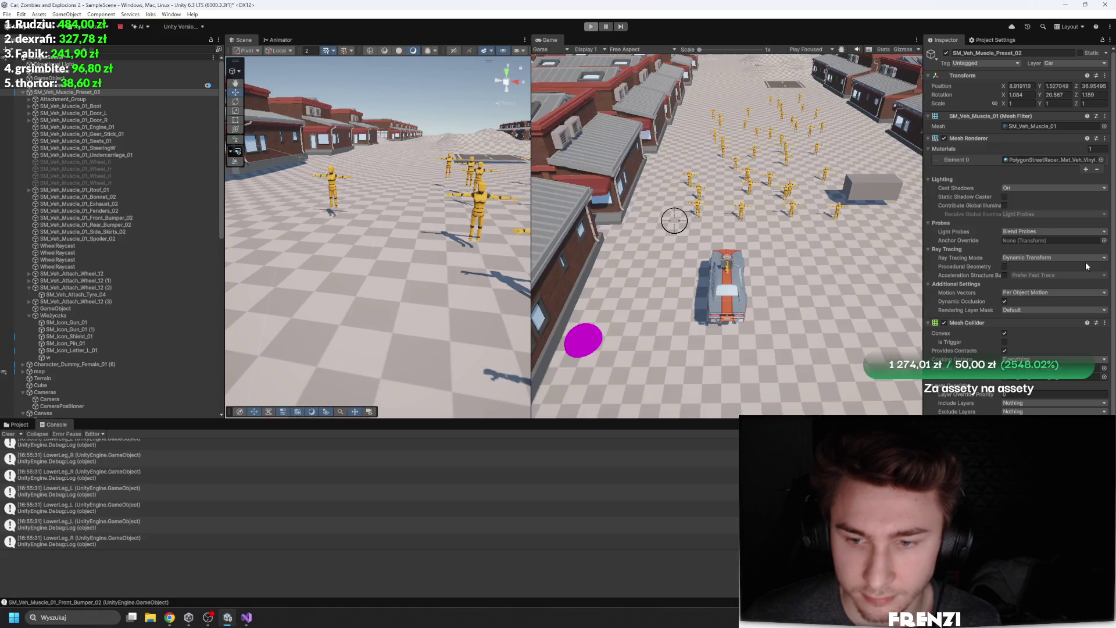
scroll(1040, 279, "down", 1)
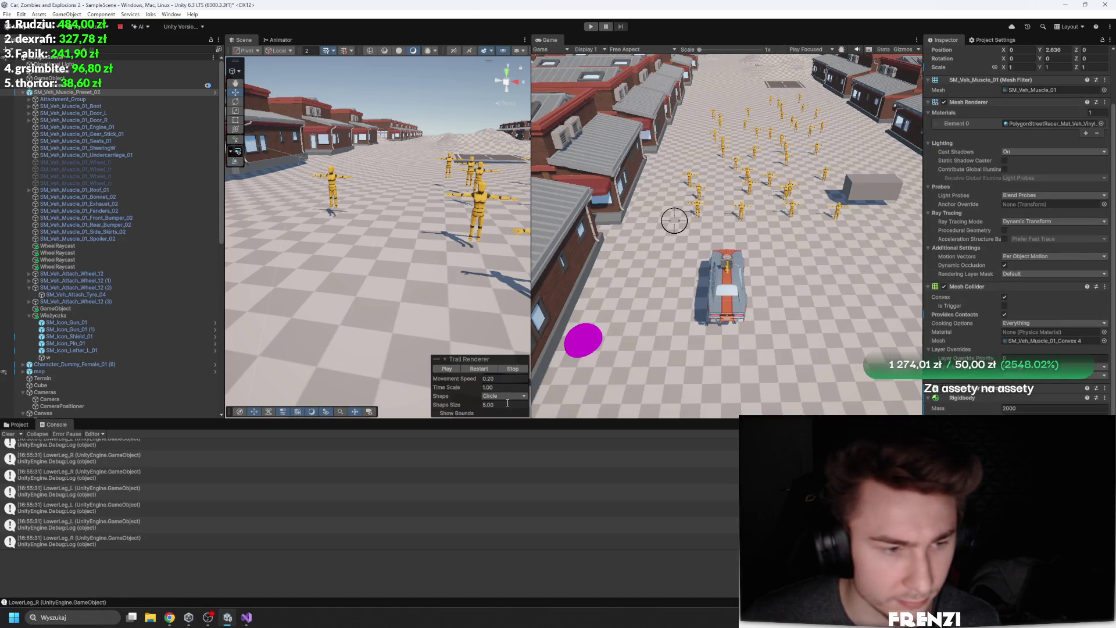
scroll(125, 256, "down", 6)
left_click(63, 231)
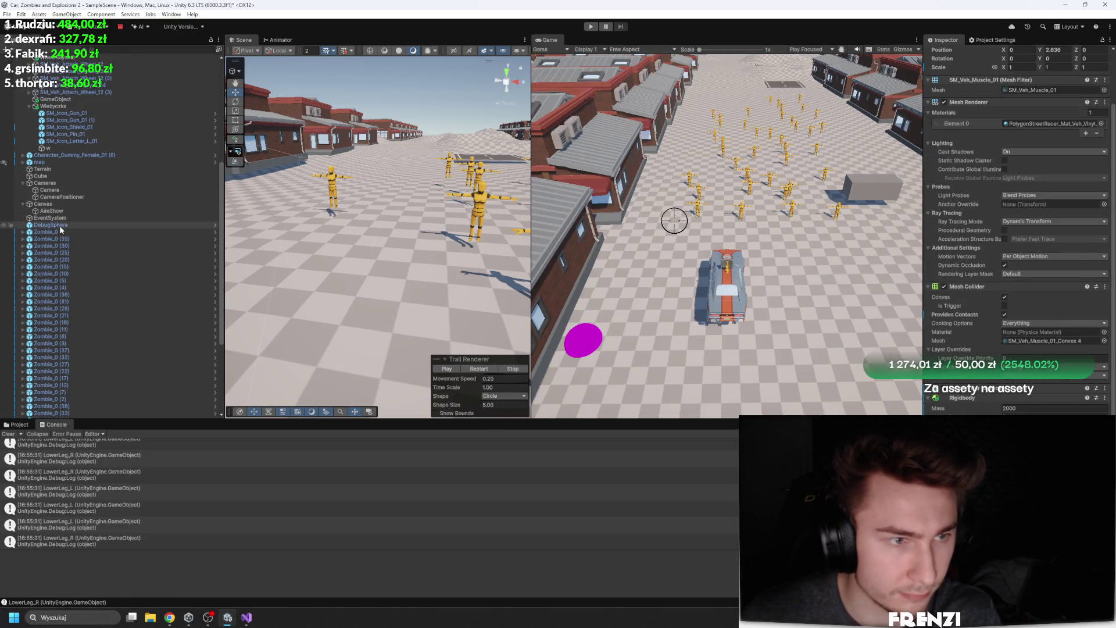
scroll(115, 251, "down", 4)
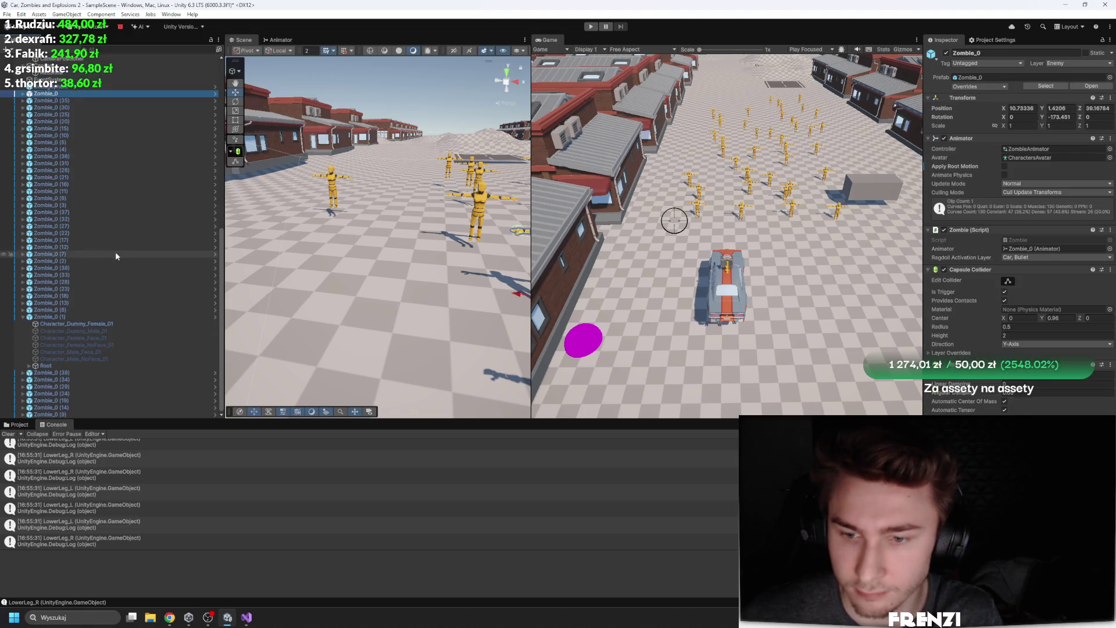
left_click(74, 317, "shift")
left_click(23, 317)
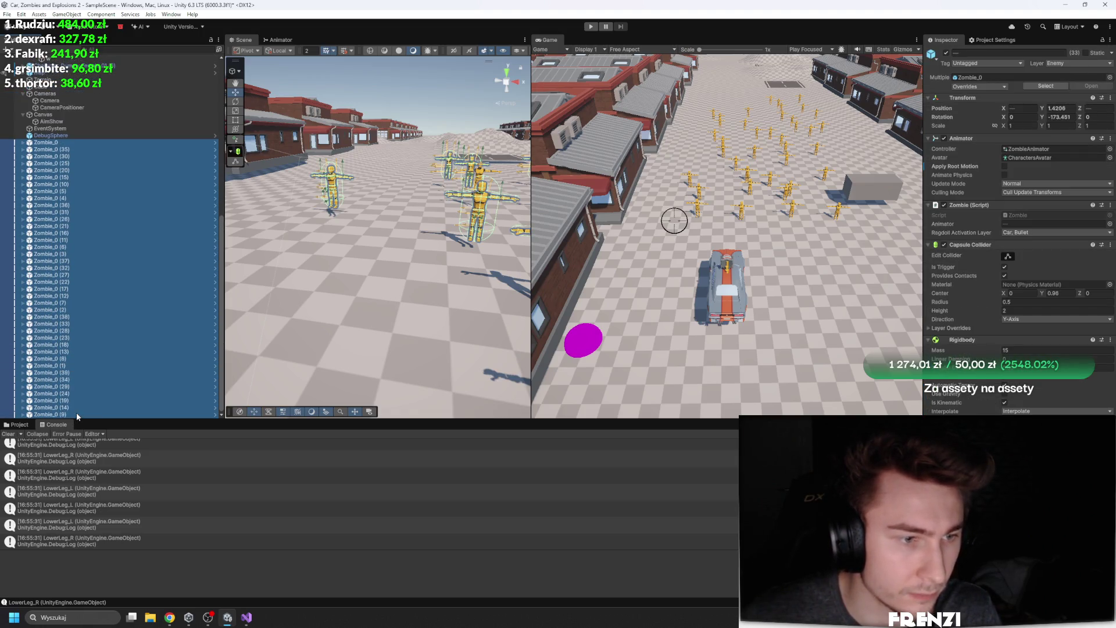
right_click(1020, 337)
left_click(1032, 355)
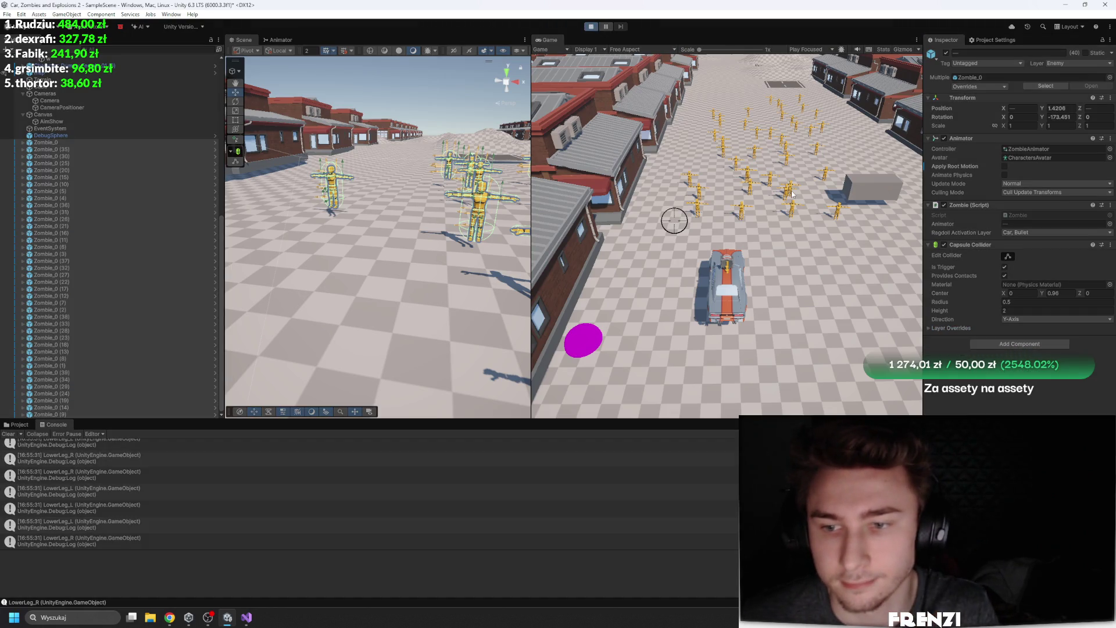
Inspect the front bumper hit log entry and open the script line that wrote it
left_click(791, 193)
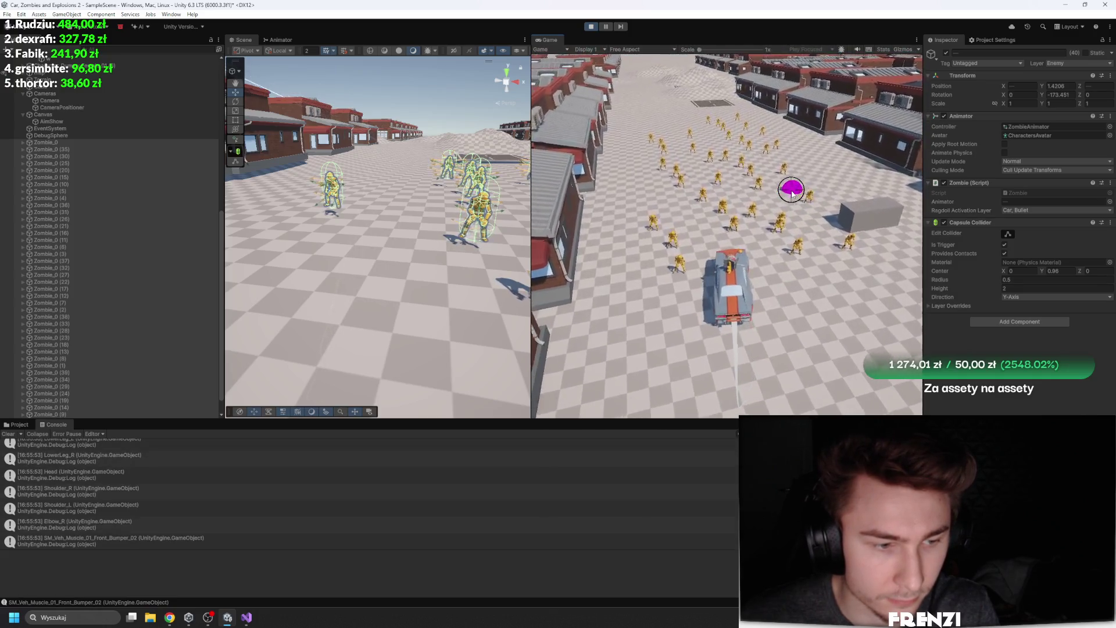
left_click(130, 529)
double_click(130, 529)
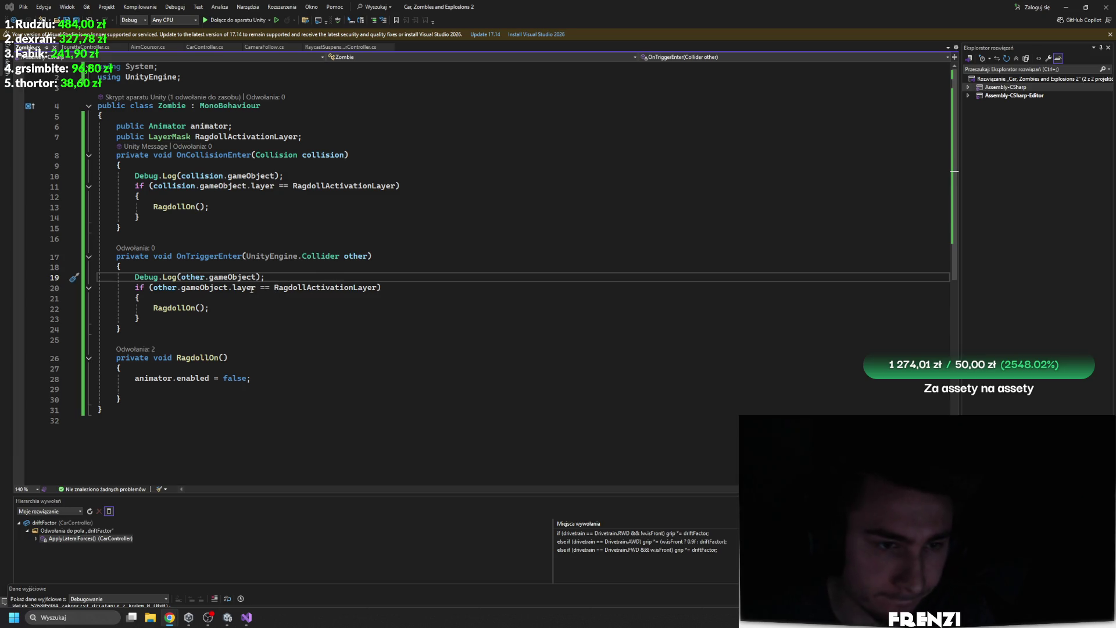
Append .value to RagdollActivationLayer in both trigger and collision layer checks, then dismiss Unity's update prompt
left_click(379, 287)
type(".va")
key("Tab")
left_click(395, 186)
type(".va")
key("Tab")
key("alt+Tab")
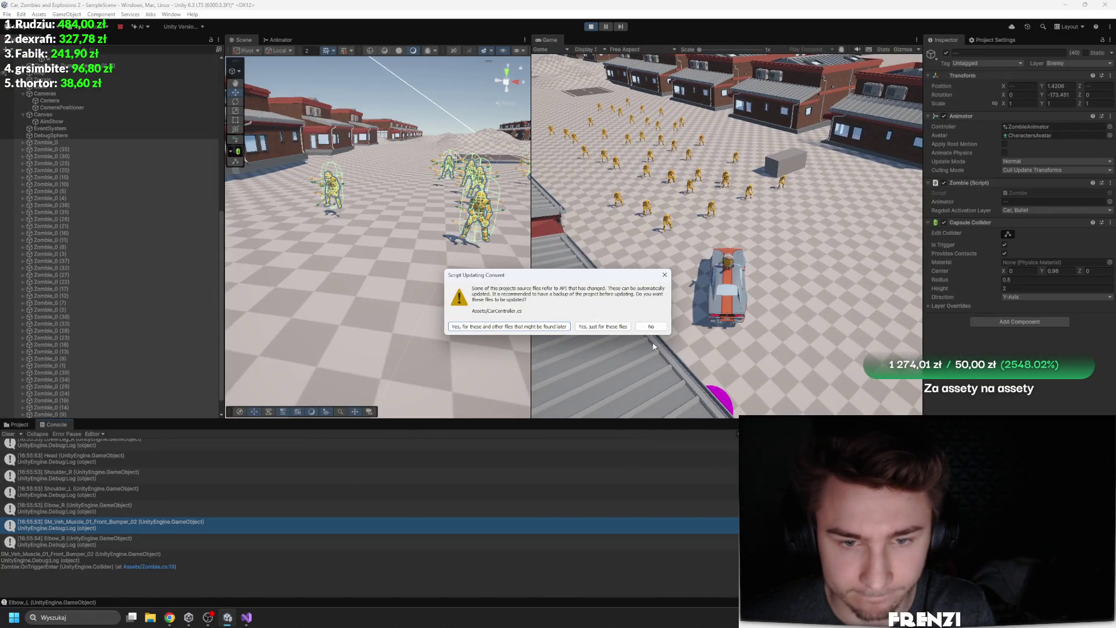
left_click(651, 326)
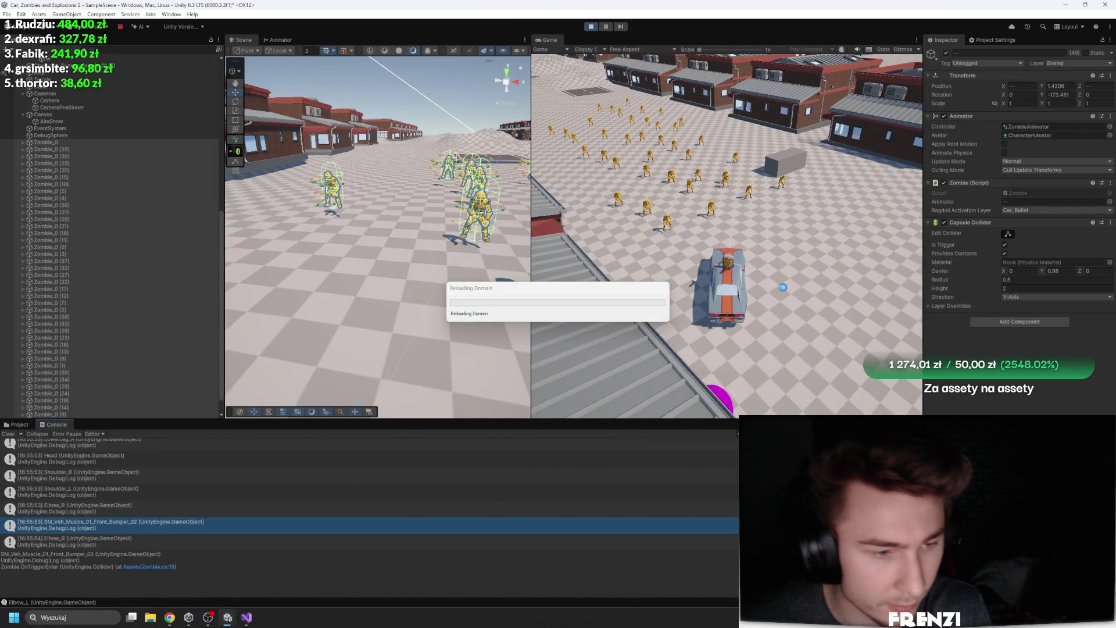